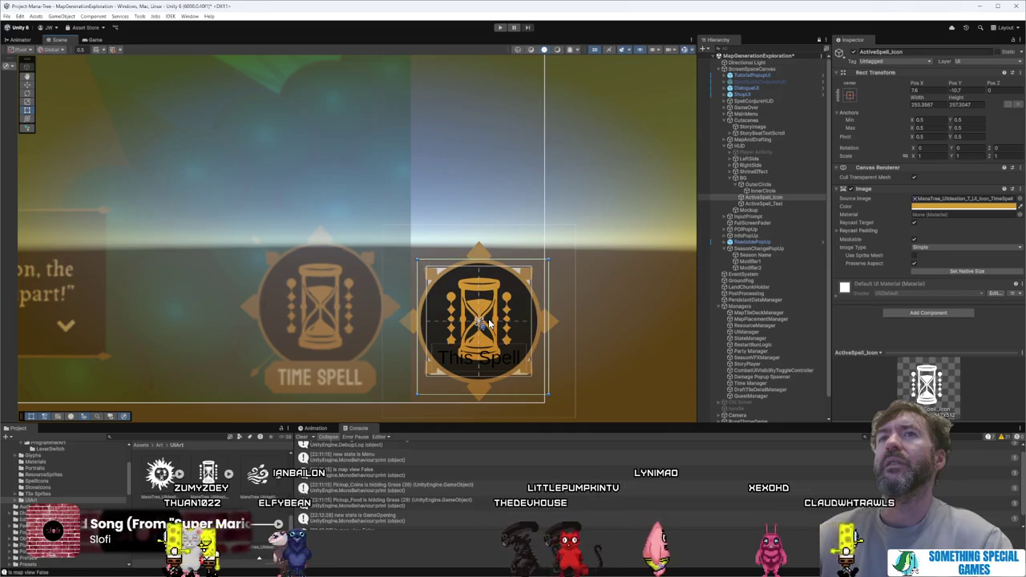
Step: Nudge the ActiveSpell_Icon hourglass slightly upward within its emblem
{"action": "left_click_drag", "start_coordinate": [490, 321], "coordinate": [489, 320]}
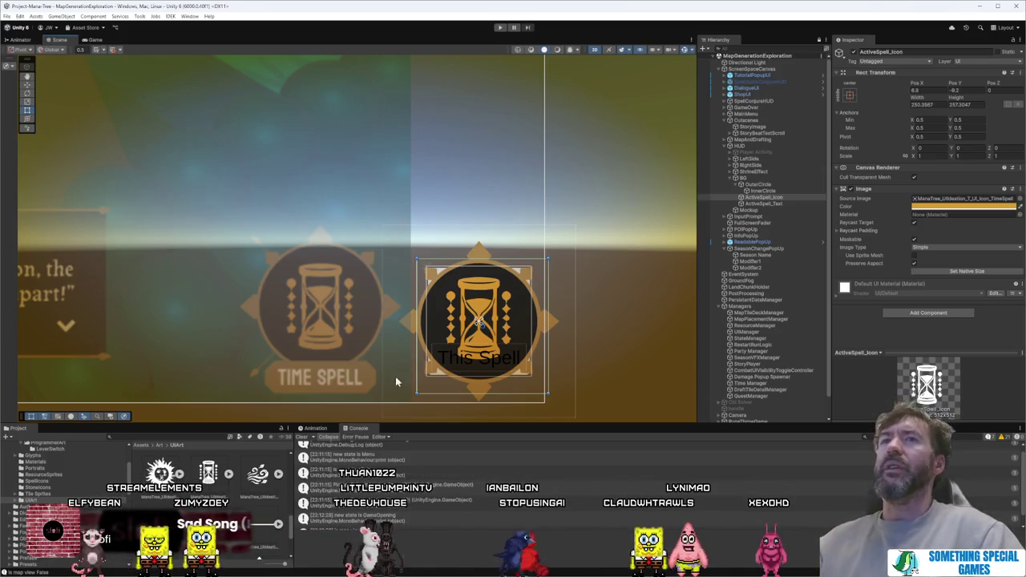
{"action": "left_click", "coordinate": [771, 190]}
{"action": "left_click", "coordinate": [777, 198]}
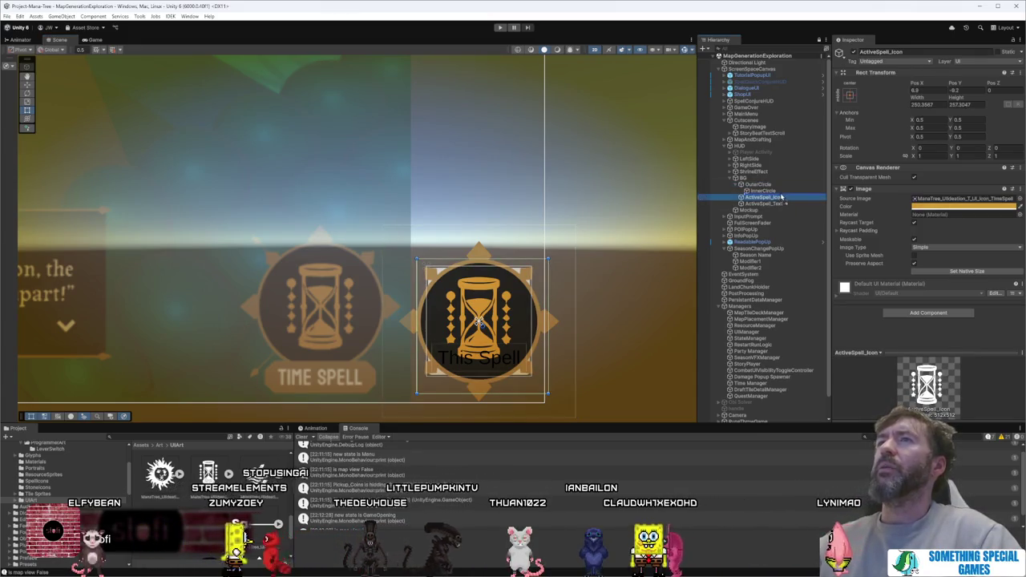
{"action": "left_click", "coordinate": [783, 195]}
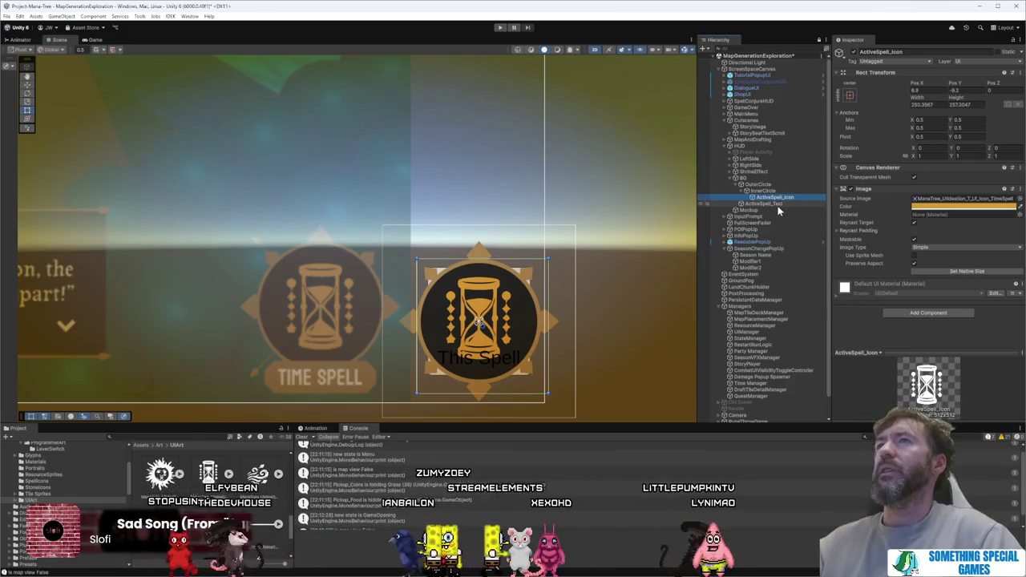
Step: Drag the OuterCircle frame left to look beneath it, then undo the move
{"action": "left_click", "coordinate": [776, 185]}
{"action": "mouse_move", "coordinate": [497, 323]}
{"action": "left_mouse_down"}
{"action": "mouse_move", "coordinate": [504, 296]}
{"action": "mouse_move", "coordinate": [343, 309]}
{"action": "left_mouse_up"}
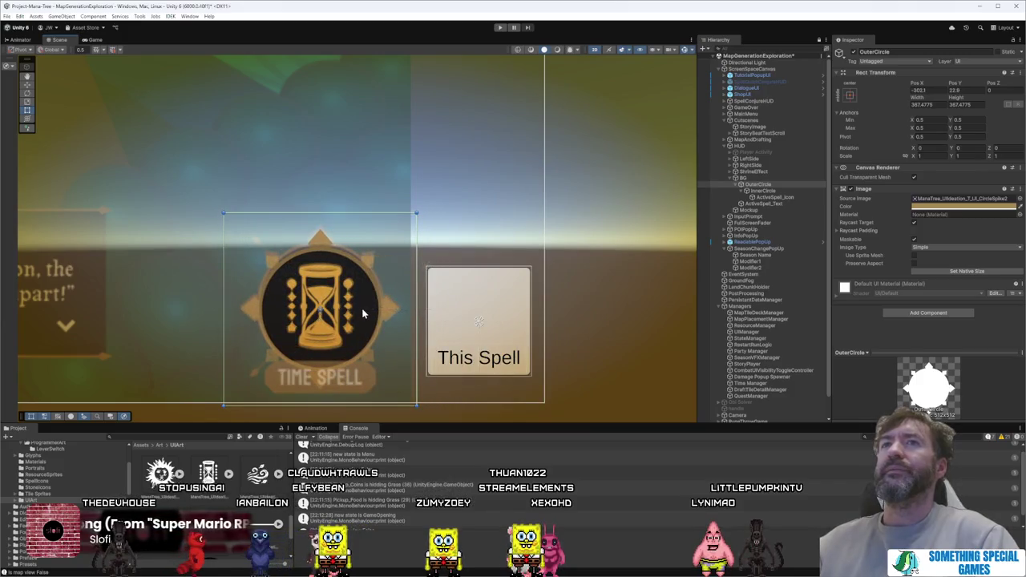
{"action": "key", "text": "ctrl+z"}
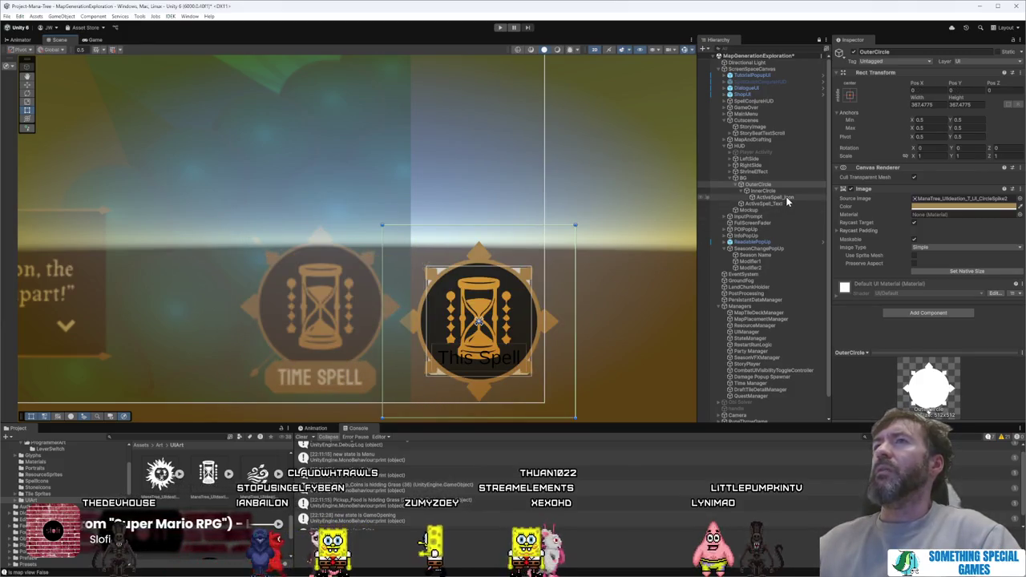
Step: Select hierarchy objects and bring up BG's creation context menu
{"action": "left_click", "coordinate": [782, 207]}
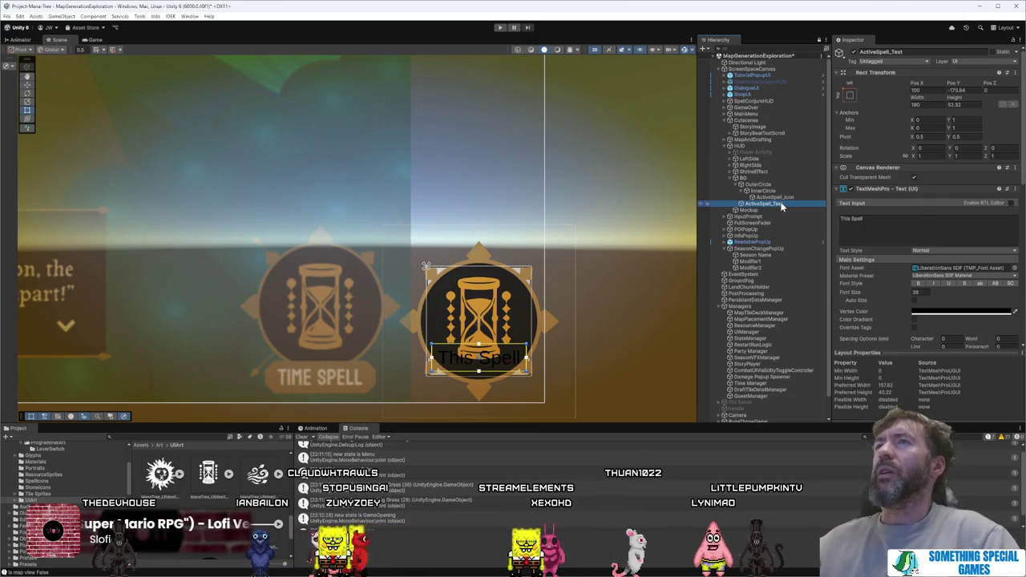
{"action": "right_click", "coordinate": [782, 206]}
{"action": "left_click", "coordinate": [753, 185]}
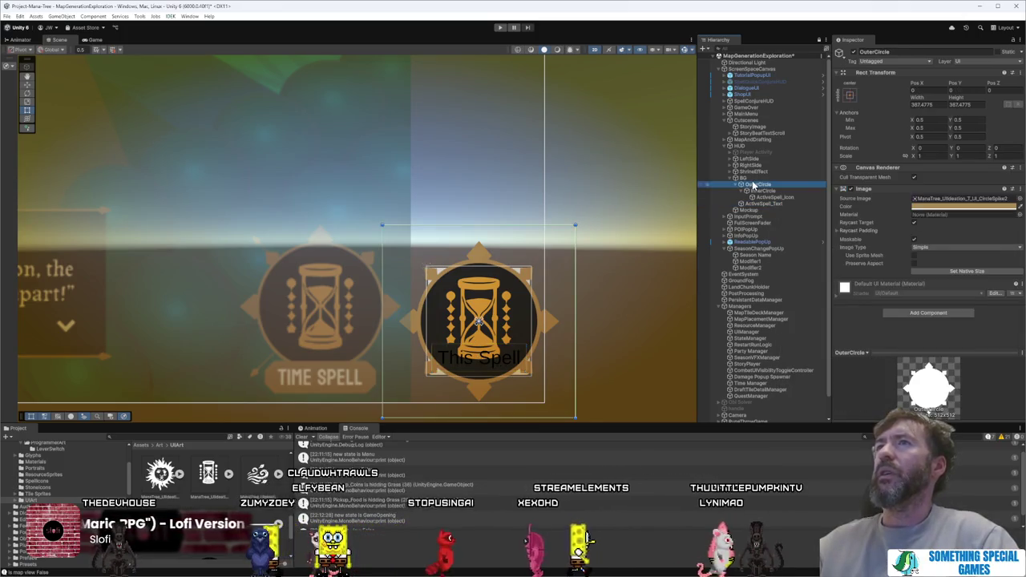
{"action": "right_click", "coordinate": [753, 178]}
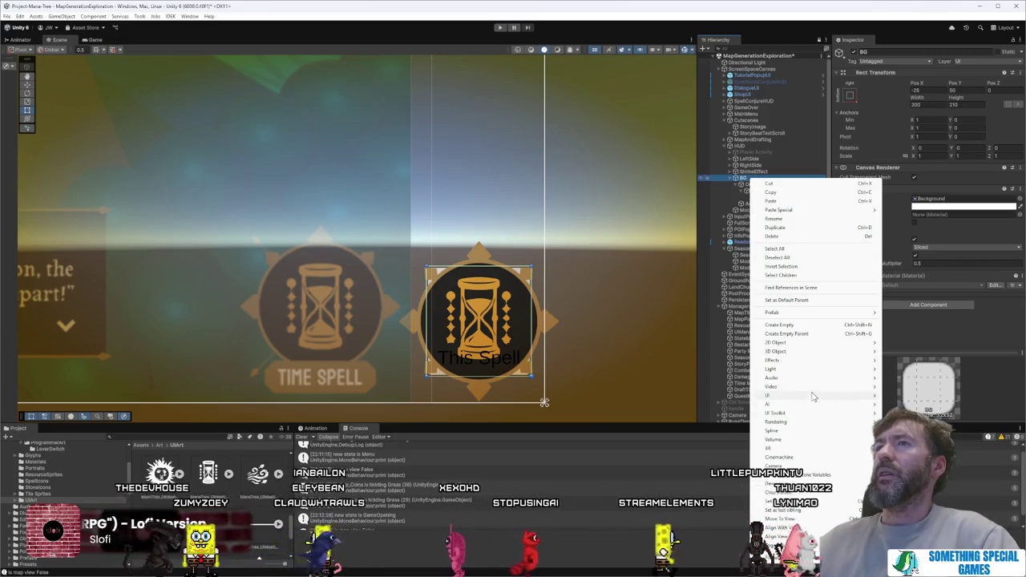
Step: Create a UI Image under BG using the Octagon sprite, with the Pixels Per Unit Multiplier field selected for editing
{"action": "left_click", "coordinate": [899, 396]}
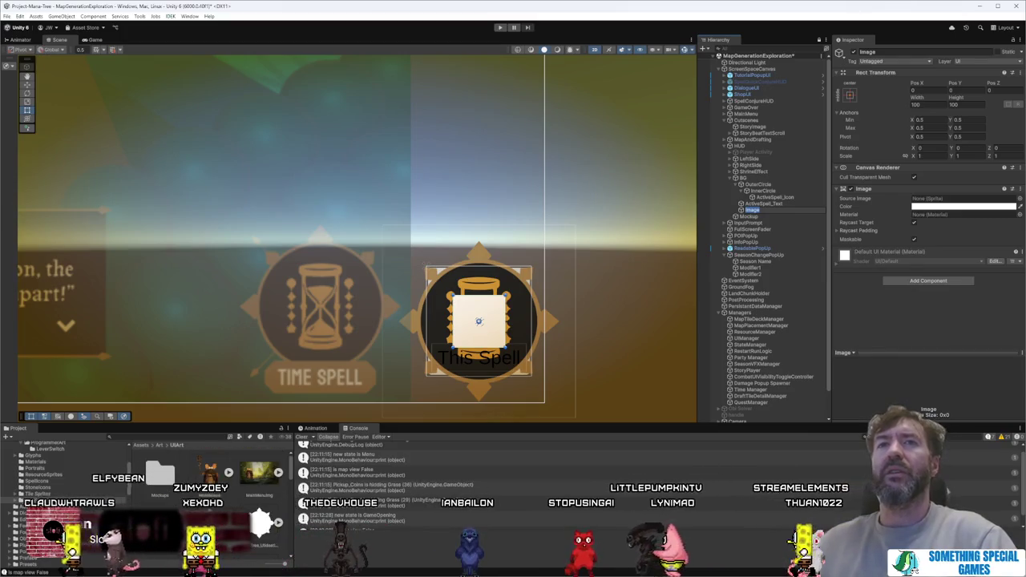
{"action": "scroll", "coordinate": [208, 497], "scroll_direction": "down", "scroll_amount": 3}
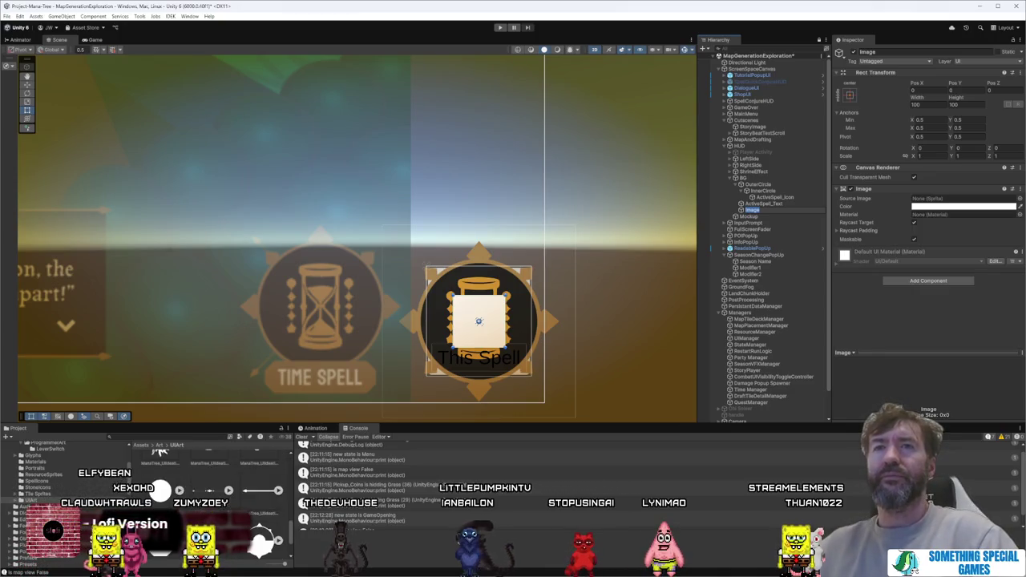
{"action": "scroll", "coordinate": [377, 465], "scroll_direction": "up", "scroll_amount": 1}
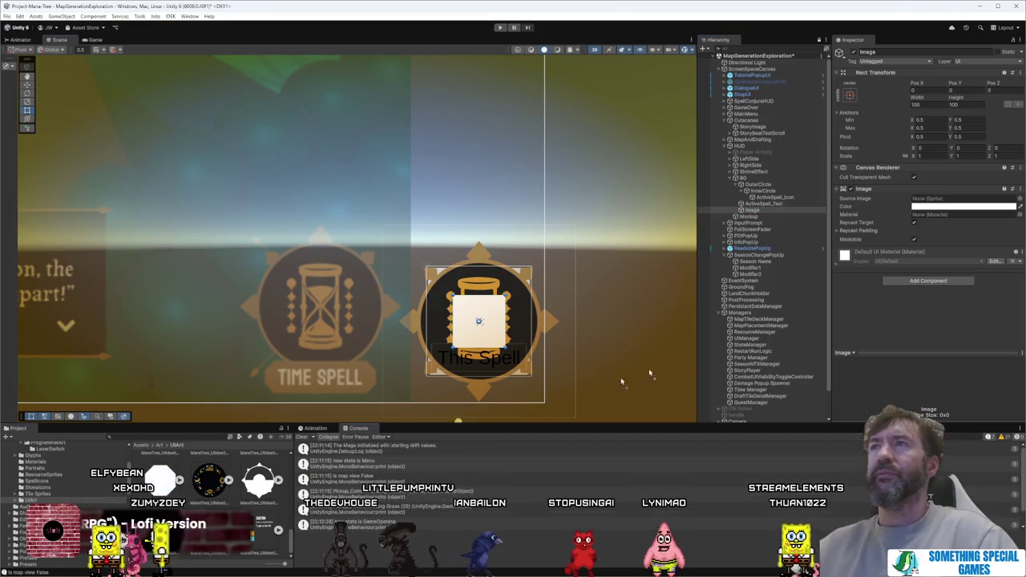
{"action": "left_click_drag", "start_coordinate": [940, 201], "coordinate": [941, 201]}
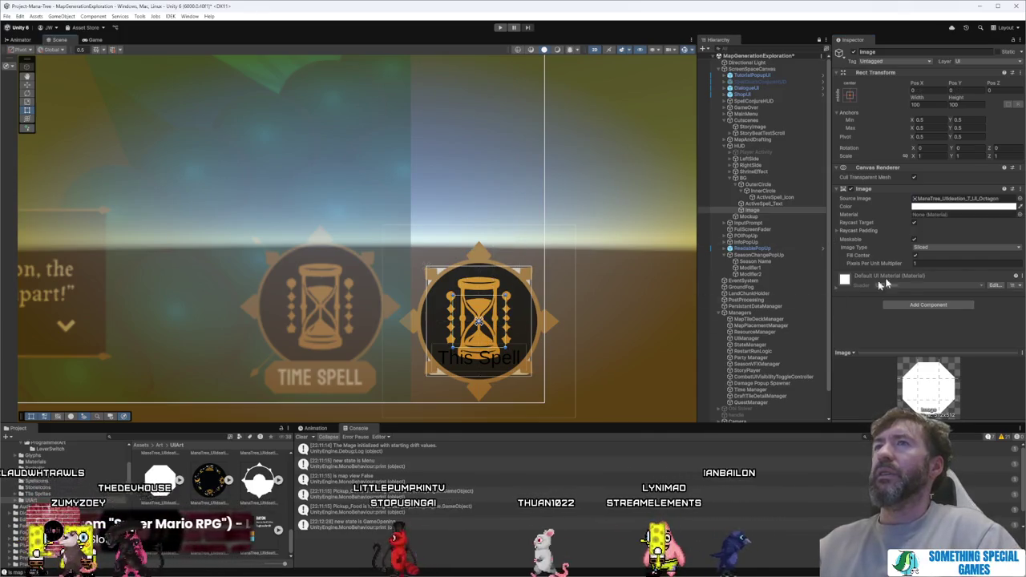
{"action": "left_click", "coordinate": [913, 265]}
Step: Enter multiplier 10, then fit the image over the left TIME SPELL label at about 220×71
{"action": "type", "text": "10"}
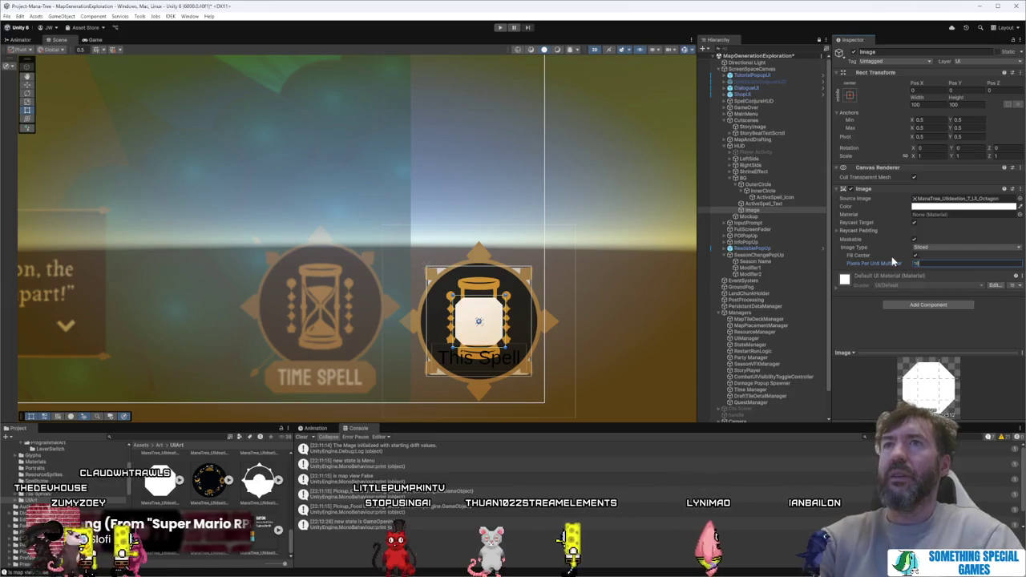
{"action": "mouse_move", "coordinate": [487, 322]}
{"action": "left_mouse_down"}
{"action": "mouse_move", "coordinate": [443, 353]}
{"action": "mouse_move", "coordinate": [298, 365]}
{"action": "mouse_move", "coordinate": [303, 380]}
{"action": "mouse_move", "coordinate": [341, 378]}
{"action": "mouse_move", "coordinate": [347, 397]}
{"action": "mouse_move", "coordinate": [376, 380]}
{"action": "left_mouse_up"}
{"action": "left_click_drag", "start_coordinate": [304, 384], "coordinate": [269, 379]}
{"action": "scroll", "coordinate": [285, 372], "scroll_direction": "up", "scroll_amount": 5}
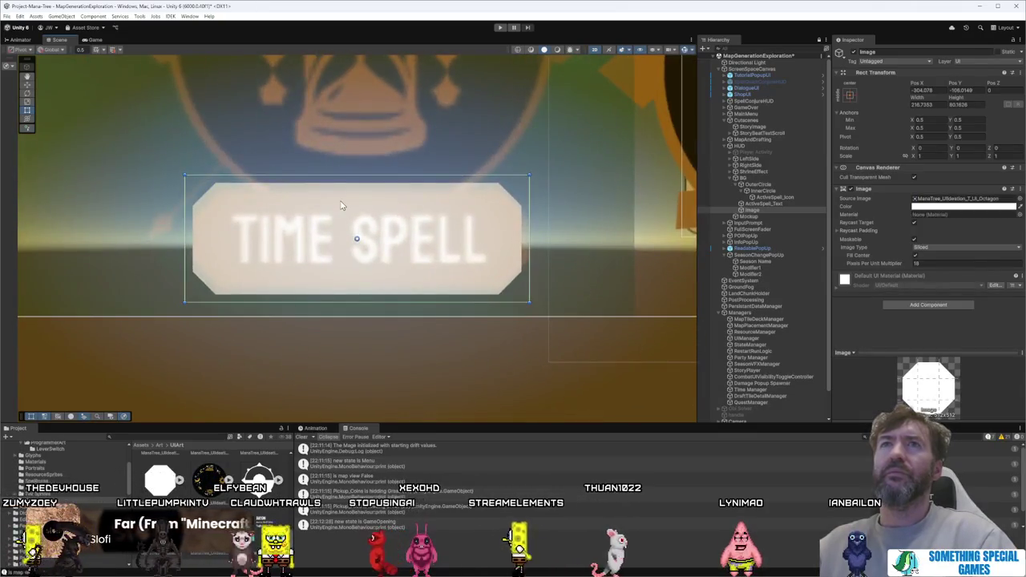
{"action": "mouse_move", "coordinate": [352, 174]}
{"action": "left_mouse_down"}
{"action": "mouse_move", "coordinate": [355, 251]}
{"action": "mouse_move", "coordinate": [353, 186]}
{"action": "left_mouse_up"}
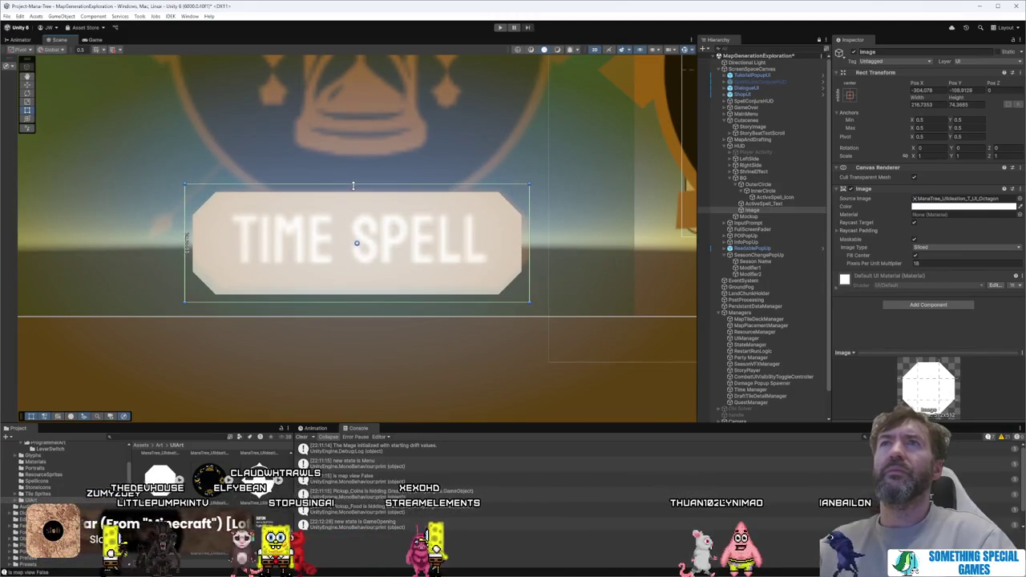
{"action": "mouse_move", "coordinate": [360, 301]}
{"action": "left_mouse_down"}
{"action": "mouse_move", "coordinate": [361, 281]}
{"action": "mouse_move", "coordinate": [362, 297]}
{"action": "left_mouse_up"}
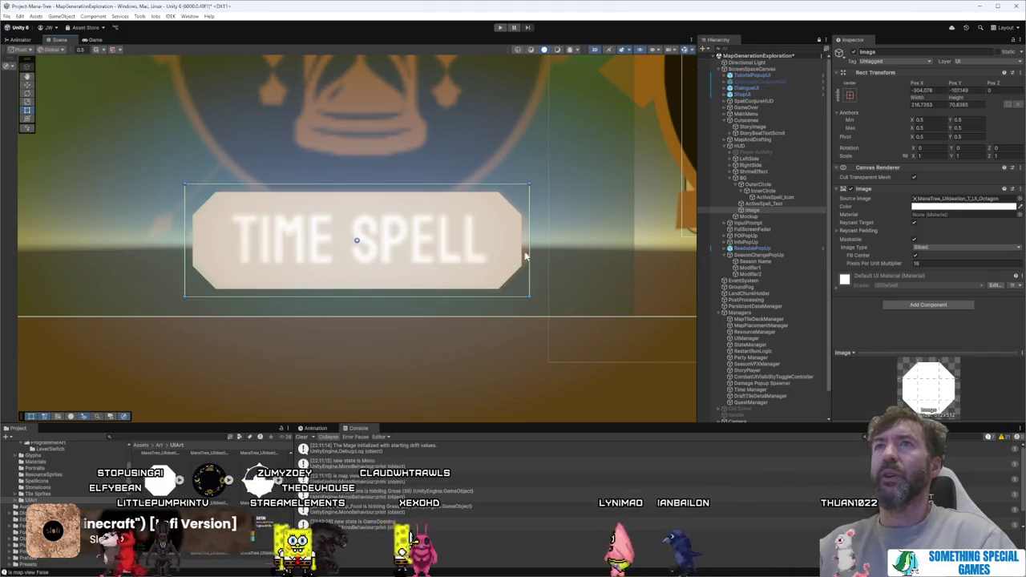
{"action": "left_click_drag", "start_coordinate": [526, 256], "coordinate": [529, 256]}
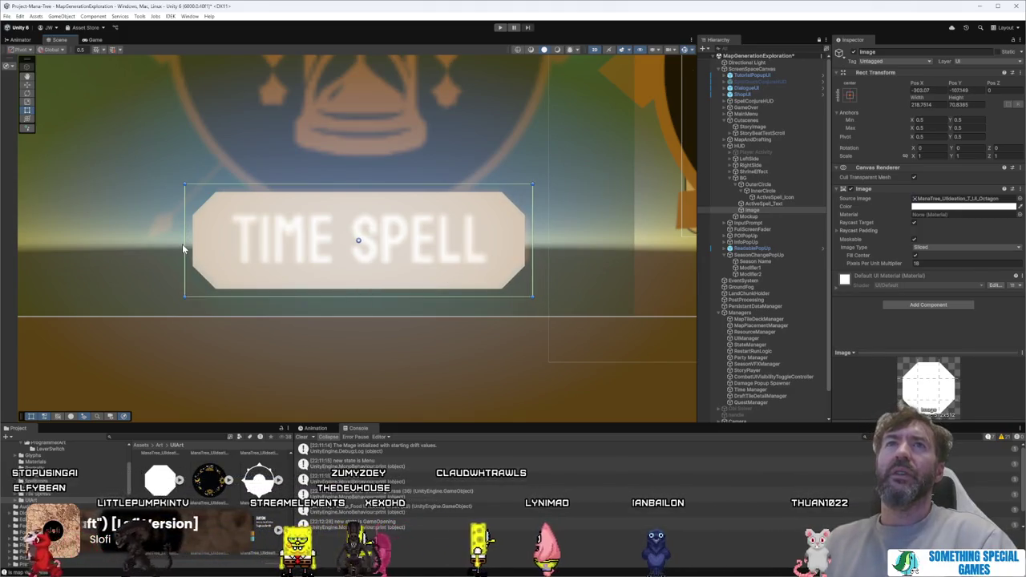
{"action": "left_click_drag", "start_coordinate": [183, 248], "coordinate": [180, 246]}
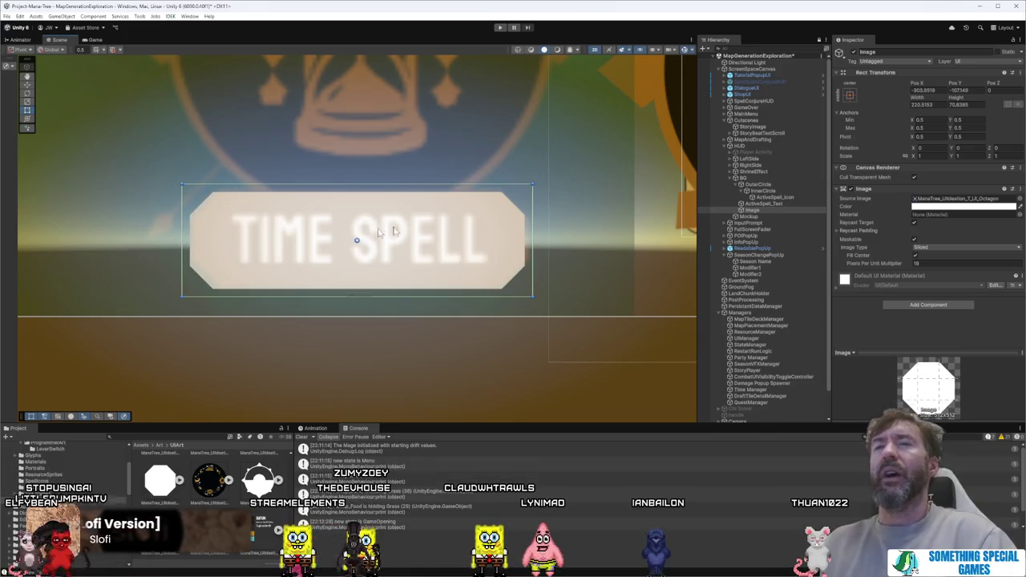
Step: Trial-move the banner under the right hourglass emblem, then undo it back to the left label
{"action": "scroll", "coordinate": [537, 224], "scroll_direction": "down", "scroll_amount": 6}
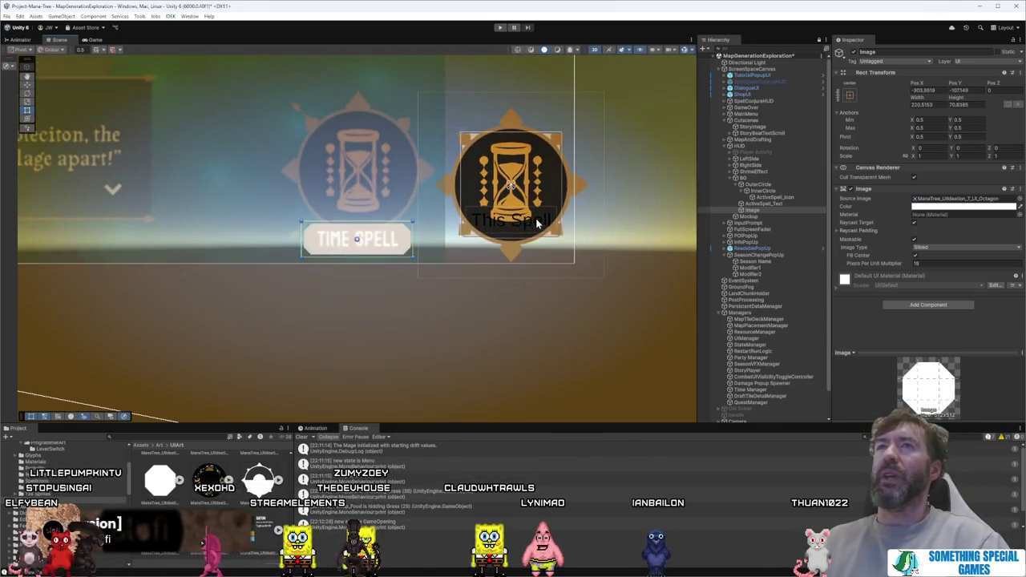
{"action": "left_click_drag", "start_coordinate": [389, 252], "coordinate": [543, 255]}
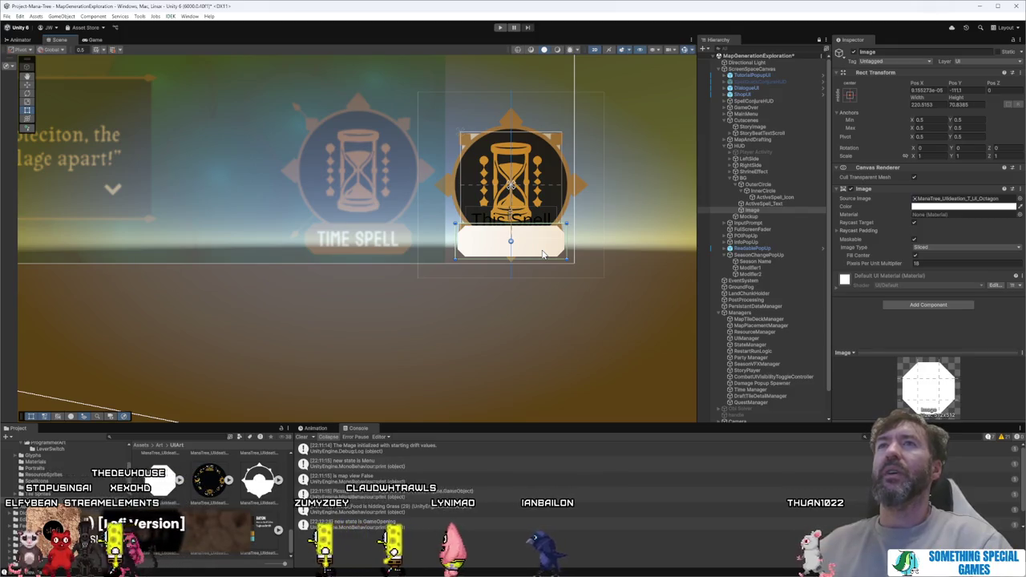
{"action": "mouse_move", "coordinate": [542, 255]}
{"action": "left_mouse_down"}
{"action": "mouse_move", "coordinate": [543, 264]}
{"action": "mouse_move", "coordinate": [543, 253]}
{"action": "left_mouse_up"}
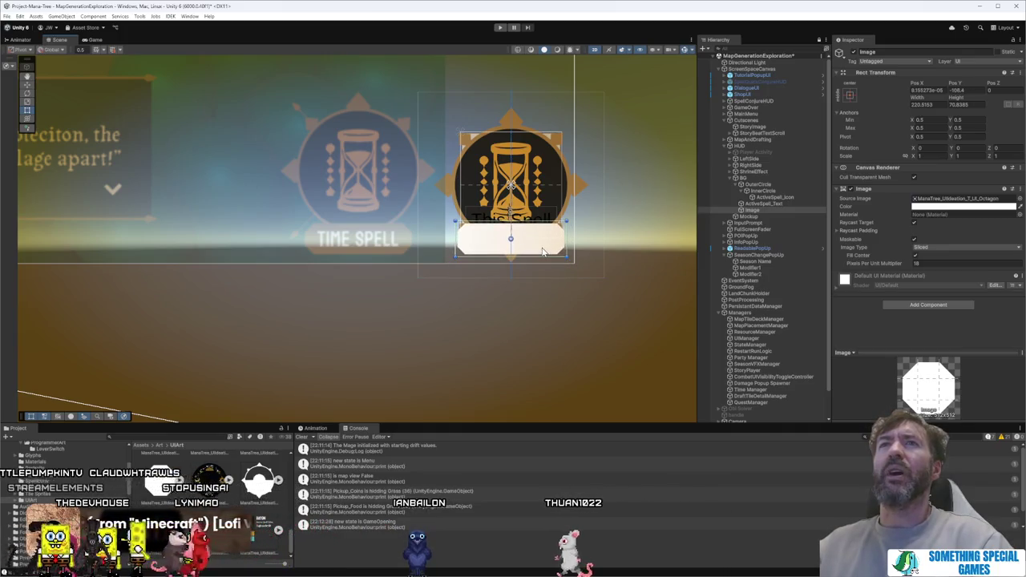
{"action": "key", "text": "ctrl+z"}
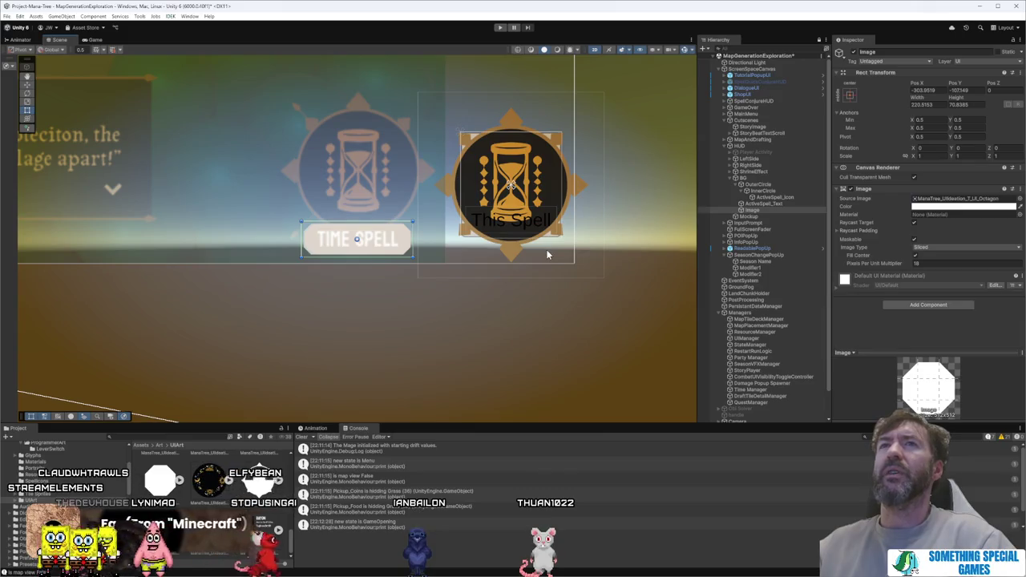
{"action": "scroll", "coordinate": [352, 243], "scroll_direction": "up", "scroll_amount": 3}
{"action": "scroll", "coordinate": [353, 244], "scroll_direction": "down", "scroll_amount": 3}
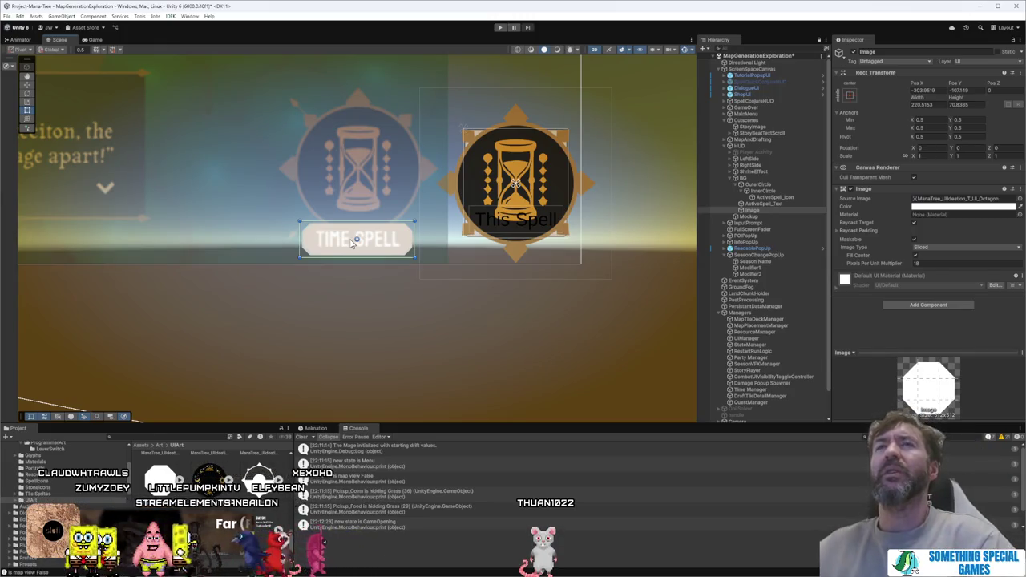
Step: Drag the OuterCircle frame left and adjust it, then undo the last move
{"action": "left_click", "coordinate": [758, 184]}
{"action": "mouse_move", "coordinate": [545, 186]}
{"action": "left_mouse_down"}
{"action": "mouse_move", "coordinate": [403, 188]}
{"action": "mouse_move", "coordinate": [389, 170]}
{"action": "mouse_move", "coordinate": [421, 176]}
{"action": "mouse_move", "coordinate": [384, 178]}
{"action": "left_mouse_up"}
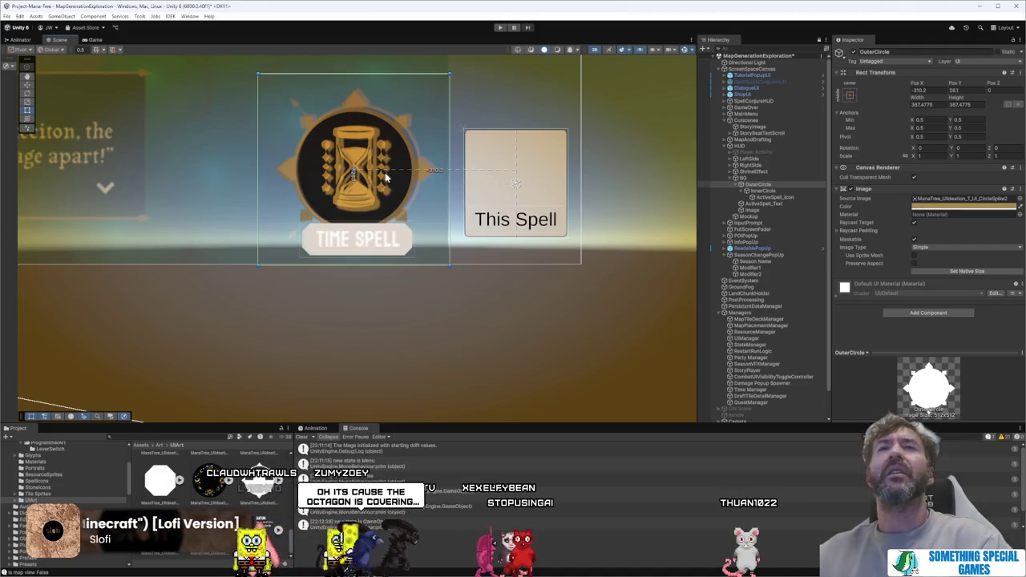
{"action": "mouse_move", "coordinate": [385, 178]}
{"action": "left_mouse_down"}
{"action": "mouse_move", "coordinate": [473, 177]}
{"action": "mouse_move", "coordinate": [397, 176]}
{"action": "mouse_move", "coordinate": [381, 166]}
{"action": "mouse_move", "coordinate": [391, 157]}
{"action": "mouse_move", "coordinate": [389, 178]}
{"action": "left_mouse_up"}
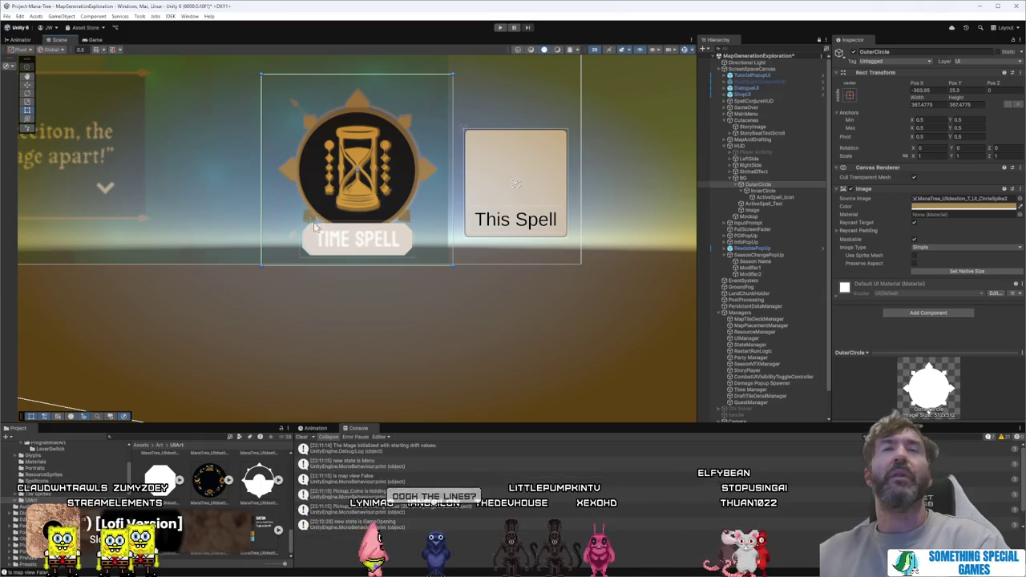
{"action": "mouse_move", "coordinate": [367, 188]}
{"action": "left_mouse_down"}
{"action": "mouse_move", "coordinate": [549, 186]}
{"action": "mouse_move", "coordinate": [365, 185]}
{"action": "left_mouse_up"}
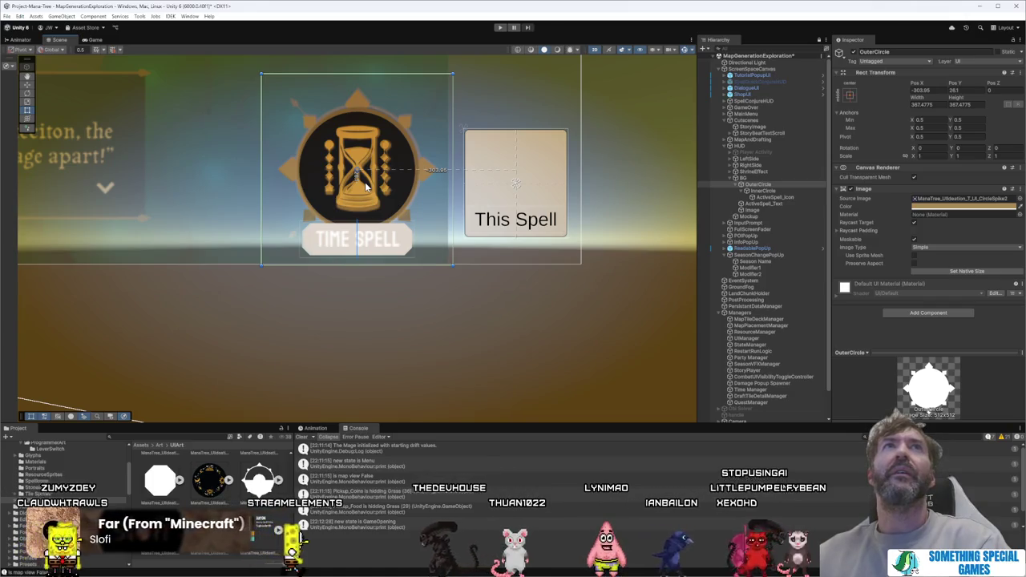
{"action": "left_click_drag", "start_coordinate": [364, 185], "coordinate": [471, 185]}
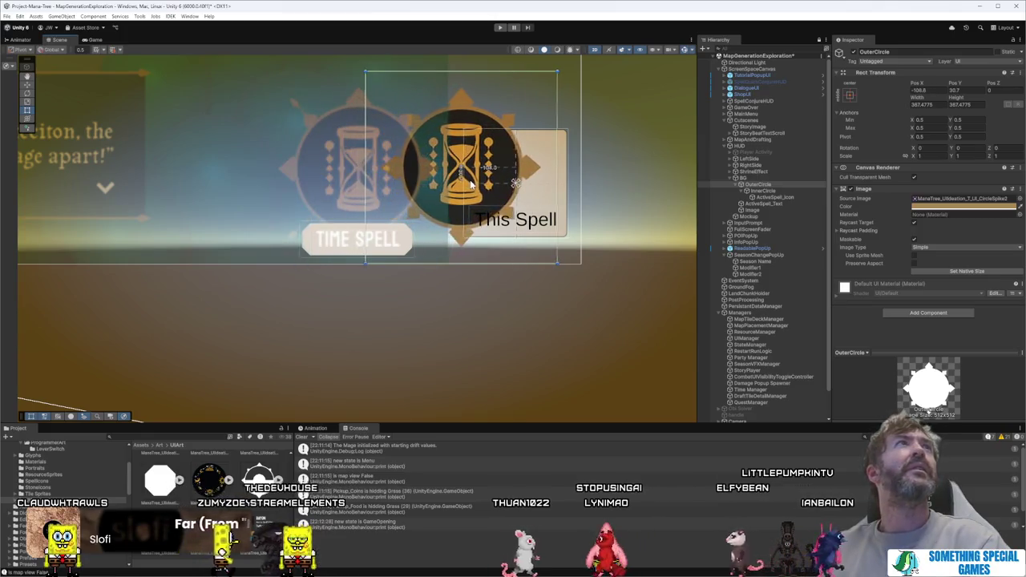
{"action": "key", "text": "ctrl+z"}
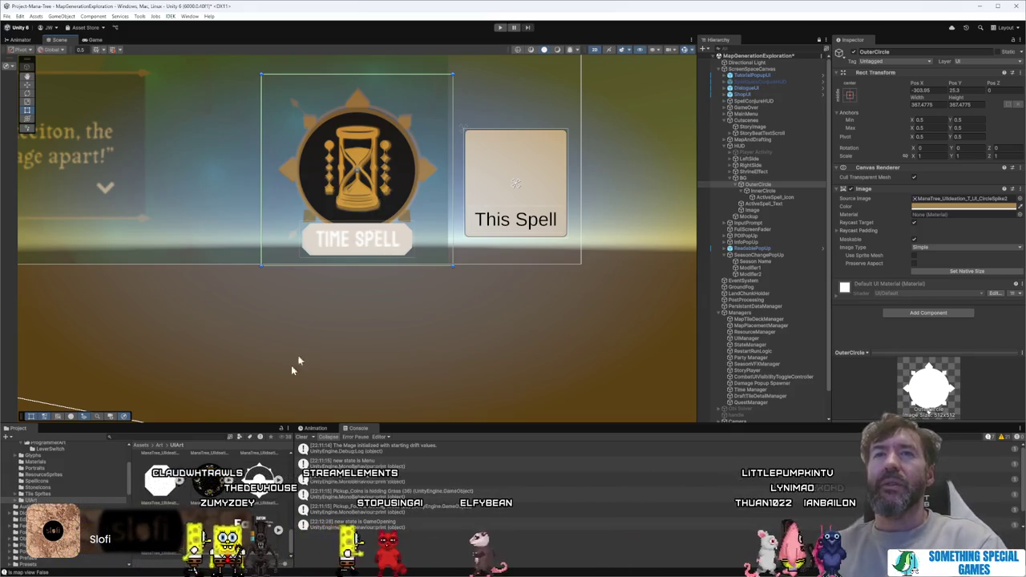
Step: Move the hourglass badge across onto the This Spell card
{"action": "scroll", "coordinate": [208, 489], "scroll_direction": "down", "scroll_amount": 1}
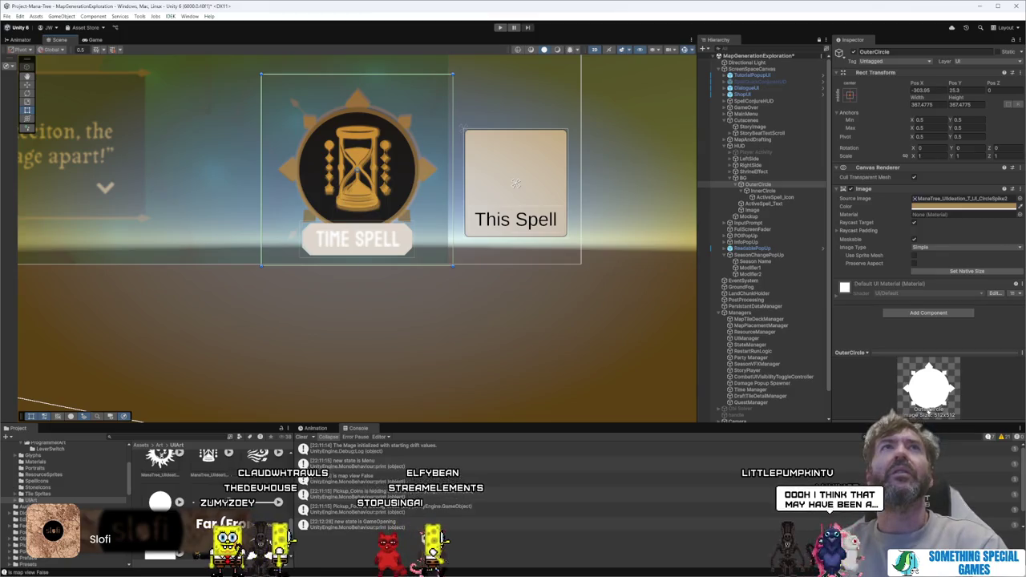
{"action": "scroll", "coordinate": [208, 489], "scroll_direction": "down", "scroll_amount": 1}
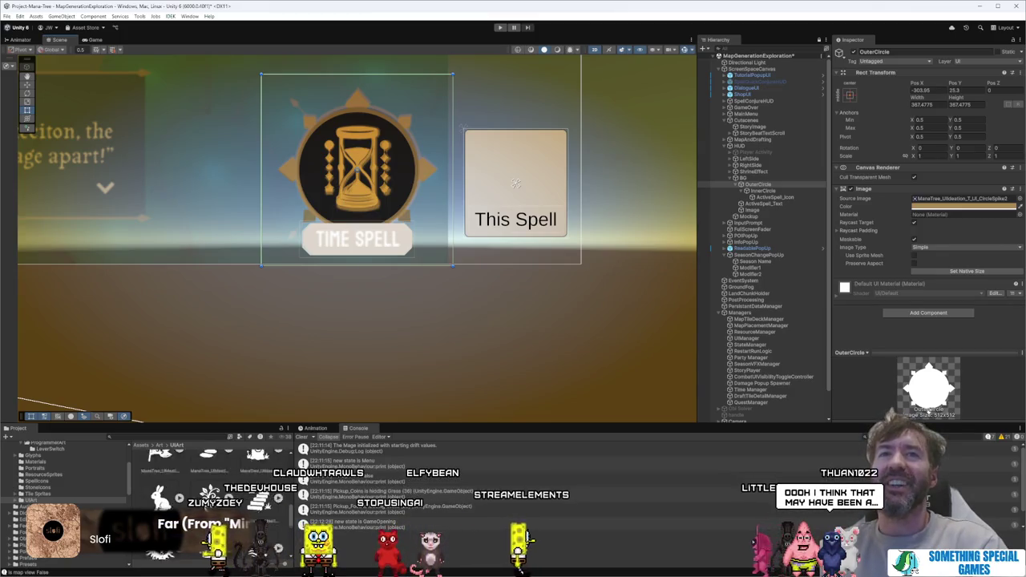
{"action": "scroll", "coordinate": [207, 508], "scroll_direction": "up", "scroll_amount": 3}
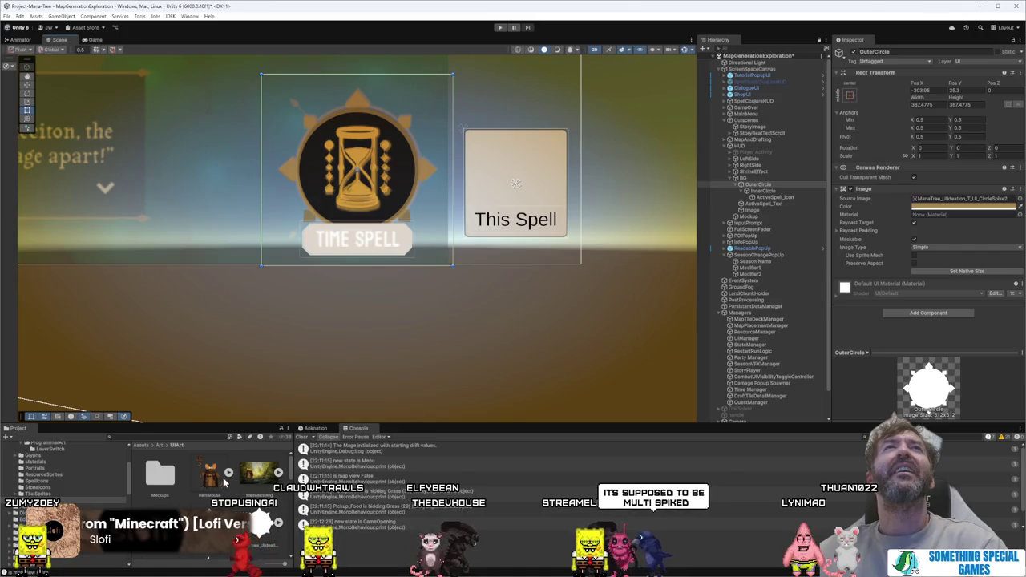
{"action": "left_click_drag", "start_coordinate": [371, 182], "coordinate": [527, 183]}
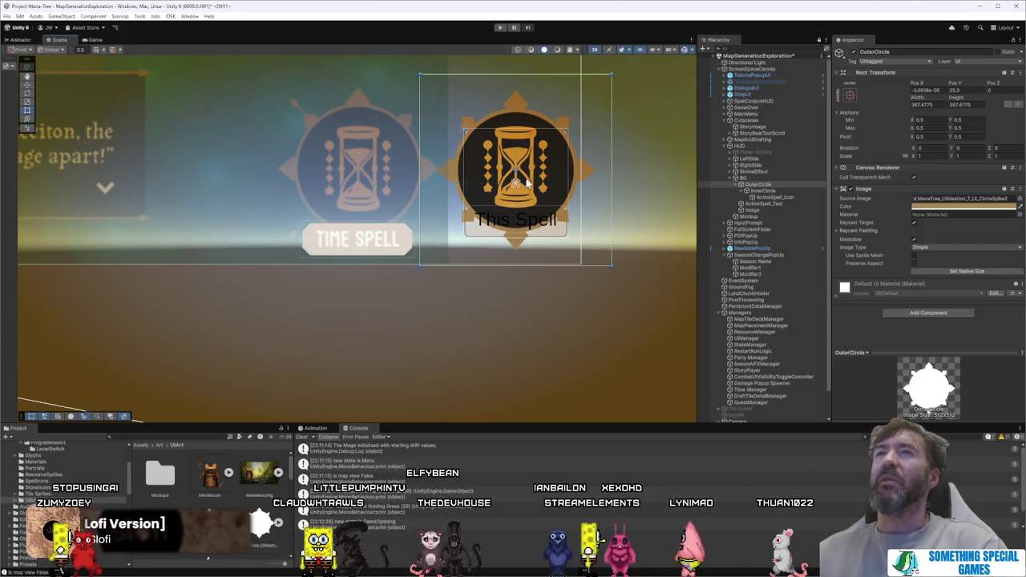
Step: Select the banner Image and drag it under the right-hand badge, about X 4.7, Y -107
{"action": "left_click", "coordinate": [781, 178]}
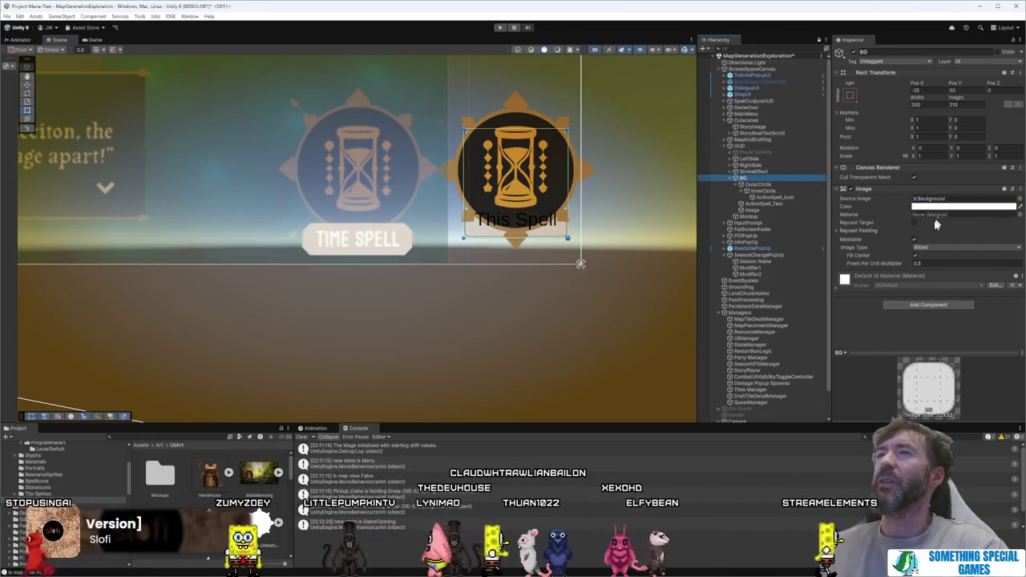
{"action": "left_click", "coordinate": [782, 185]}
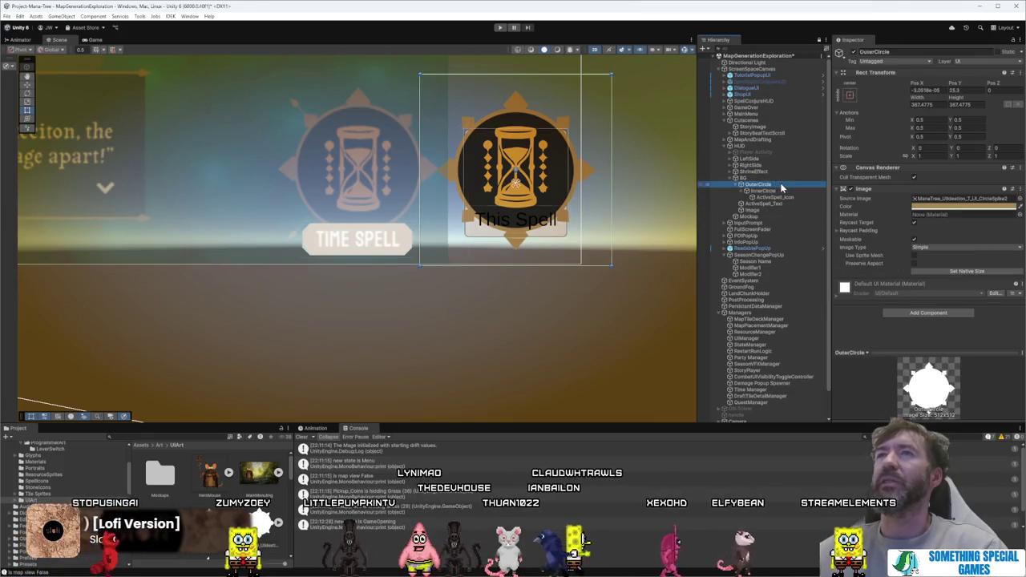
{"action": "left_click", "coordinate": [782, 190]}
{"action": "left_click", "coordinate": [787, 197]}
{"action": "left_click", "coordinate": [789, 205]}
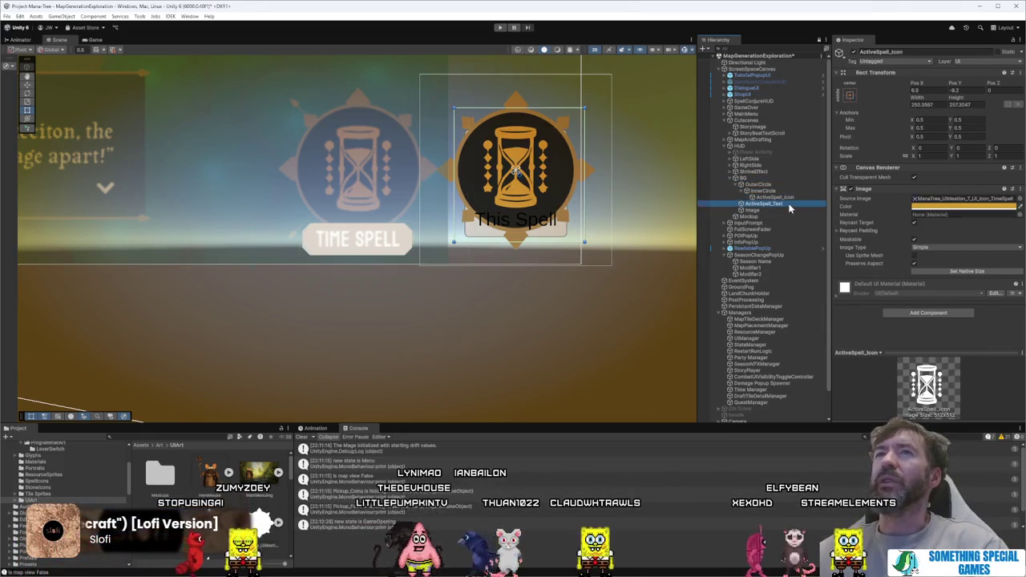
{"action": "left_click", "coordinate": [787, 211]}
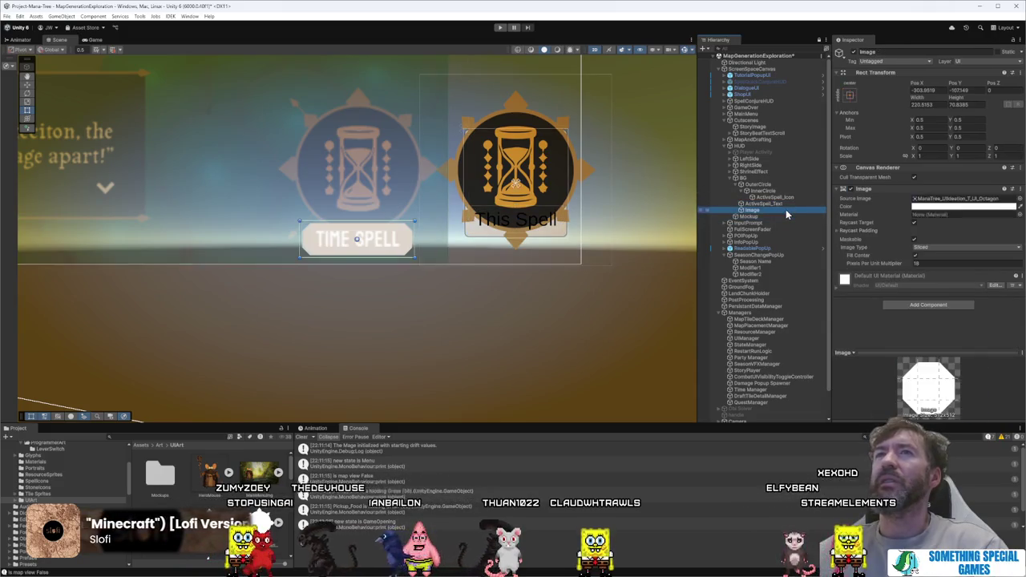
{"action": "left_click_drag", "start_coordinate": [396, 247], "coordinate": [560, 247]}
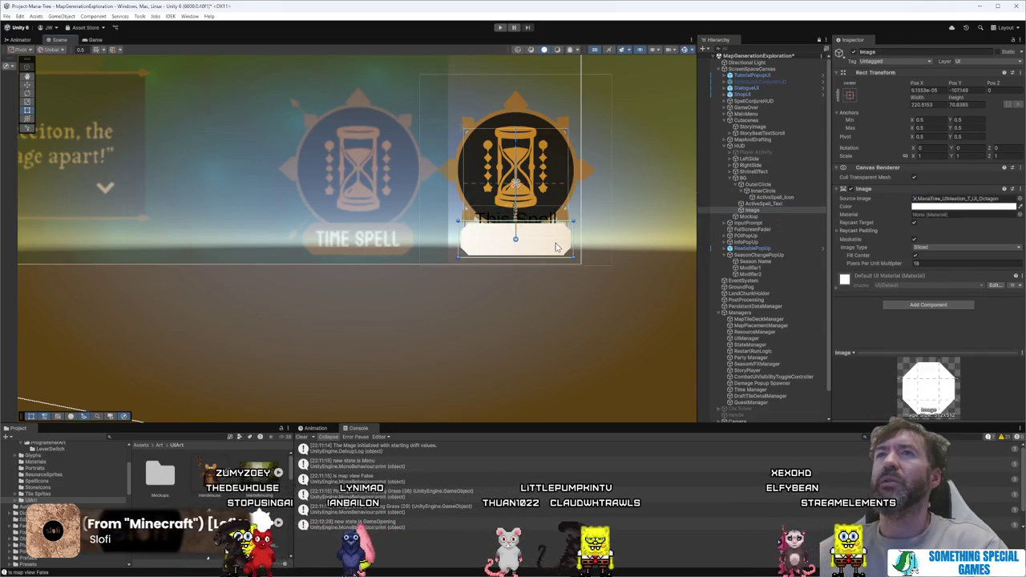
Step: With only the banner selected, tint its Image colour tan-orange
{"action": "left_click", "coordinate": [558, 247], "text": "shift"}
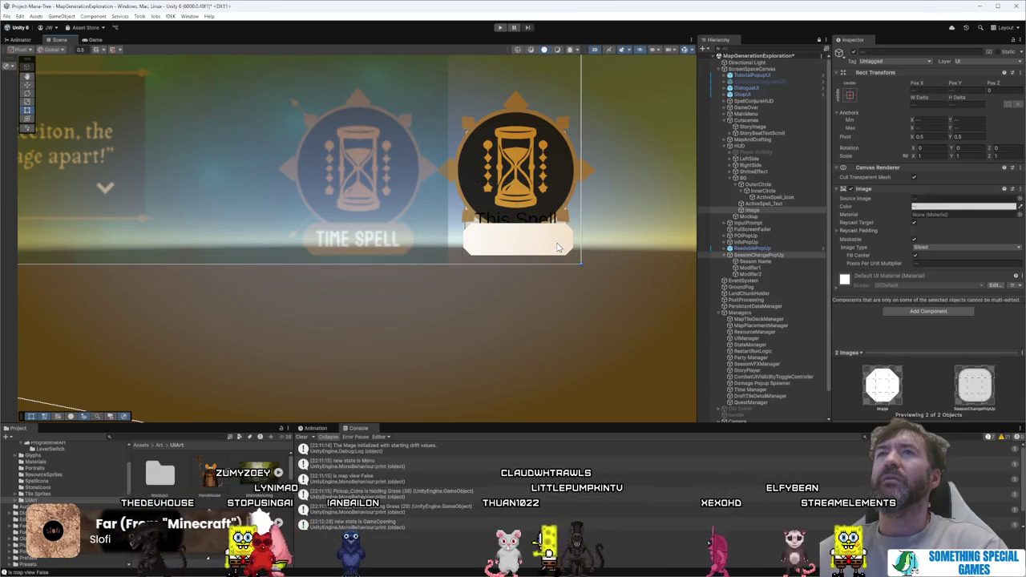
{"action": "left_click", "coordinate": [551, 248]}
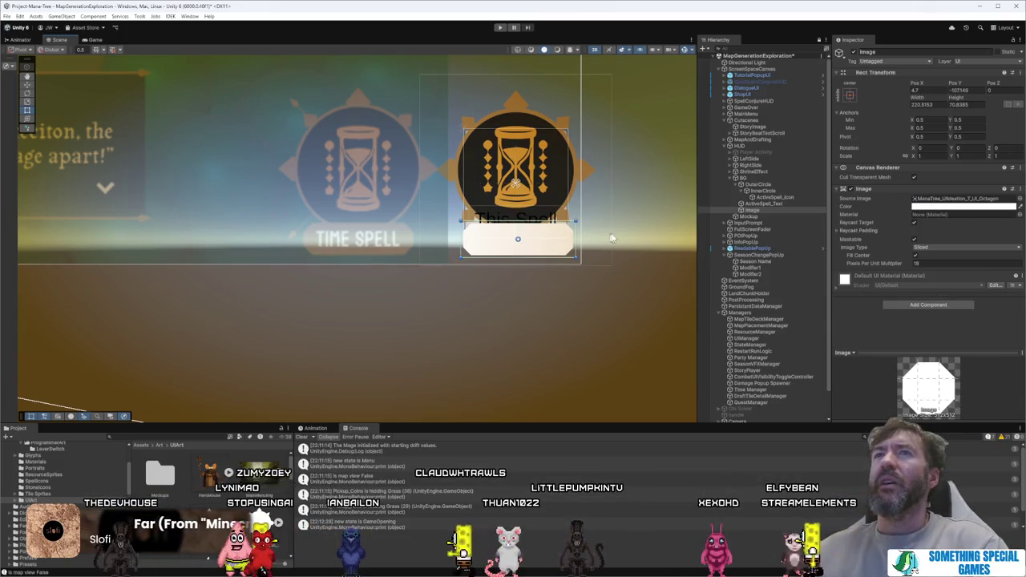
{"action": "scroll", "coordinate": [610, 238], "scroll_direction": "up", "scroll_amount": 3}
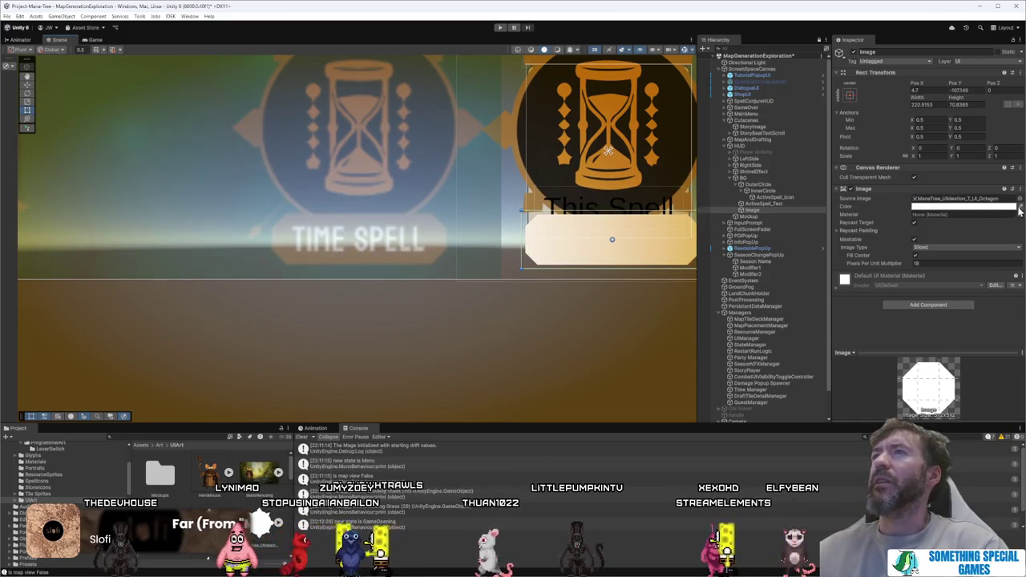
{"action": "left_click", "coordinate": [1019, 207]}
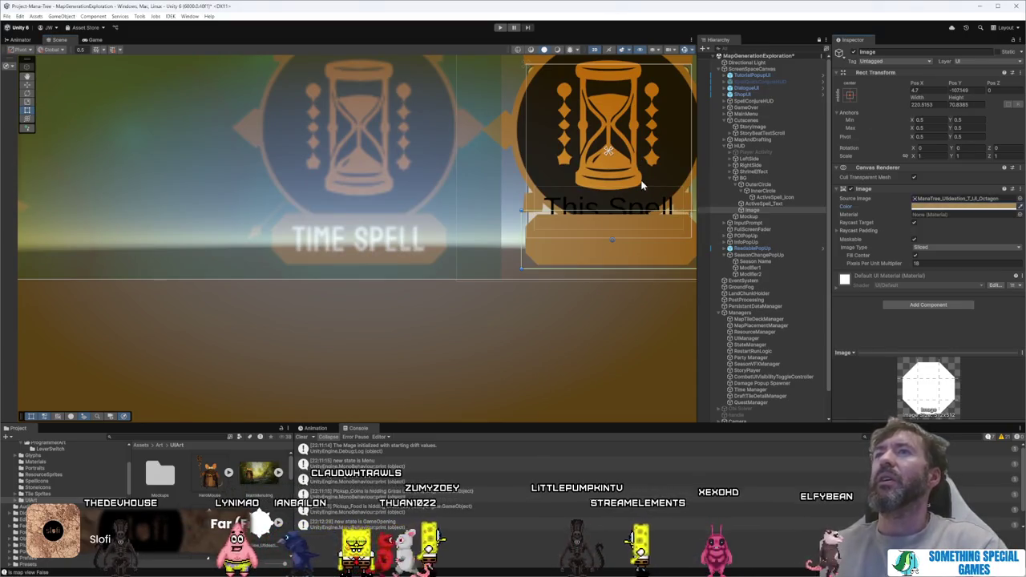
Step: Parent ActiveSpell_Text under the banner Image, anchor it middle-center and colour it white
{"action": "left_click", "coordinate": [770, 203]}
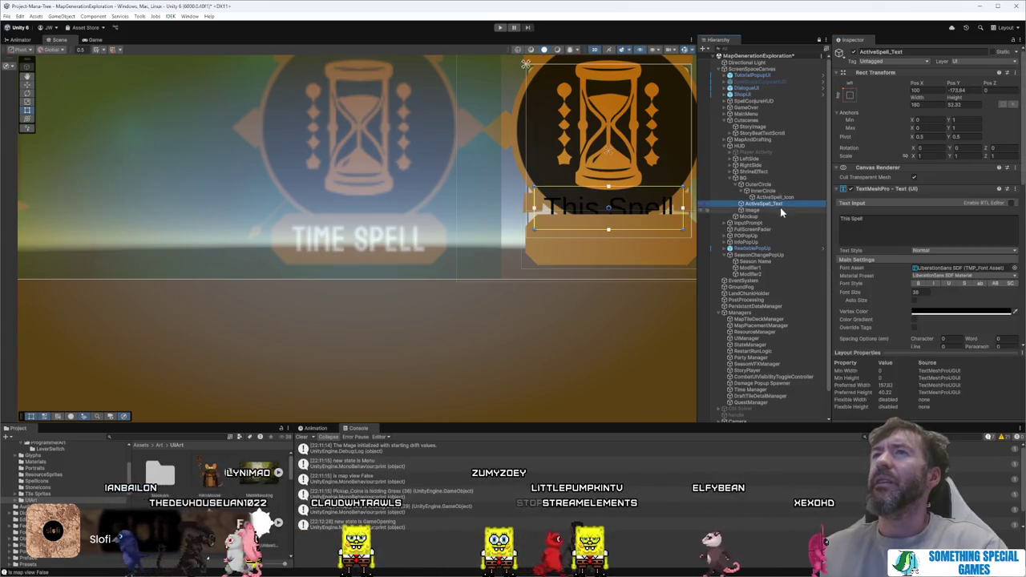
{"action": "left_click_drag", "start_coordinate": [774, 213], "coordinate": [773, 213]}
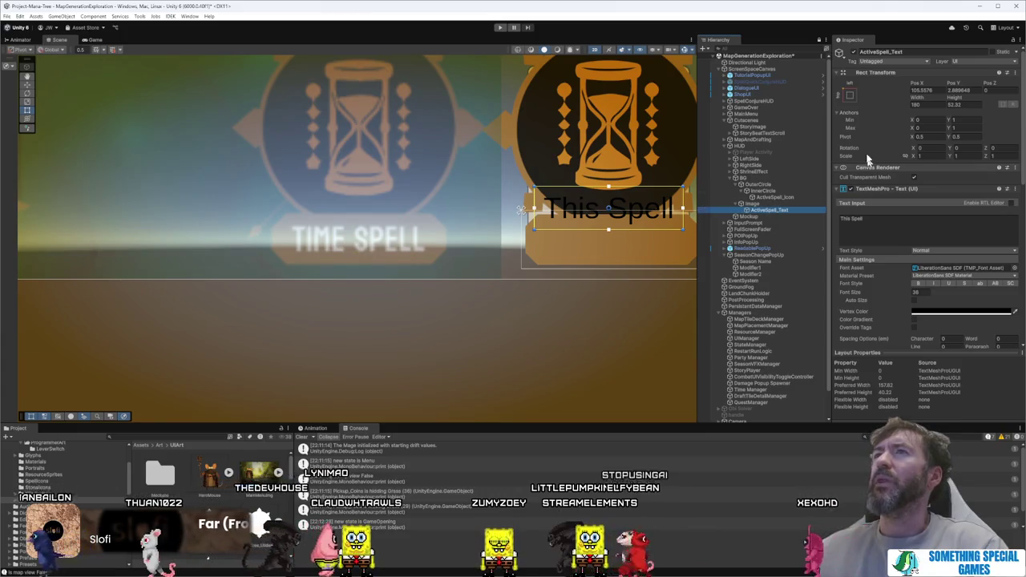
{"action": "left_click", "coordinate": [850, 95]}
{"action": "left_click", "coordinate": [895, 176], "text": "alt"}
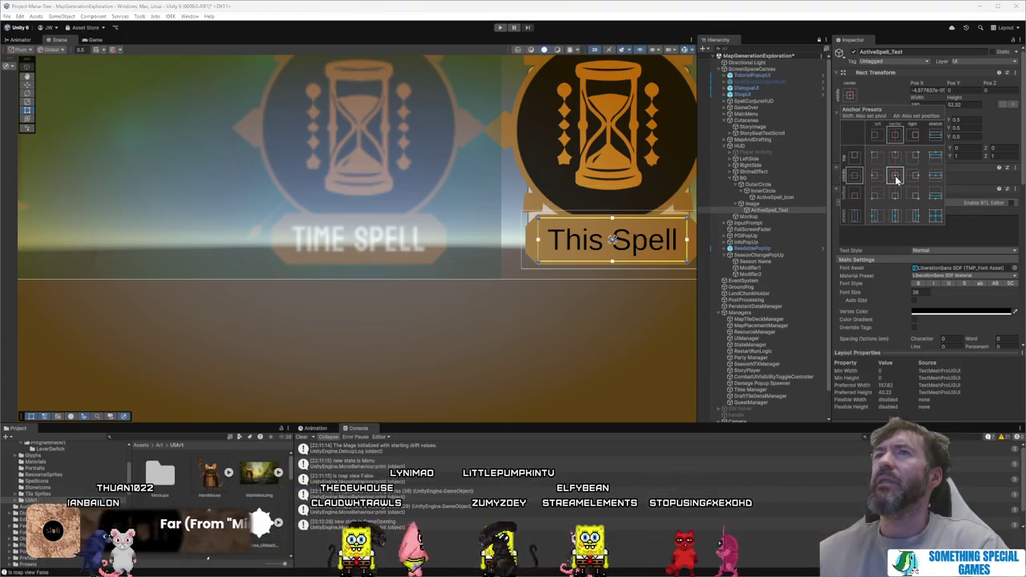
{"action": "left_click", "coordinate": [1000, 311]}
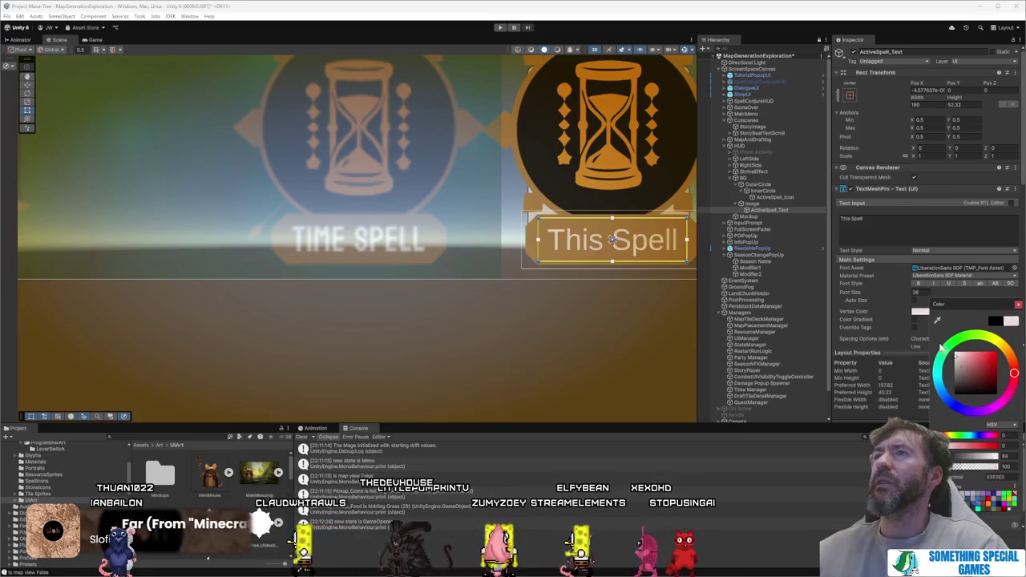
{"action": "left_click", "coordinate": [1017, 307]}
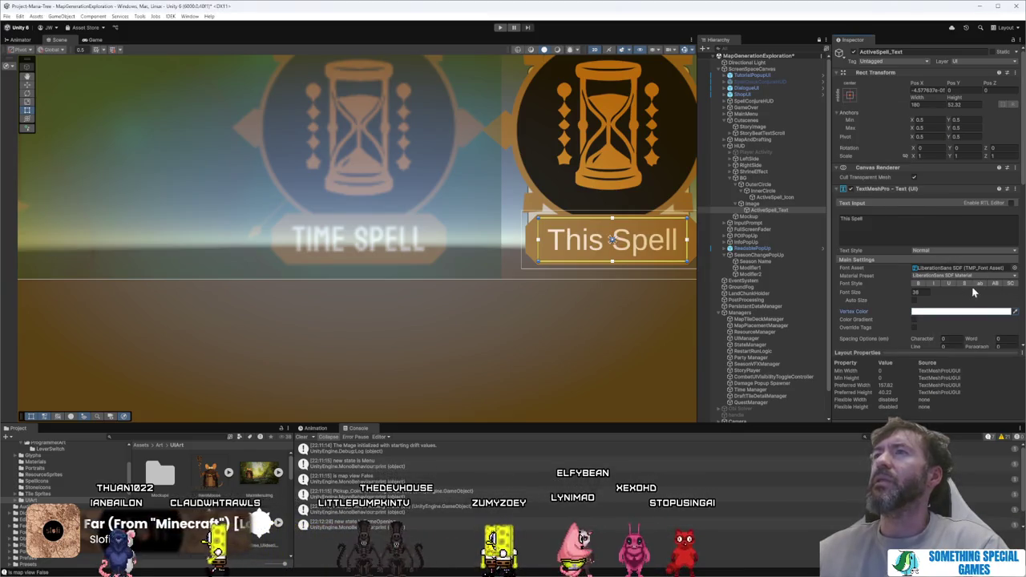
Step: Make the label uppercase at font size 29.2 using the Bayon-Regular SDF font asset
{"action": "left_click", "coordinate": [993, 286]}
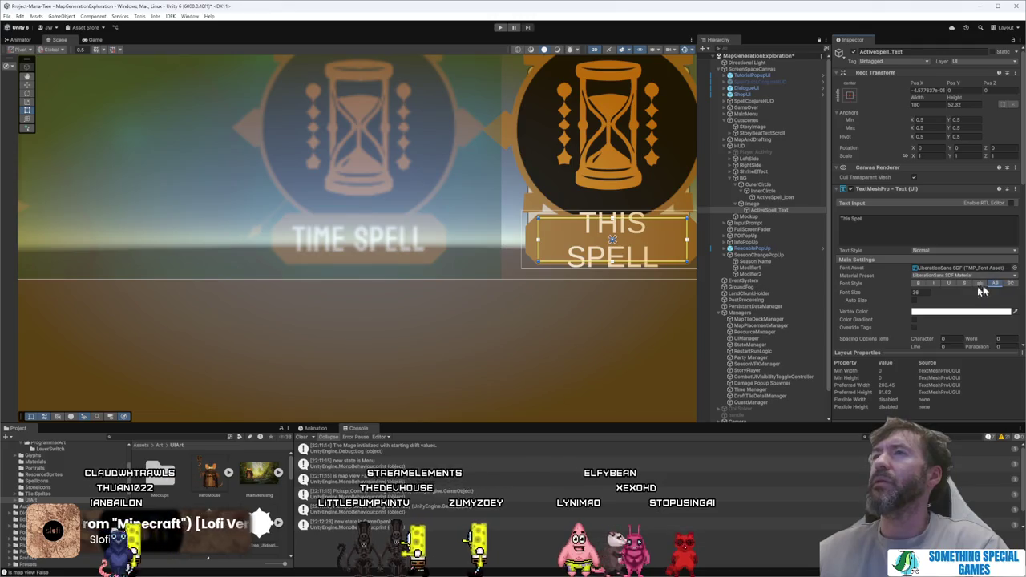
{"action": "left_click_drag", "start_coordinate": [900, 296], "coordinate": [818, 298]}
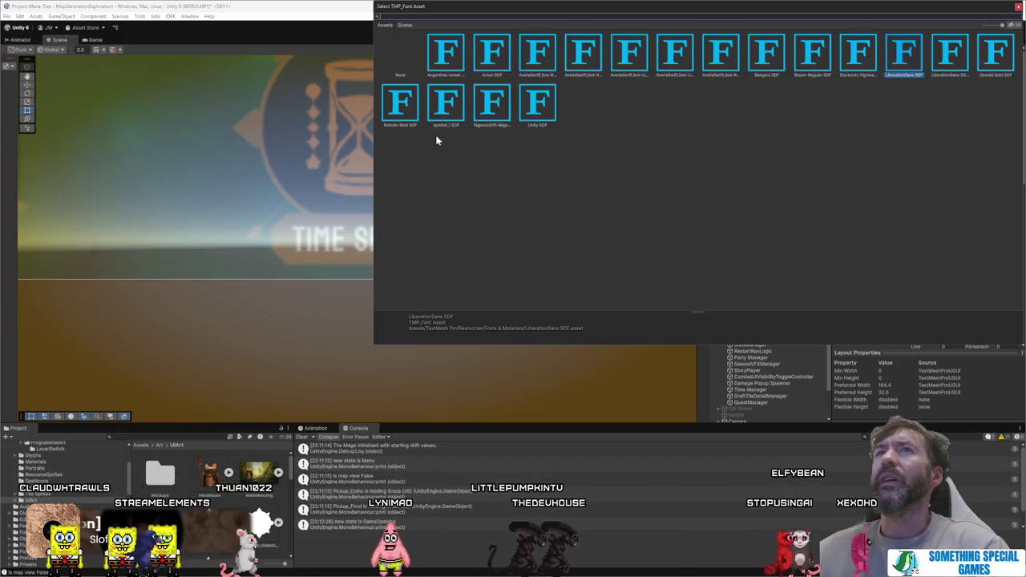
{"action": "left_click_drag", "start_coordinate": [1001, 25], "coordinate": [913, 29]}
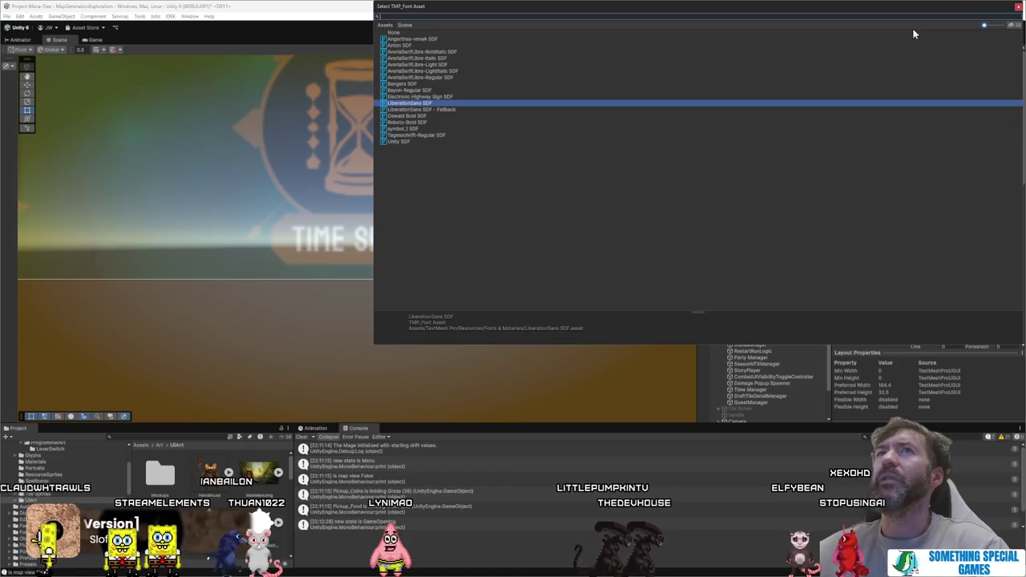
{"action": "double_click", "coordinate": [412, 90]}
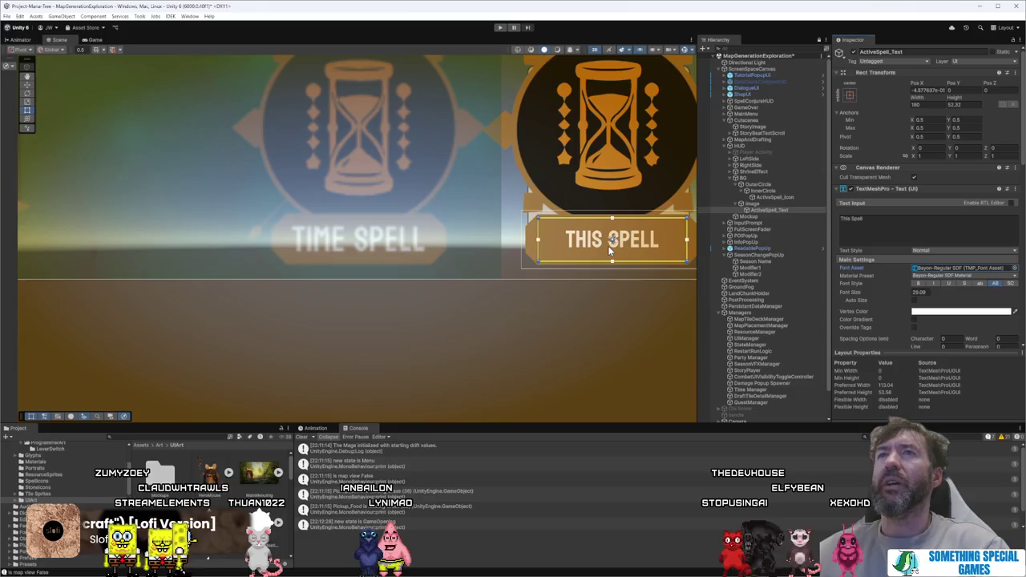
Step: Adjust the label's anchors and position, frame it, and raise its font size to 42.4
{"action": "mouse_move", "coordinate": [607, 245]}
{"action": "left_mouse_down"}
{"action": "mouse_move", "coordinate": [613, 261]}
{"action": "mouse_move", "coordinate": [305, 241]}
{"action": "left_mouse_up"}
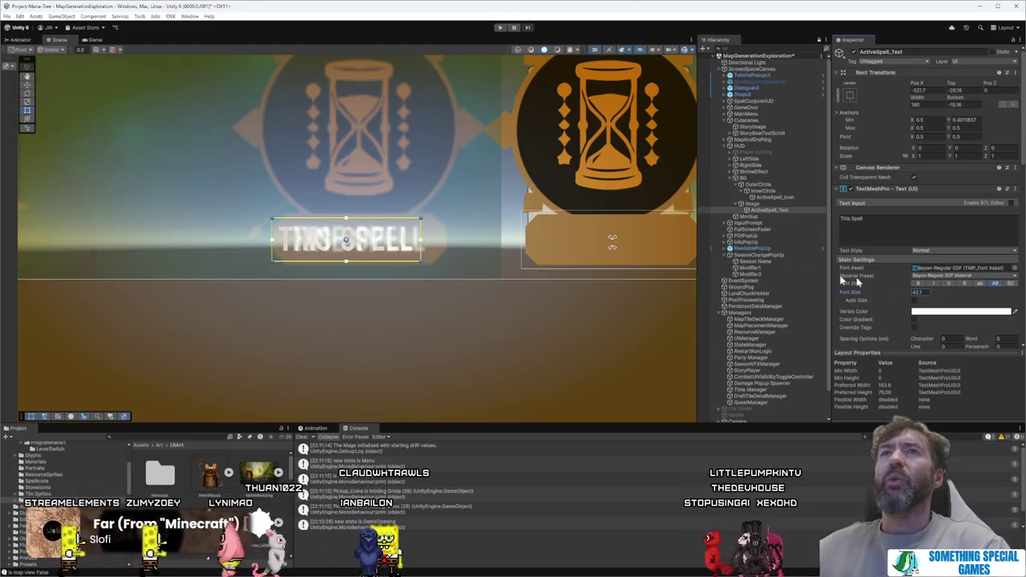
{"action": "left_click_drag", "start_coordinate": [388, 243], "coordinate": [398, 243]}
{"action": "key", "text": "f"}
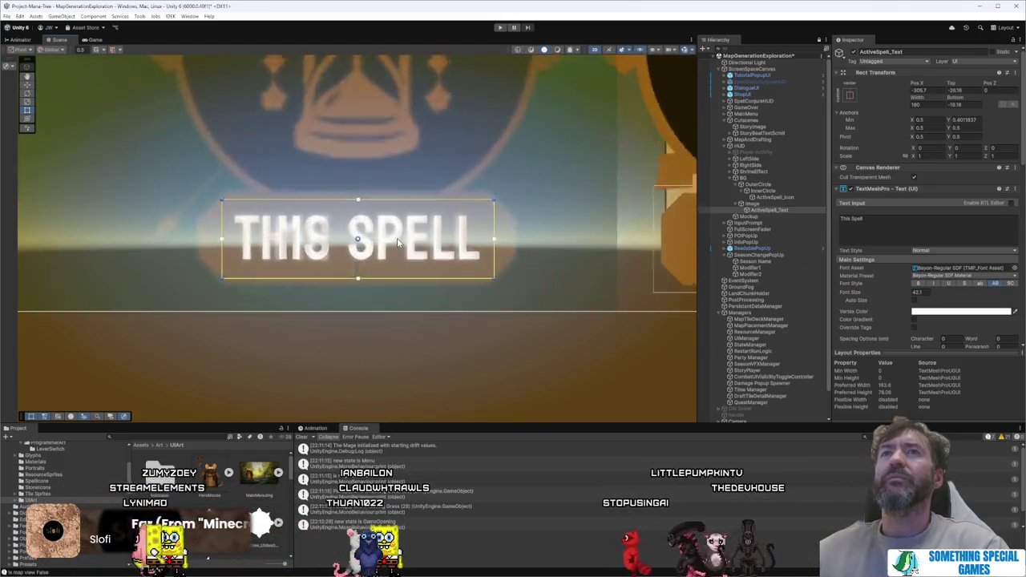
{"action": "left_click_drag", "start_coordinate": [907, 293], "coordinate": [909, 293]}
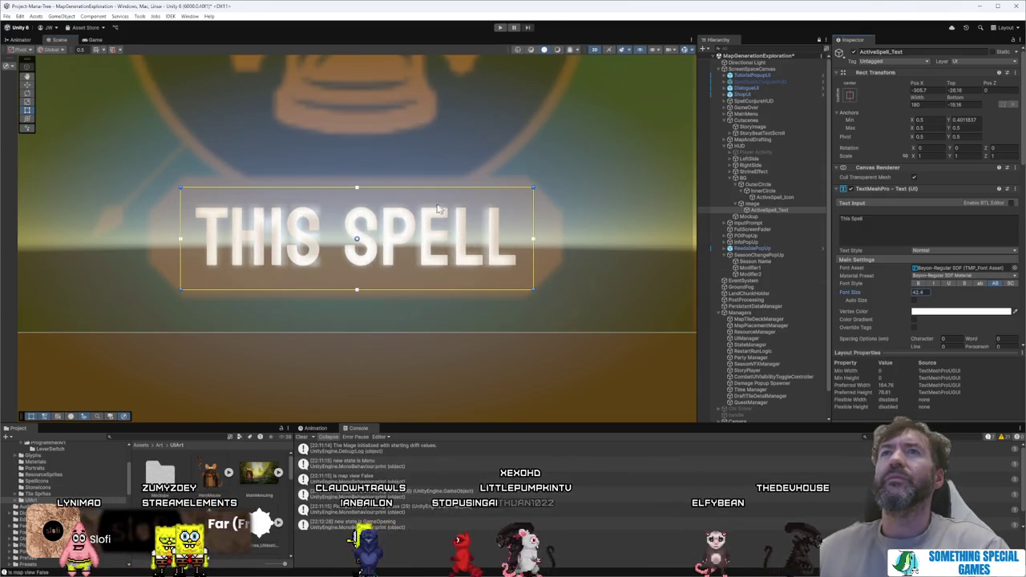
{"action": "scroll", "coordinate": [636, 204], "scroll_direction": "down", "scroll_amount": 5}
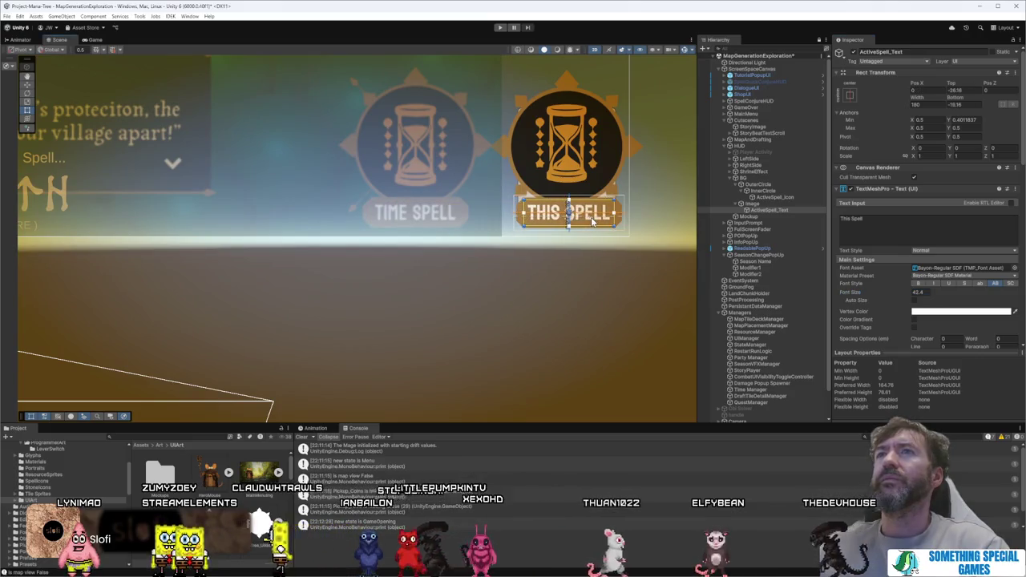
{"action": "left_click", "coordinate": [665, 230]}
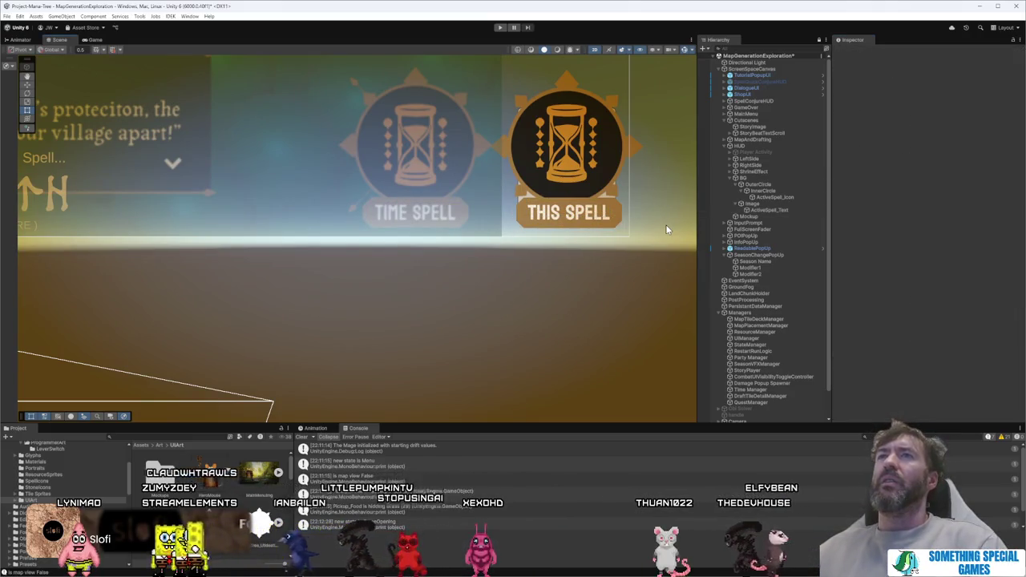
{"action": "left_click", "coordinate": [766, 178]}
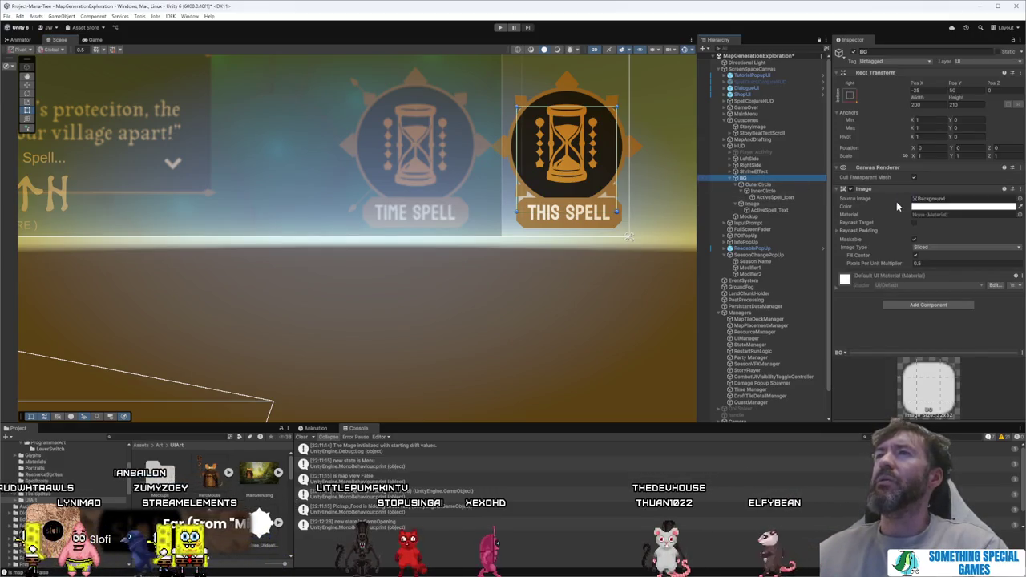
{"action": "left_click", "coordinate": [850, 188]}
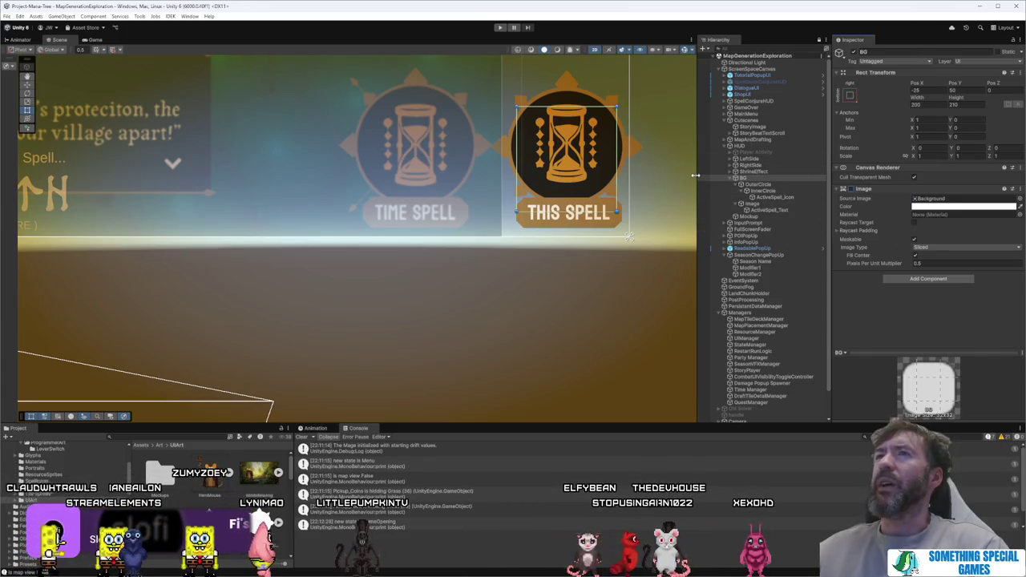
{"action": "left_click", "coordinate": [765, 184]}
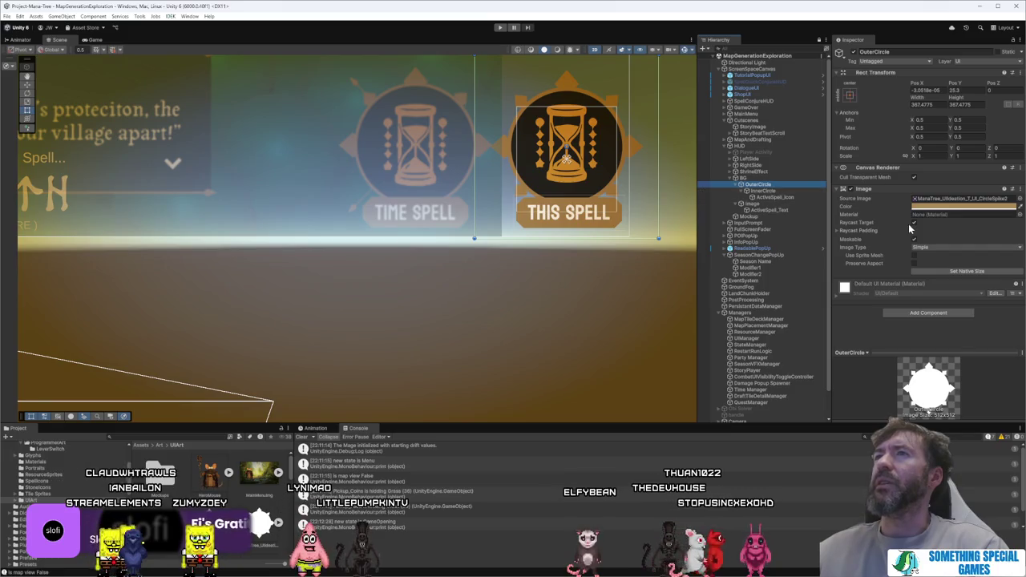
{"action": "left_click", "coordinate": [790, 191]}
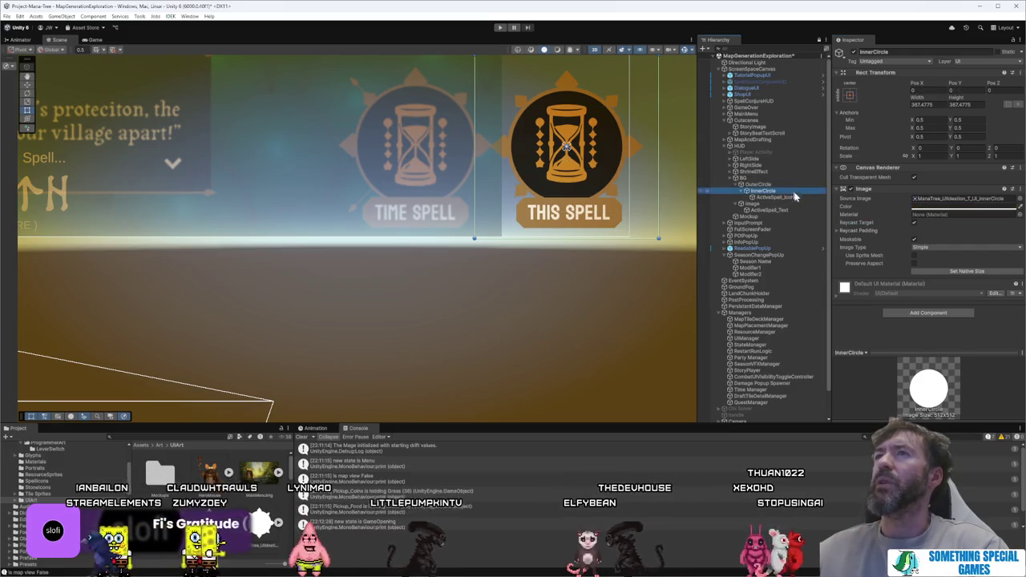
{"action": "left_click", "coordinate": [781, 197]}
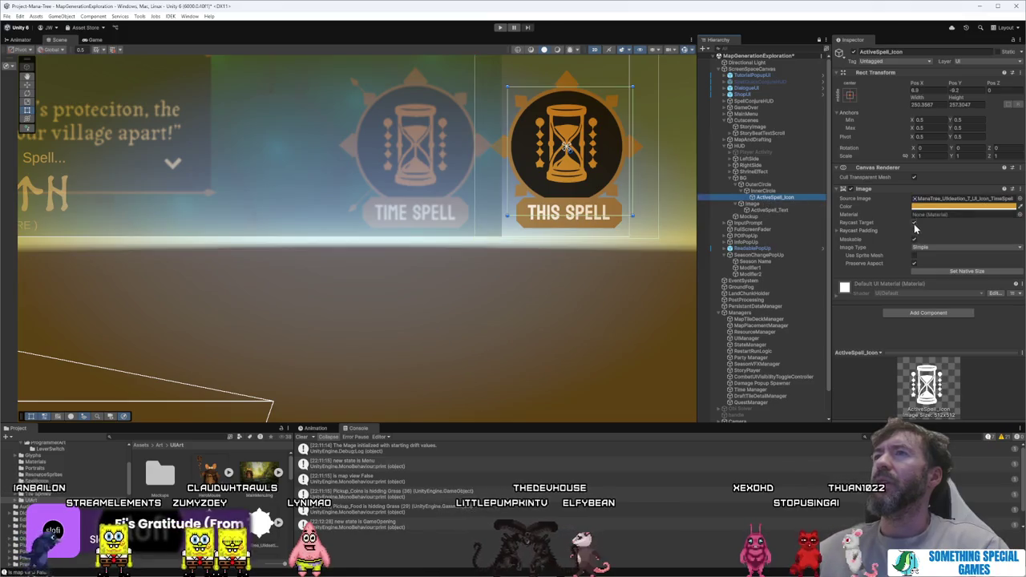
{"action": "left_click", "coordinate": [761, 204]}
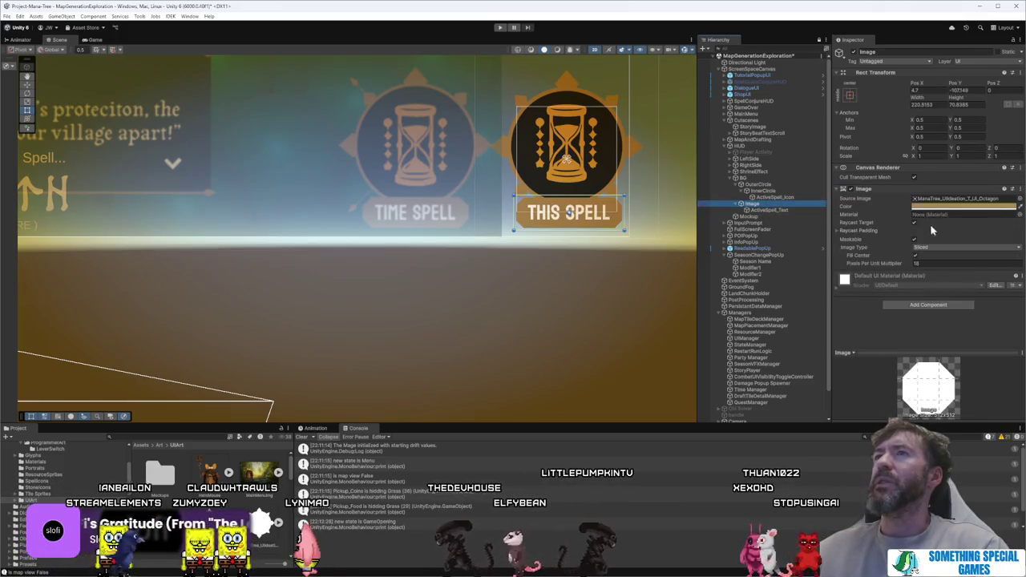
{"action": "left_click", "coordinate": [771, 210]}
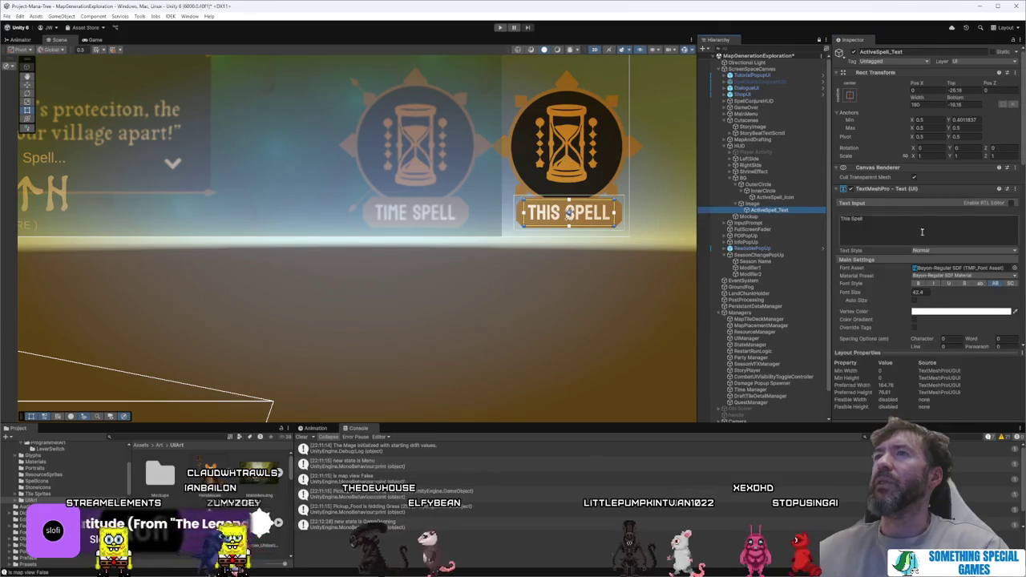
{"action": "scroll", "coordinate": [917, 309], "scroll_direction": "down", "scroll_amount": 3}
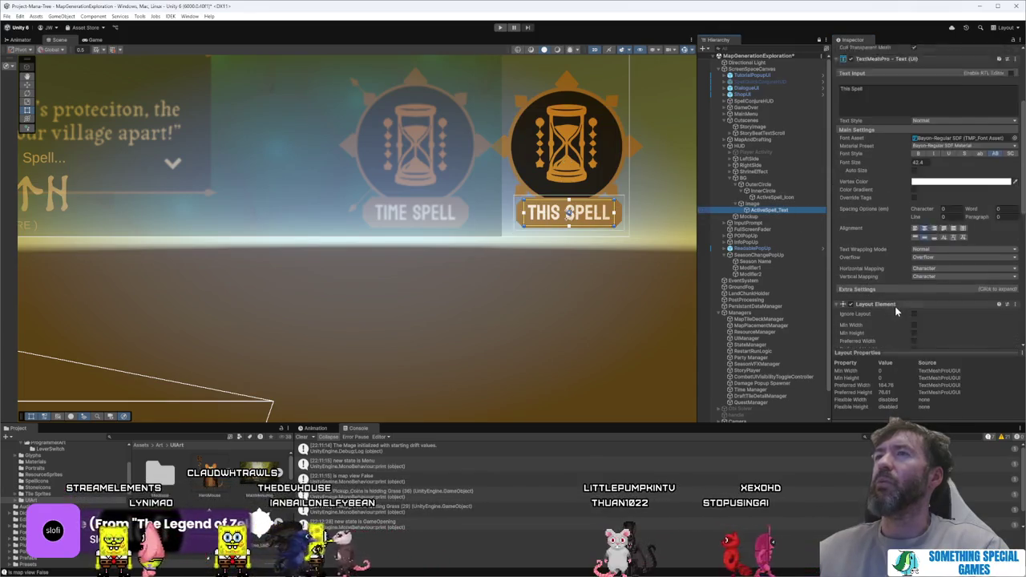
{"action": "scroll", "coordinate": [930, 273], "scroll_direction": "down", "scroll_amount": 3}
{"action": "left_click", "coordinate": [979, 248]}
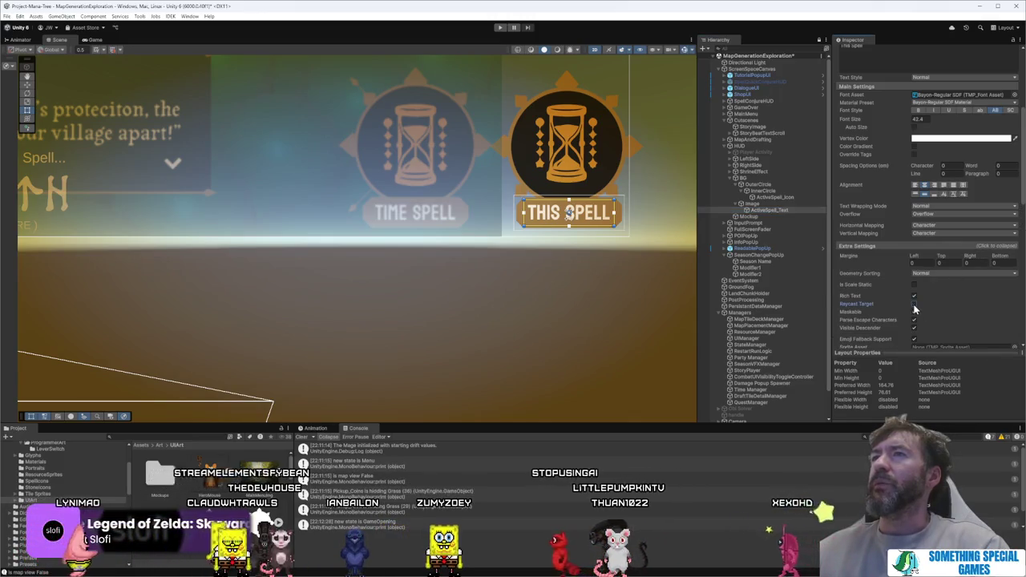
{"action": "left_click", "coordinate": [772, 197]}
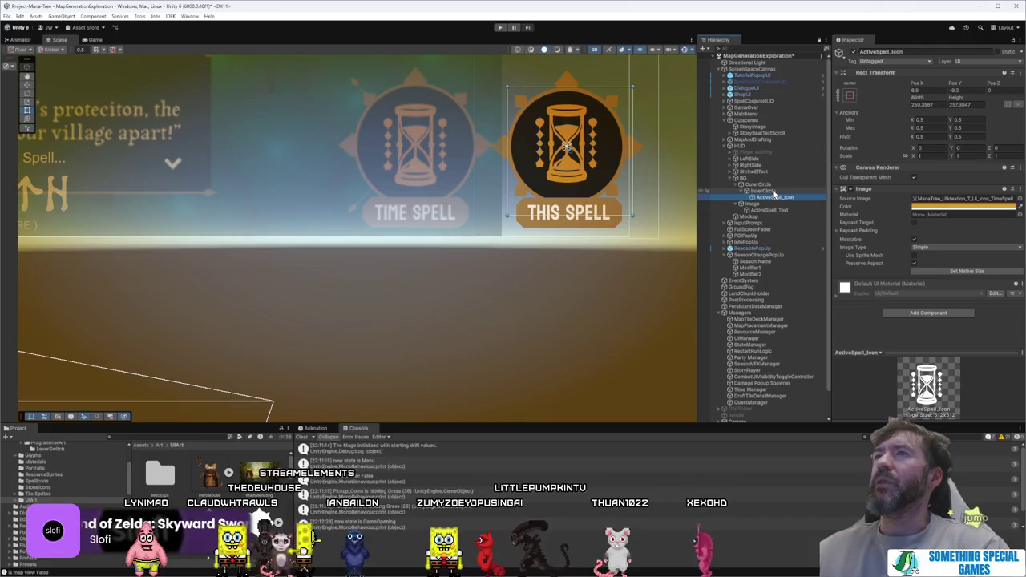
{"action": "scroll", "coordinate": [631, 207], "scroll_direction": "down", "scroll_amount": 3}
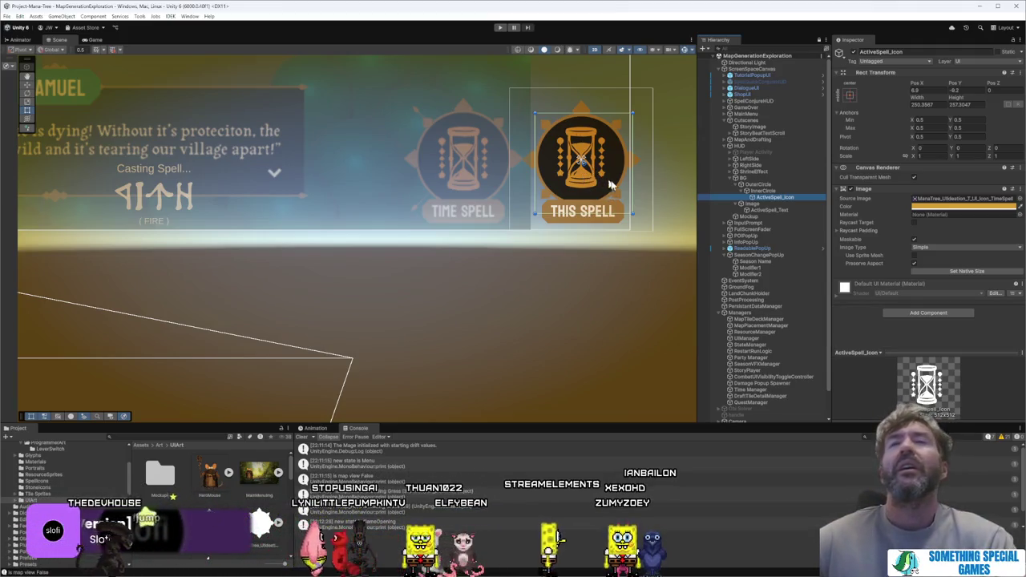
Step: Inspect the UIManager and Party Manager objects in the Hierarchy
{"action": "scroll", "coordinate": [783, 177], "scroll_direction": "down", "scroll_amount": 2}
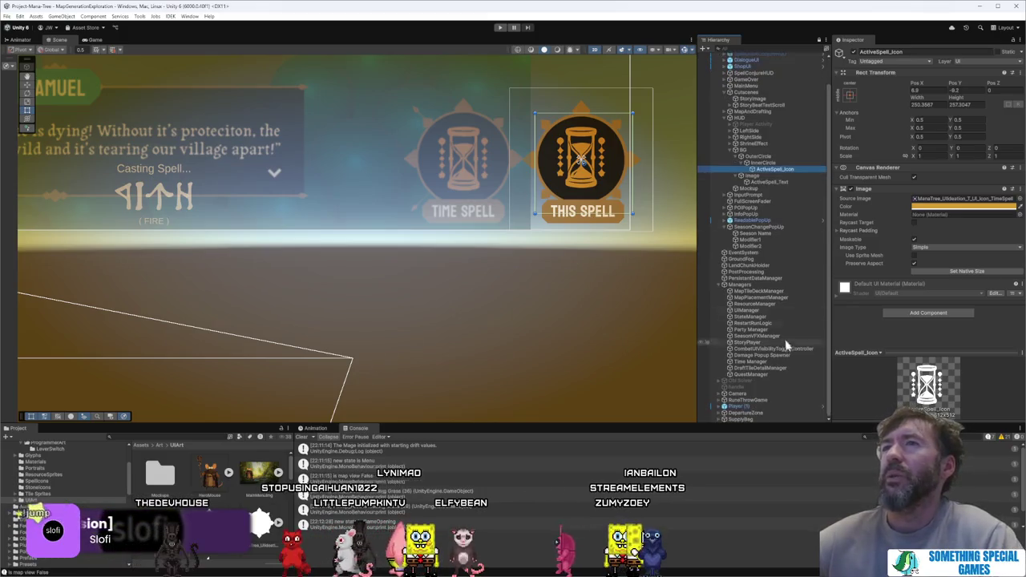
{"action": "left_click", "coordinate": [773, 311]}
{"action": "left_click", "coordinate": [774, 317]}
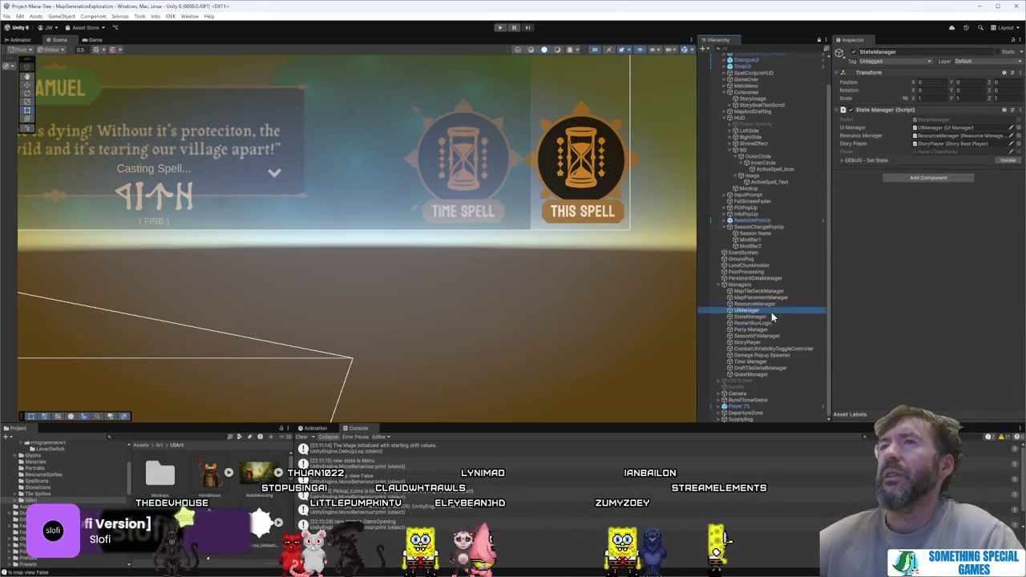
{"action": "left_click", "coordinate": [771, 312]}
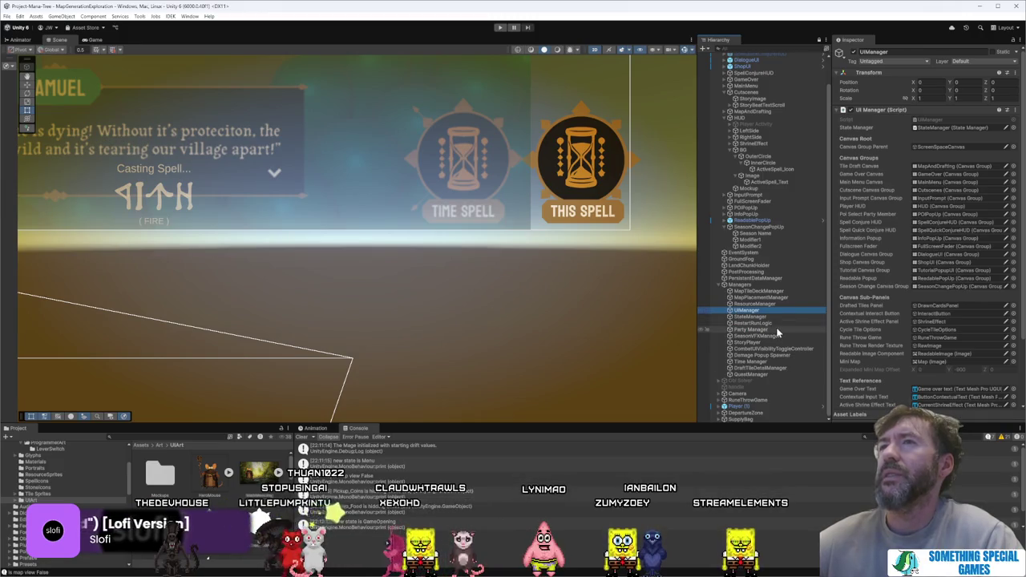
{"action": "left_click", "coordinate": [777, 331]}
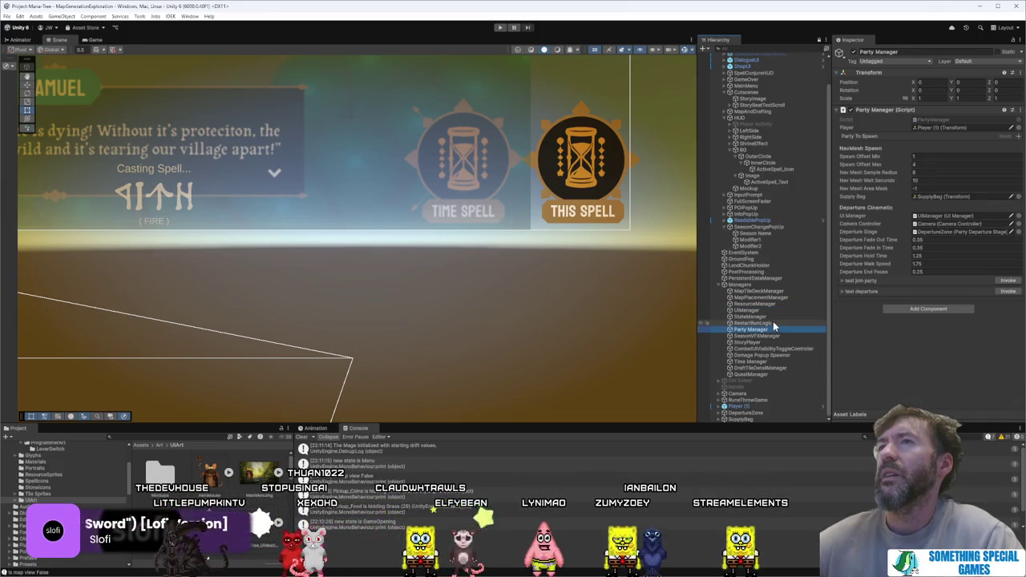
{"action": "left_click", "coordinate": [770, 311]}
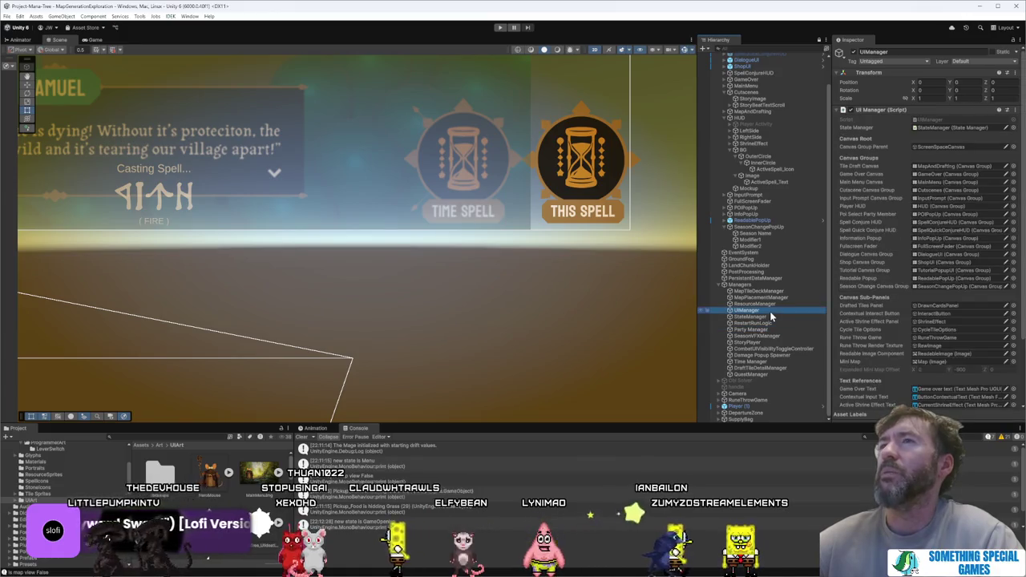
Step: On Player (1), ping the Spell Casting Controller's Default Spell to reveal the Spells folder
{"action": "left_click", "coordinate": [745, 406]}
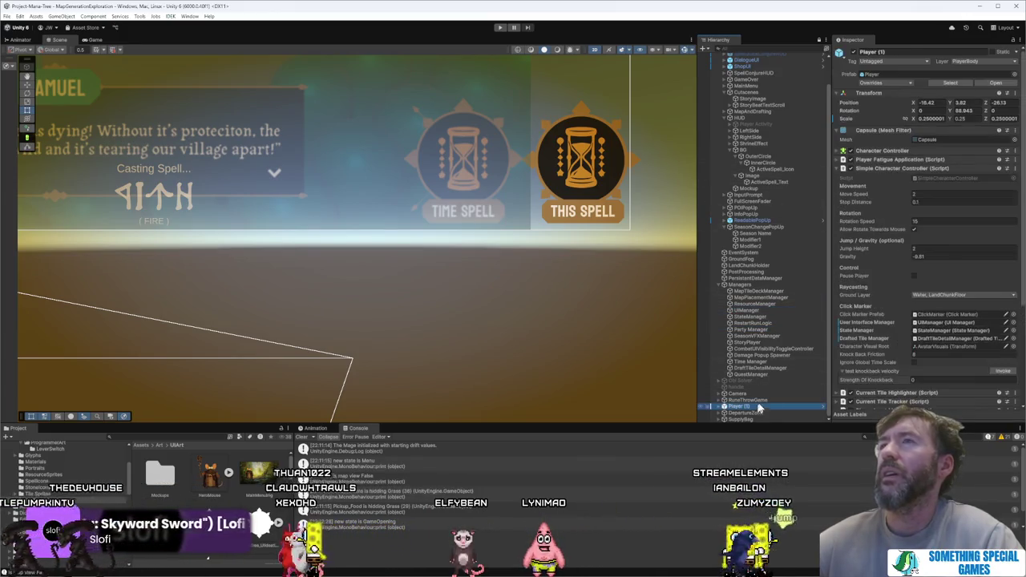
{"action": "scroll", "coordinate": [913, 248], "scroll_direction": "down", "scroll_amount": 15}
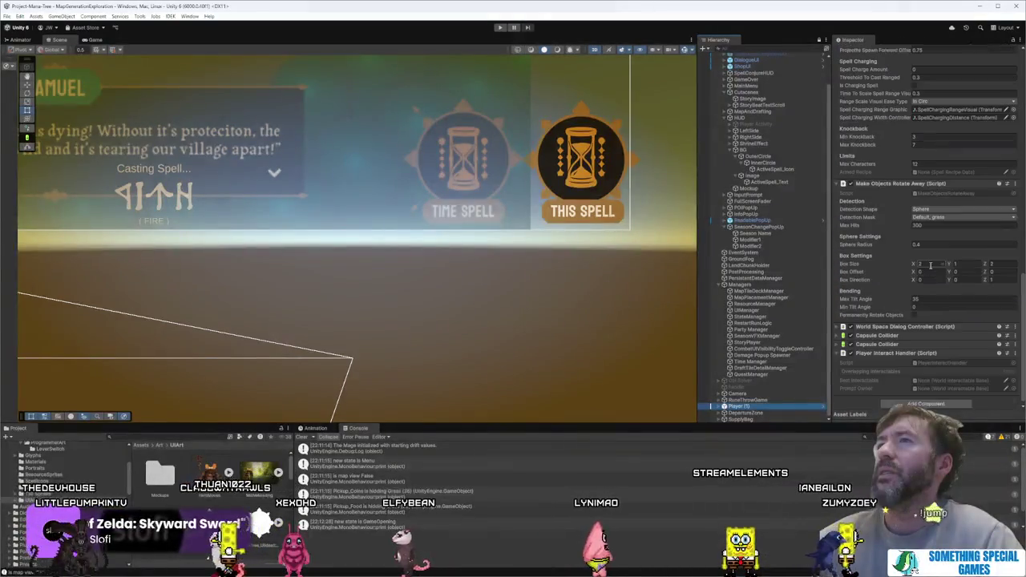
{"action": "scroll", "coordinate": [930, 266], "scroll_direction": "up", "scroll_amount": 10}
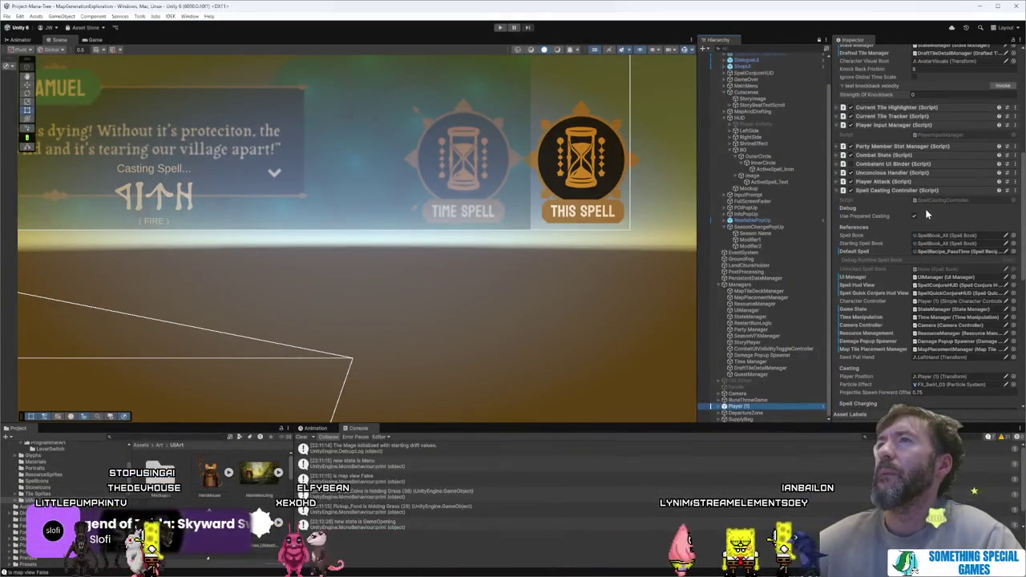
{"action": "left_click", "coordinate": [956, 253]}
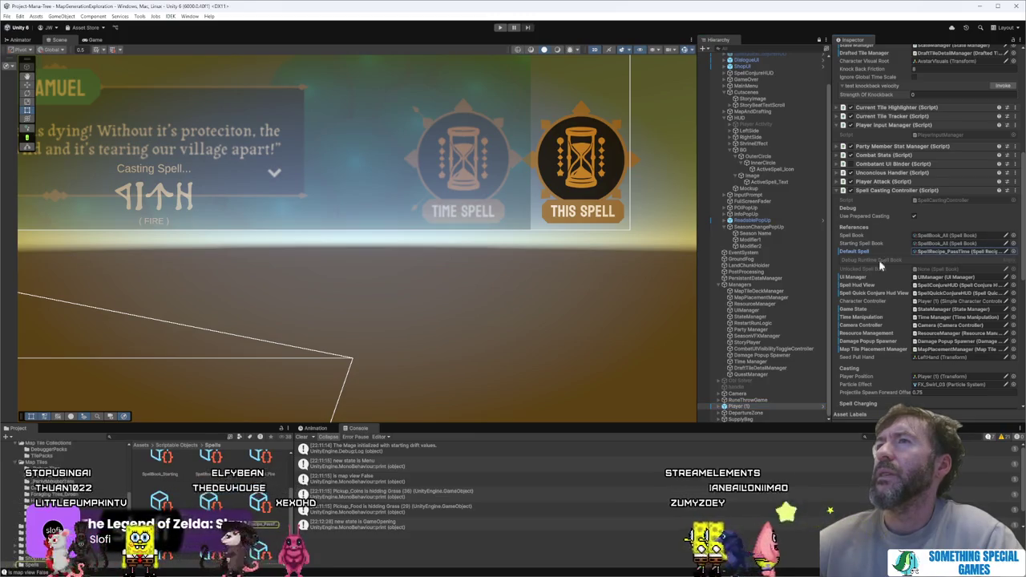
{"action": "left_click", "coordinate": [948, 294]}
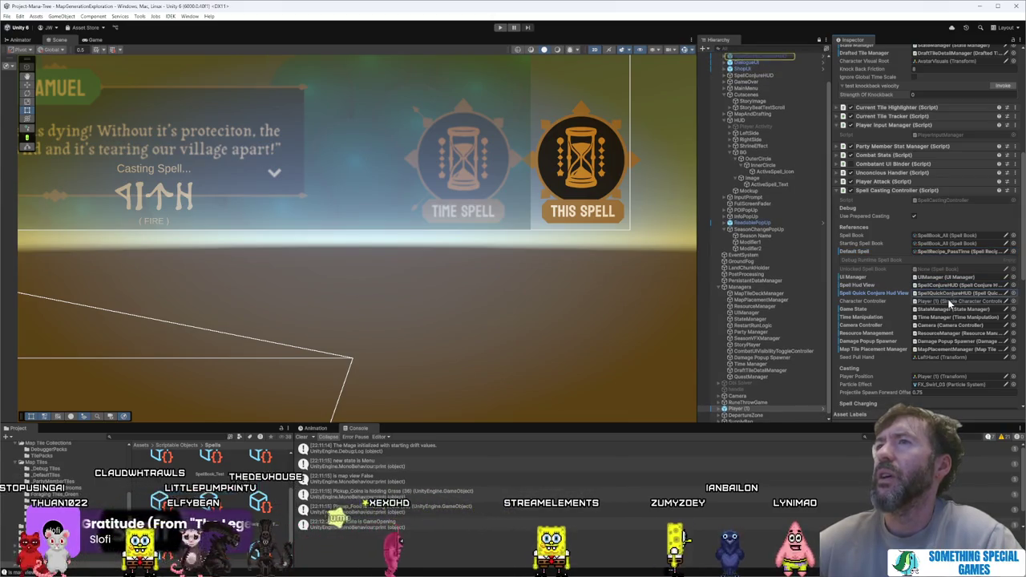
{"action": "scroll", "coordinate": [947, 299], "scroll_direction": "down", "scroll_amount": 2}
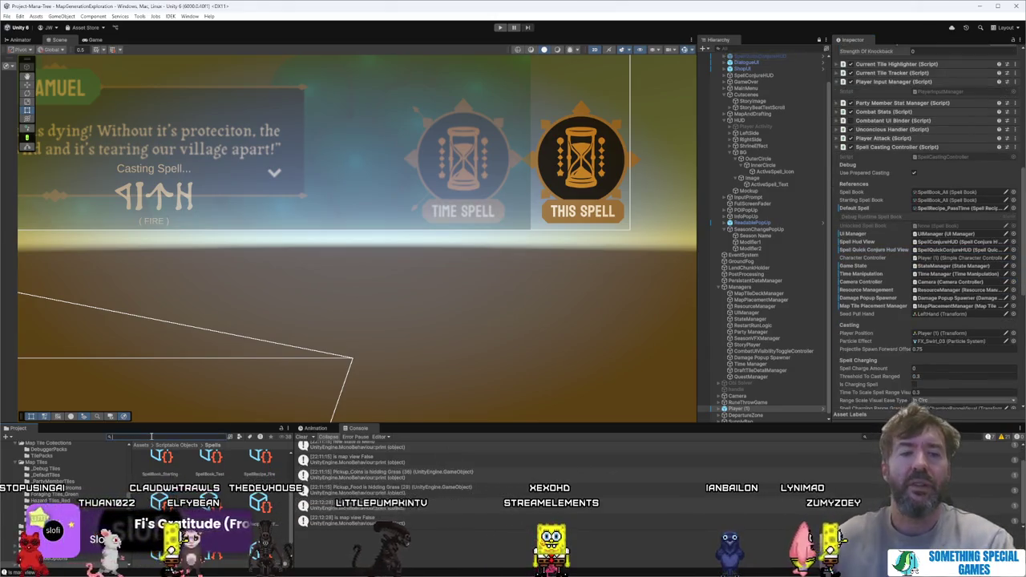
Step: Search 'spell', open the Spells folder, and view SpellRecipe_Fire then SpellRecipe_PassTime
{"action": "left_click", "coordinate": [150, 437]}
{"action": "type", "text": "spell"}
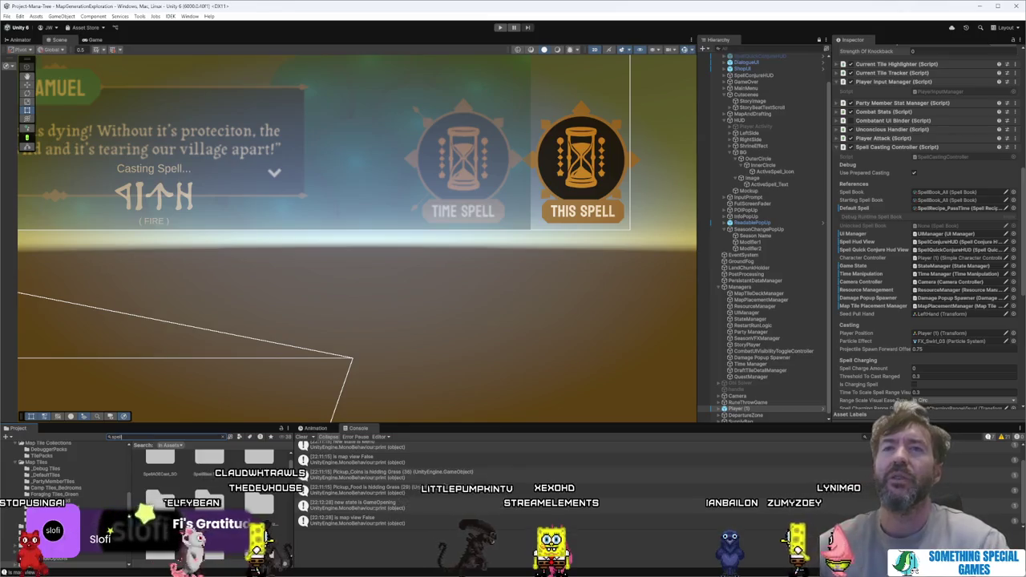
{"action": "scroll", "coordinate": [200, 489], "scroll_direction": "down", "scroll_amount": 3}
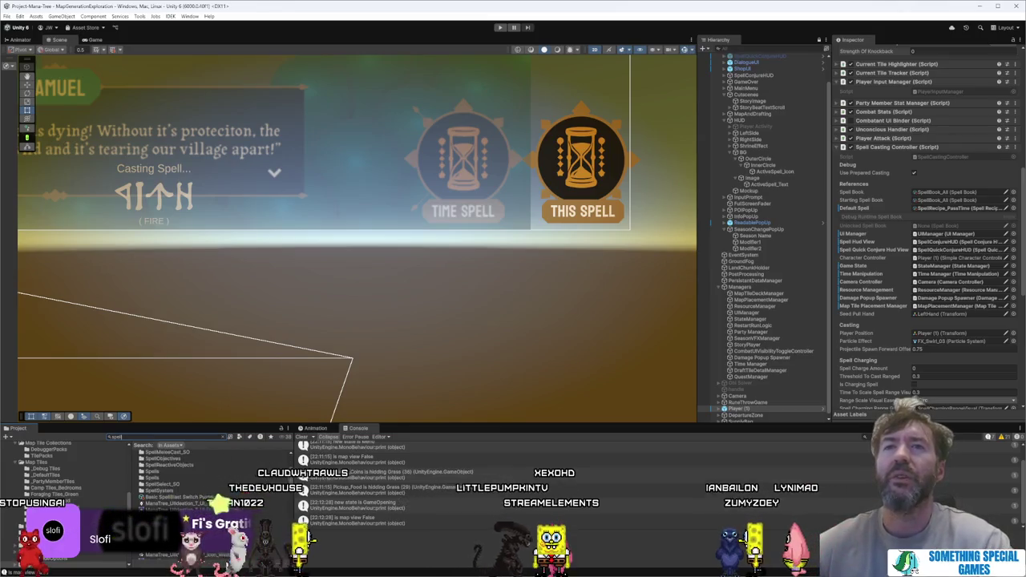
{"action": "double_click", "coordinate": [160, 472]}
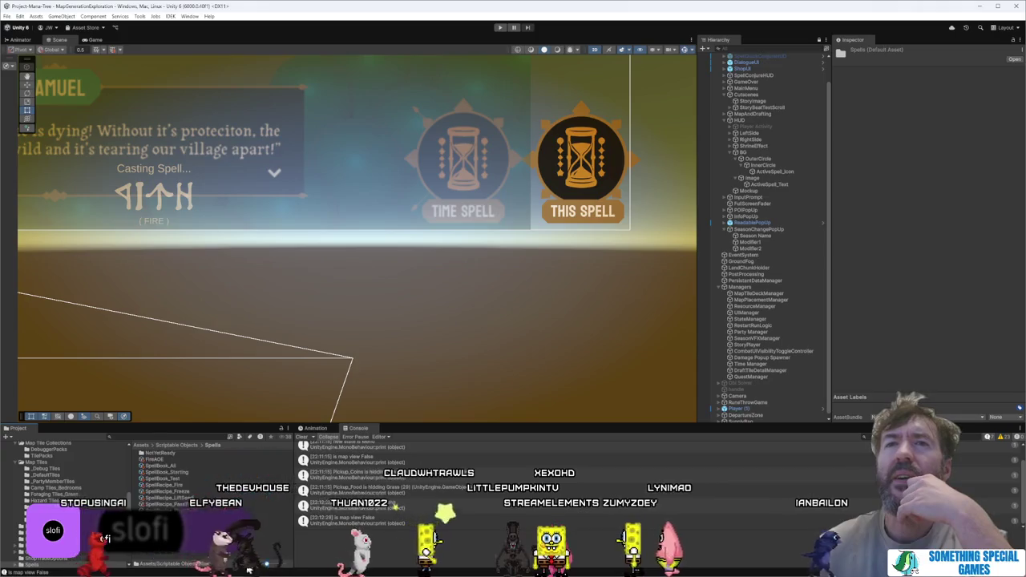
{"action": "left_click", "coordinate": [161, 485]}
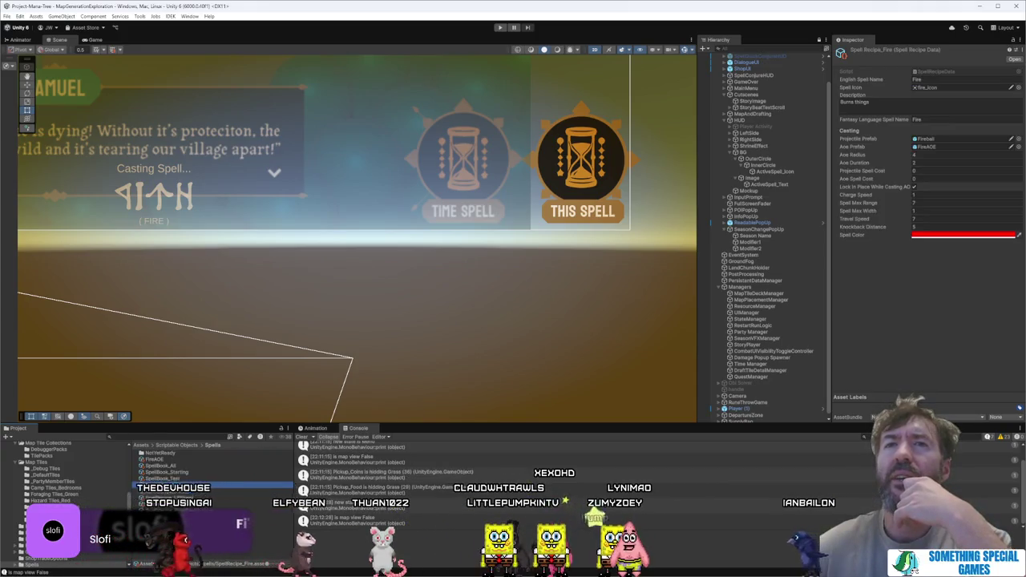
{"action": "left_click", "coordinate": [190, 505]}
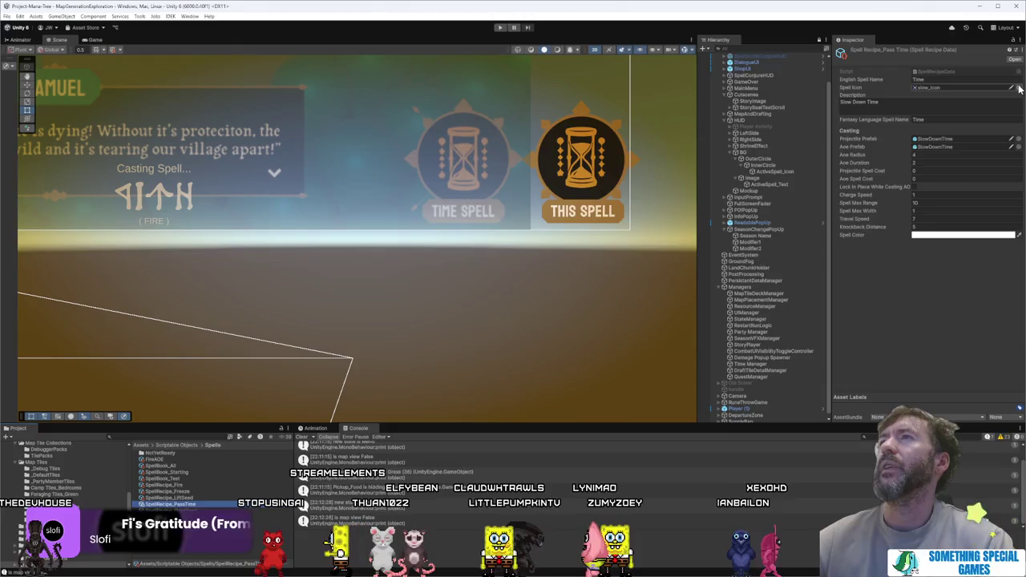
Step: Browse enlarged sprite thumbnails in Pass Time's Spell Icon picker, then close it
{"action": "left_click", "coordinate": [1018, 87]}
{"action": "left_click_drag", "start_coordinate": [997, 27], "coordinate": [1015, 27]}
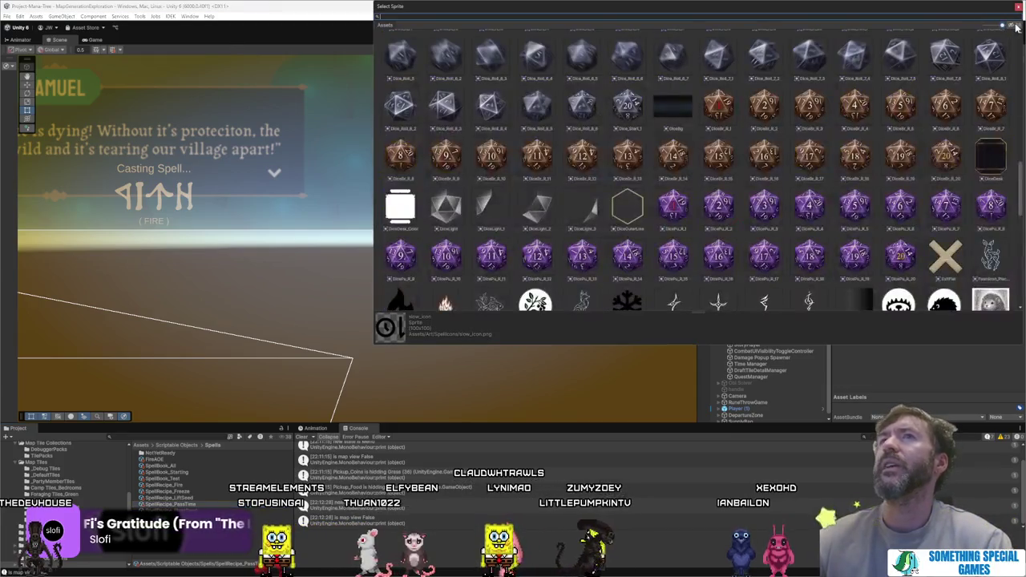
{"action": "scroll", "coordinate": [819, 210], "scroll_direction": "down", "scroll_amount": 5}
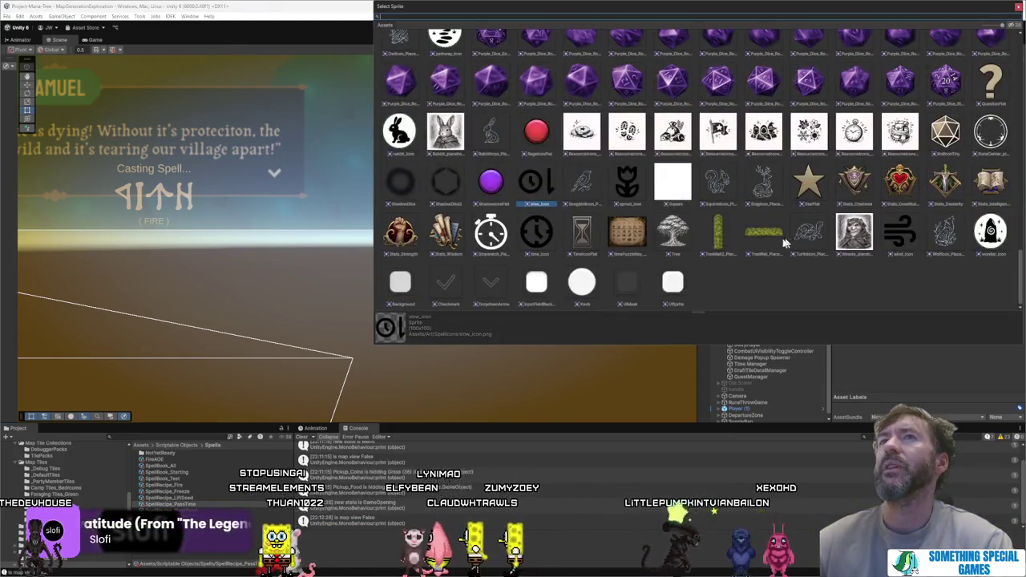
{"action": "scroll", "coordinate": [720, 249], "scroll_direction": "up", "scroll_amount": 15}
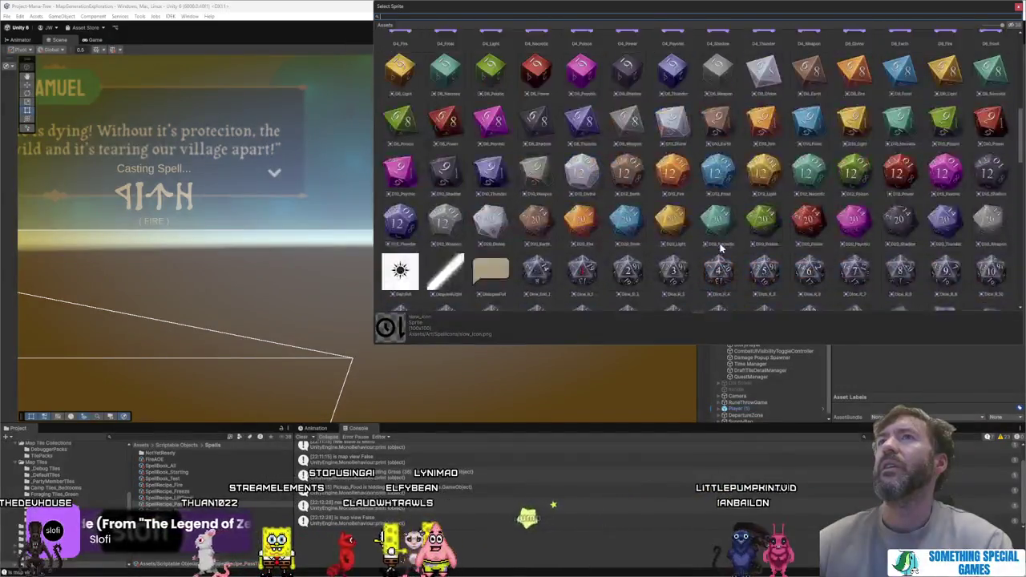
{"action": "scroll", "coordinate": [720, 249], "scroll_direction": "up", "scroll_amount": 1}
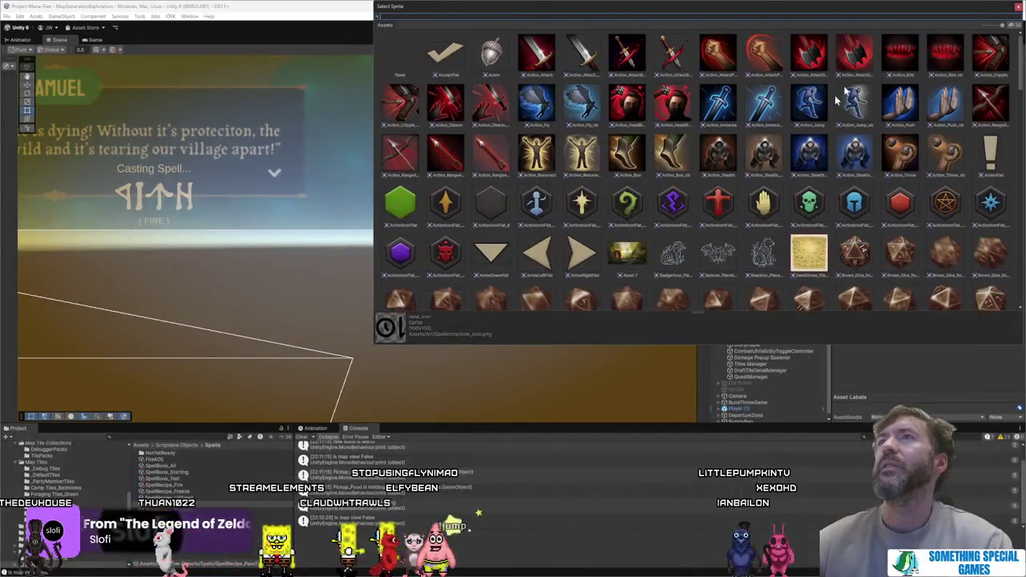
{"action": "left_click", "coordinate": [1017, 8]}
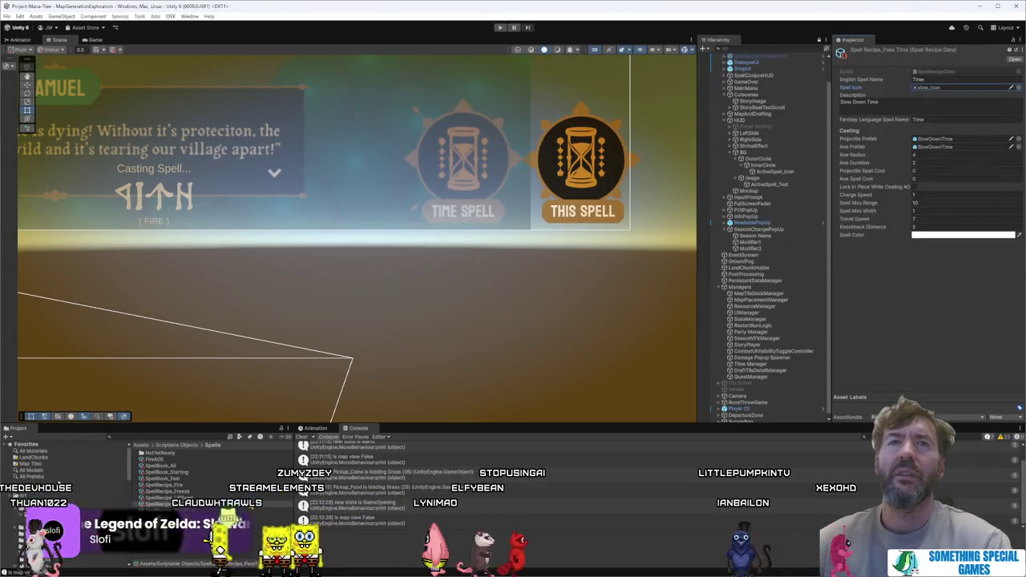
Step: Drag the ManaTree T_UI_Icon_Timer hourglass sprite into Pass Time's Spell Icon, replacing slow_icon
{"action": "left_click", "coordinate": [921, 87]}
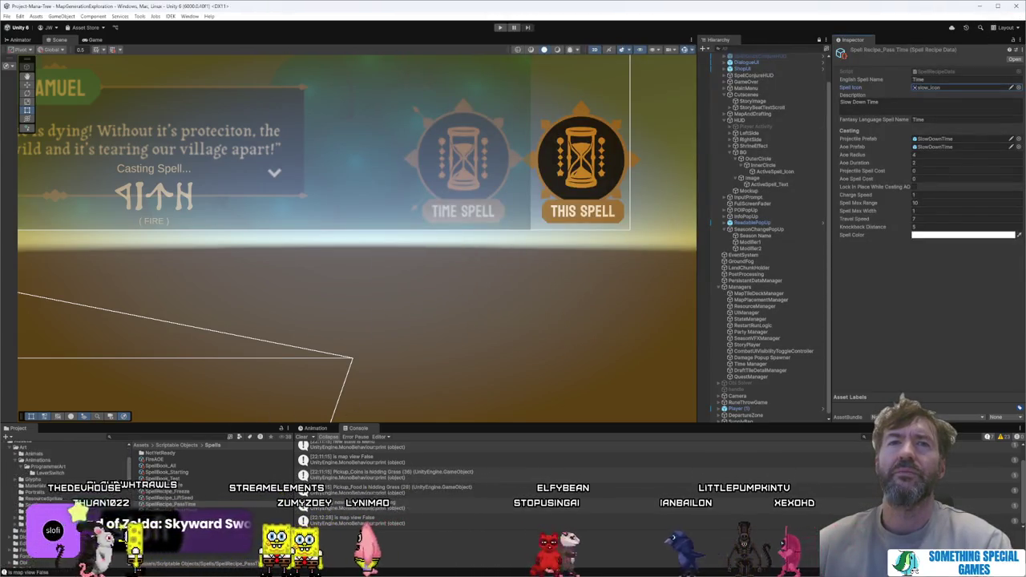
{"action": "scroll", "coordinate": [211, 468], "scroll_direction": "up", "scroll_amount": 2}
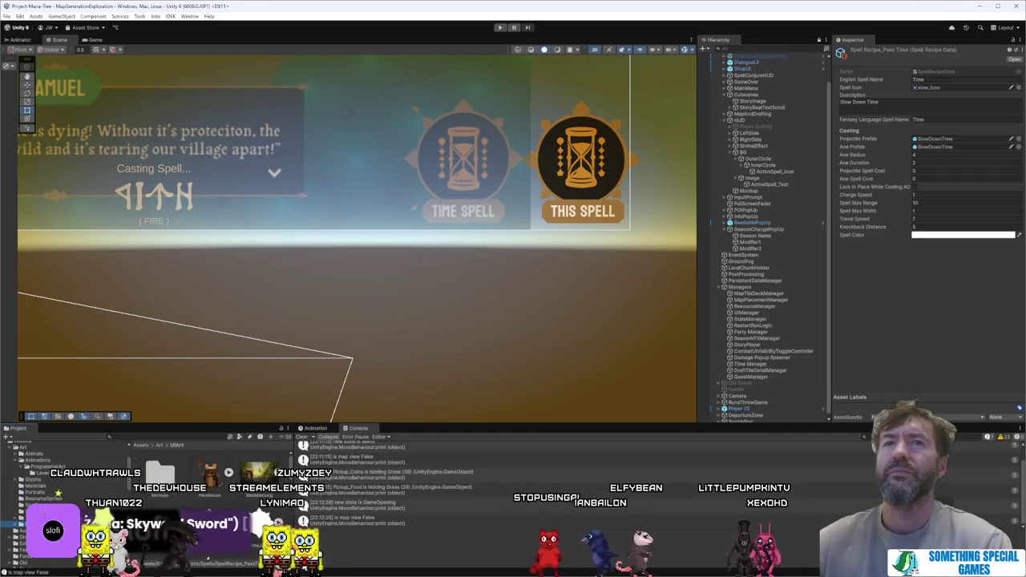
{"action": "scroll", "coordinate": [211, 497], "scroll_direction": "up", "scroll_amount": 2}
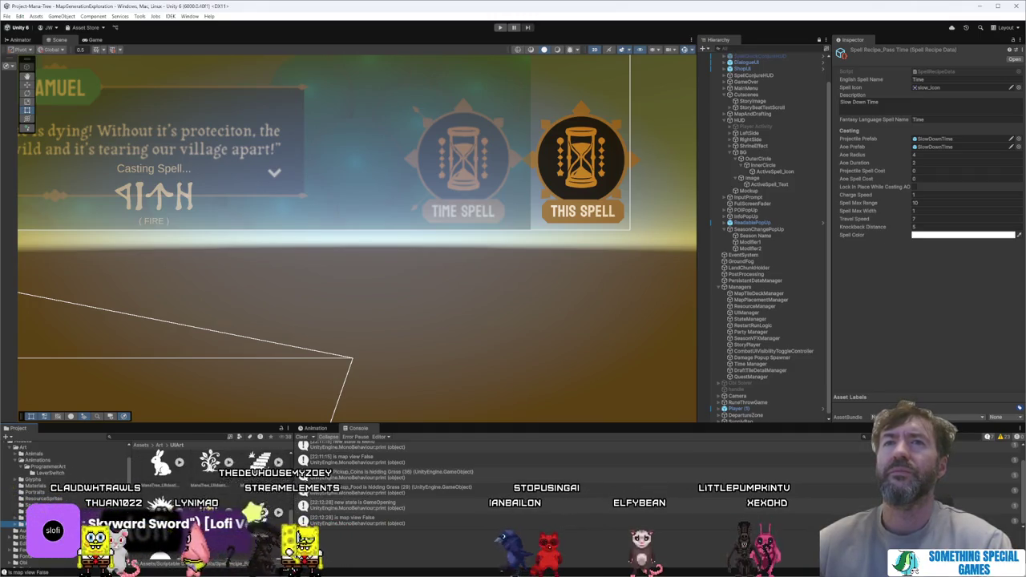
{"action": "mouse_move", "coordinate": [210, 462]}
{"action": "left_mouse_down"}
{"action": "mouse_move", "coordinate": [717, 220]}
{"action": "mouse_move", "coordinate": [929, 87]}
{"action": "left_mouse_up"}
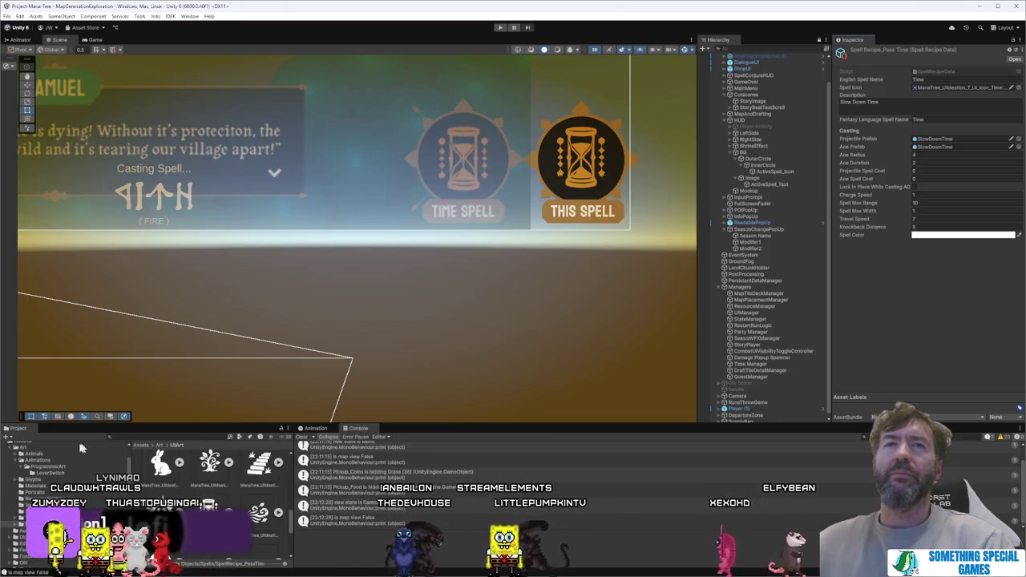
{"action": "scroll", "coordinate": [64, 505], "scroll_direction": "down", "scroll_amount": 5}
{"action": "scroll", "coordinate": [64, 497], "scroll_direction": "down", "scroll_amount": 5}
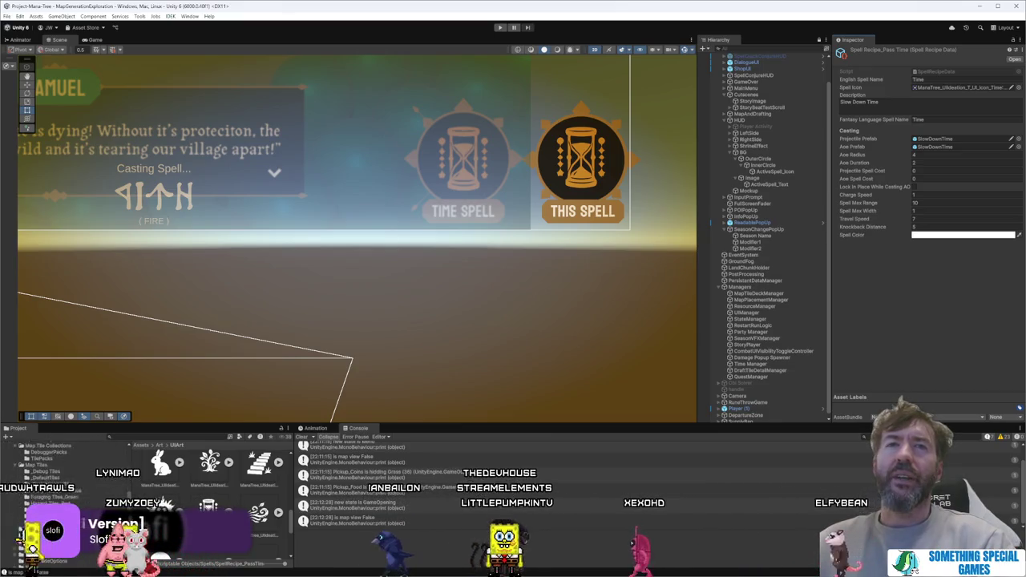
Step: Search the project for 'spell' in list view and inspect the Spell Cast Fire objective
{"action": "left_click", "coordinate": [173, 437]}
{"action": "type", "text": "spell"}
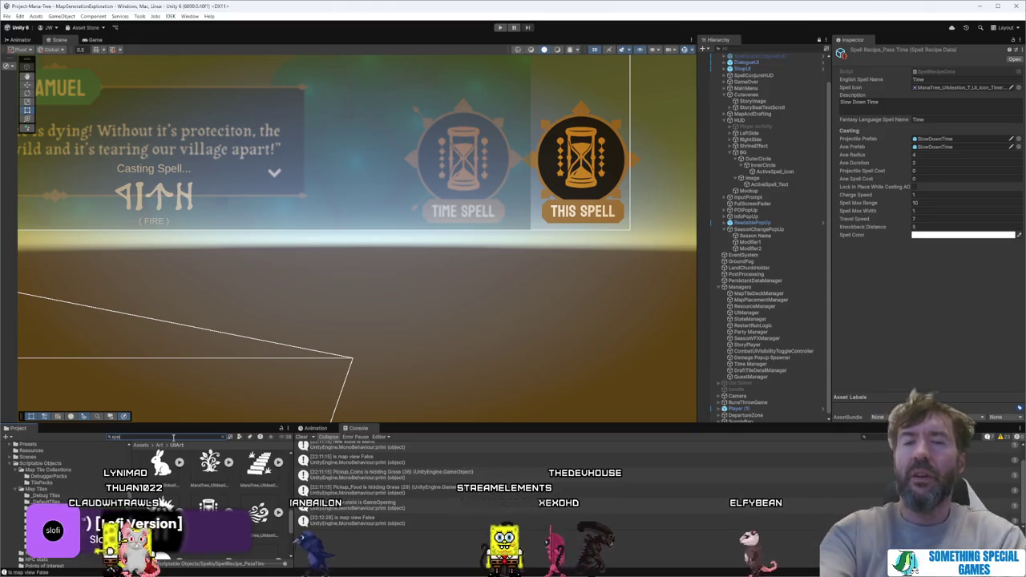
{"action": "scroll", "coordinate": [200, 489], "scroll_direction": "down", "scroll_amount": 3}
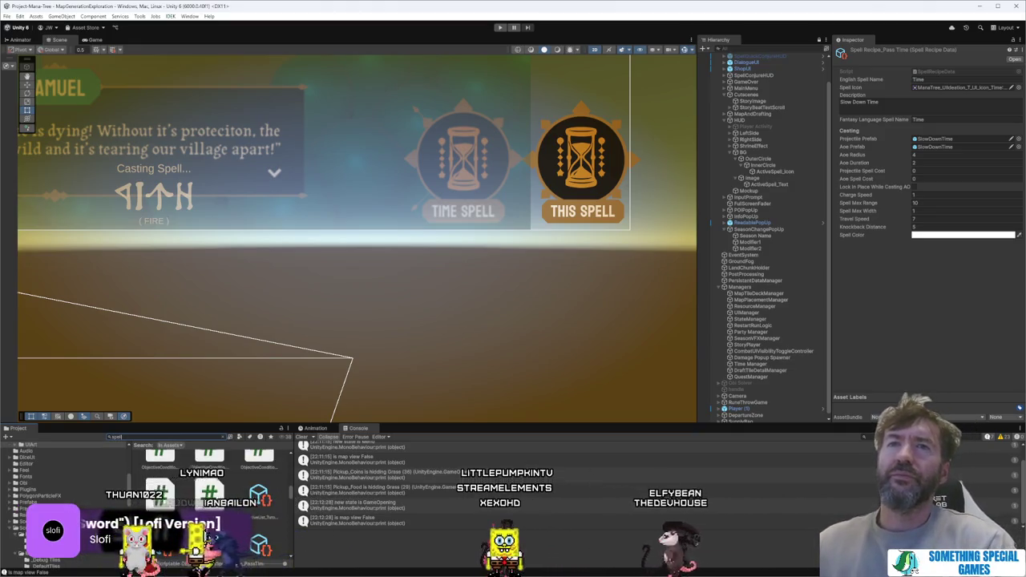
{"action": "left_click_drag", "start_coordinate": [281, 565], "coordinate": [240, 565]}
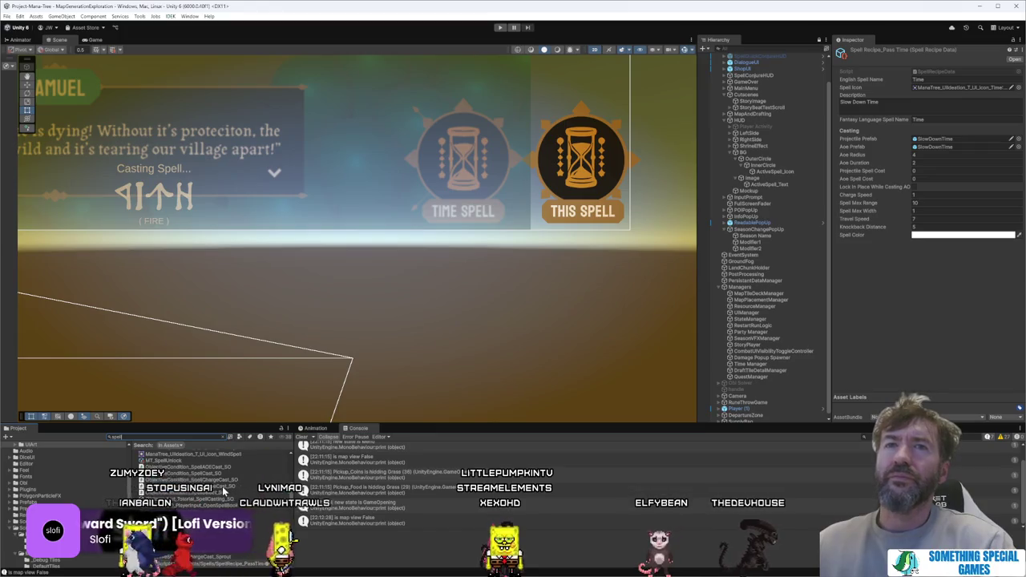
{"action": "left_click", "coordinate": [240, 519]}
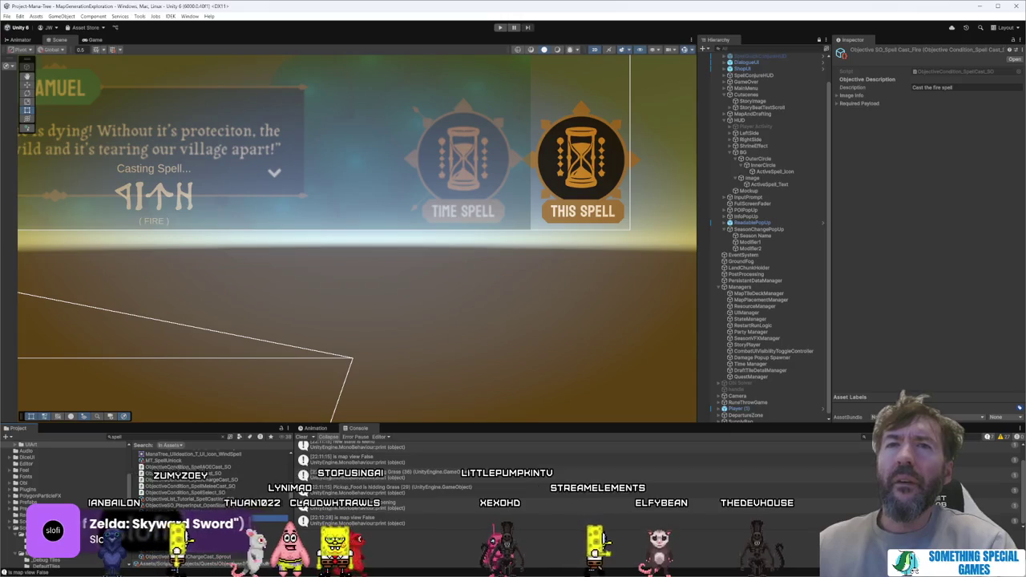
Step: Open the Scriptable Objects/Spells folder as a list and select SpellRecipe_Fire
{"action": "scroll", "coordinate": [210, 492], "scroll_direction": "up", "scroll_amount": 2}
{"action": "scroll", "coordinate": [210, 493], "scroll_direction": "up", "scroll_amount": 3}
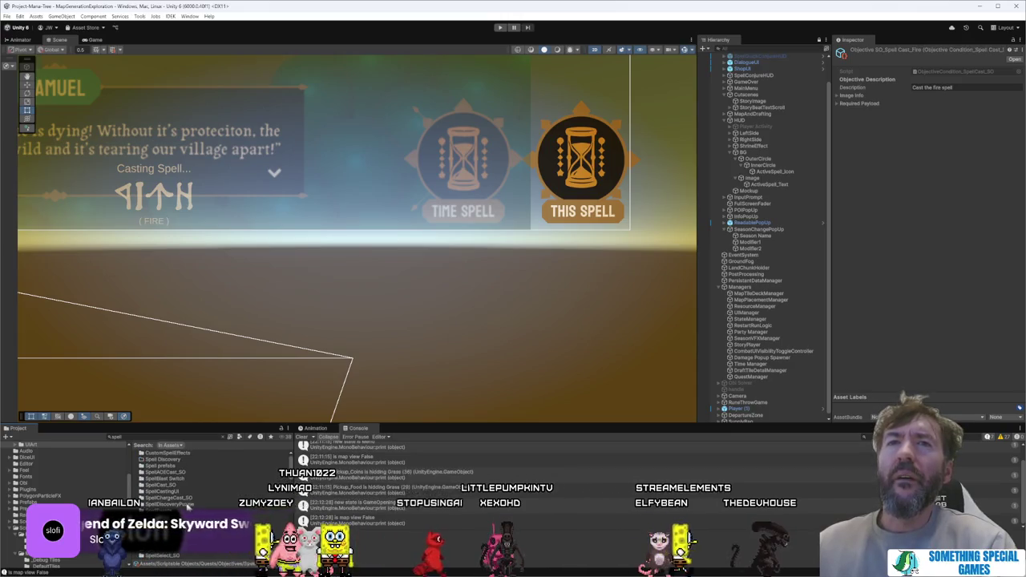
{"action": "double_click", "coordinate": [275, 552]}
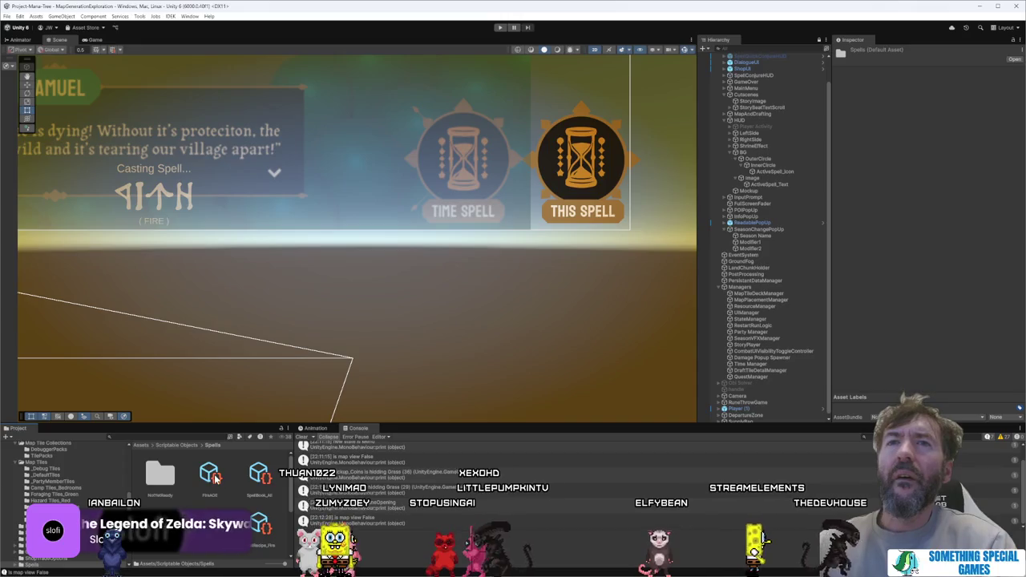
{"action": "left_click_drag", "start_coordinate": [272, 563], "coordinate": [240, 563]}
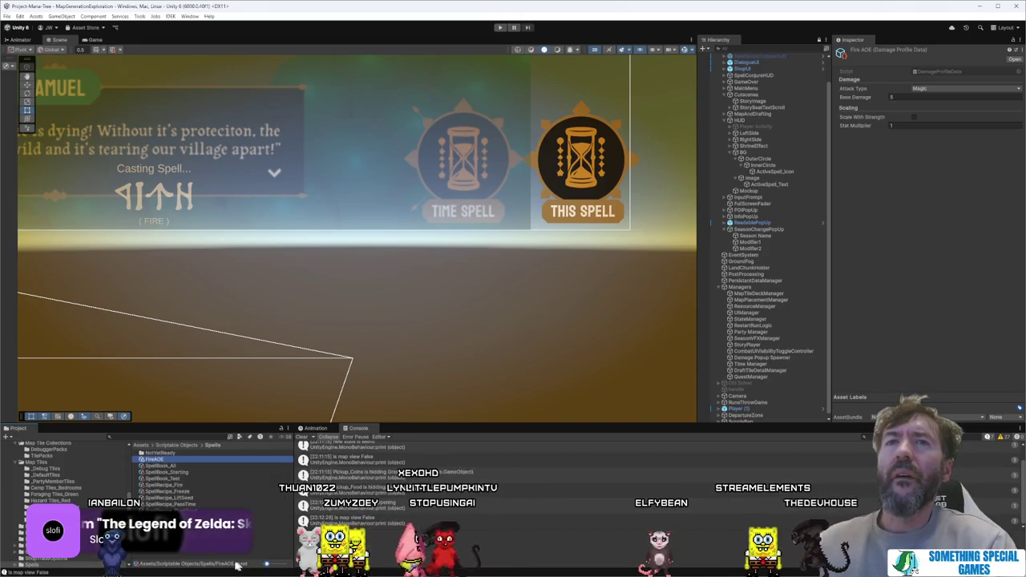
{"action": "left_click", "coordinate": [186, 471]}
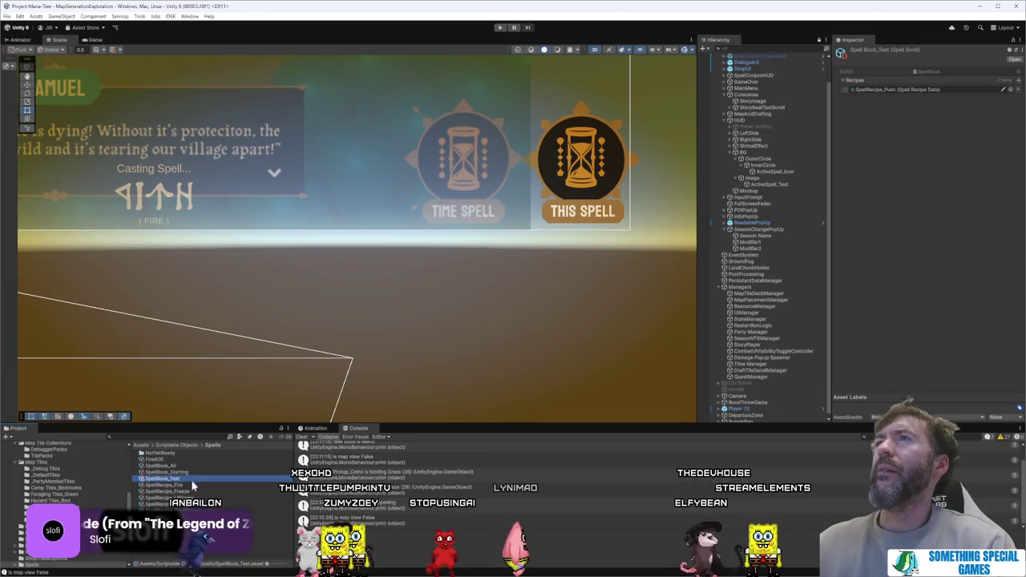
{"action": "left_click", "coordinate": [192, 484]}
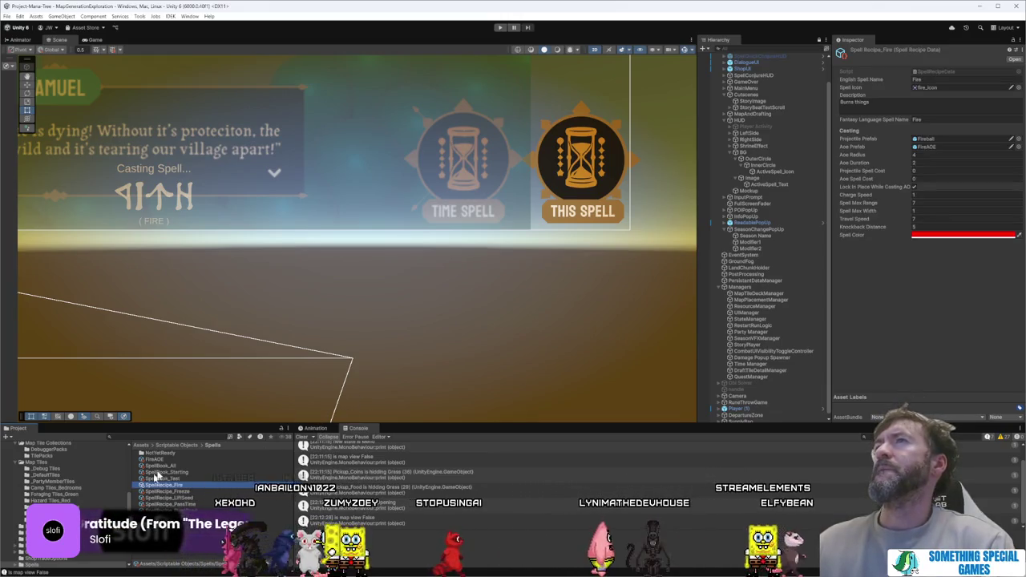
Step: Set Fire's Spell Icon to the T_UI_Icon_FireSpell sprite, then select SpellRecipe_Freeze
{"action": "left_click", "coordinate": [1018, 88]}
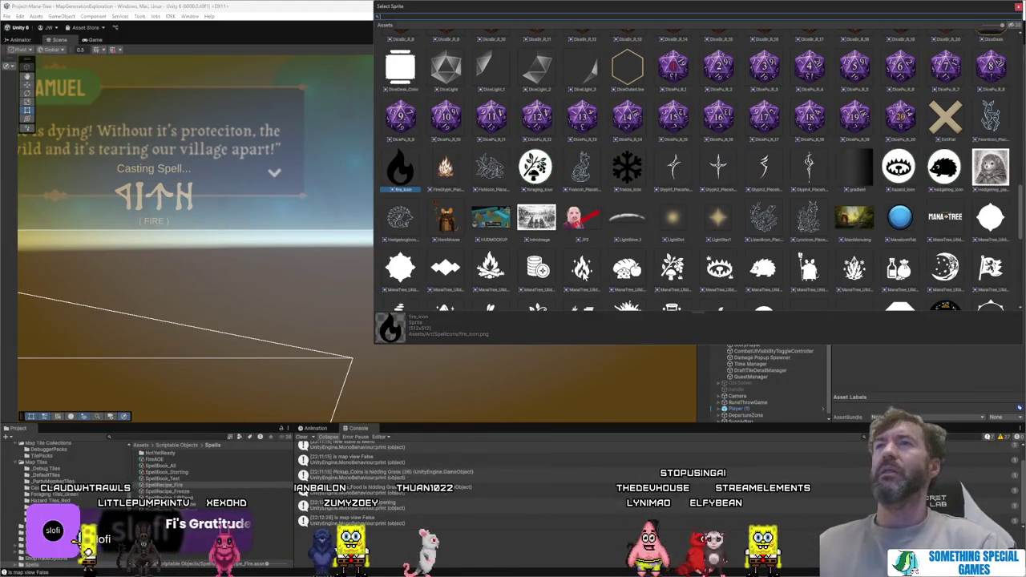
{"action": "scroll", "coordinate": [603, 232], "scroll_direction": "down", "scroll_amount": 1}
{"action": "left_click", "coordinate": [583, 242]}
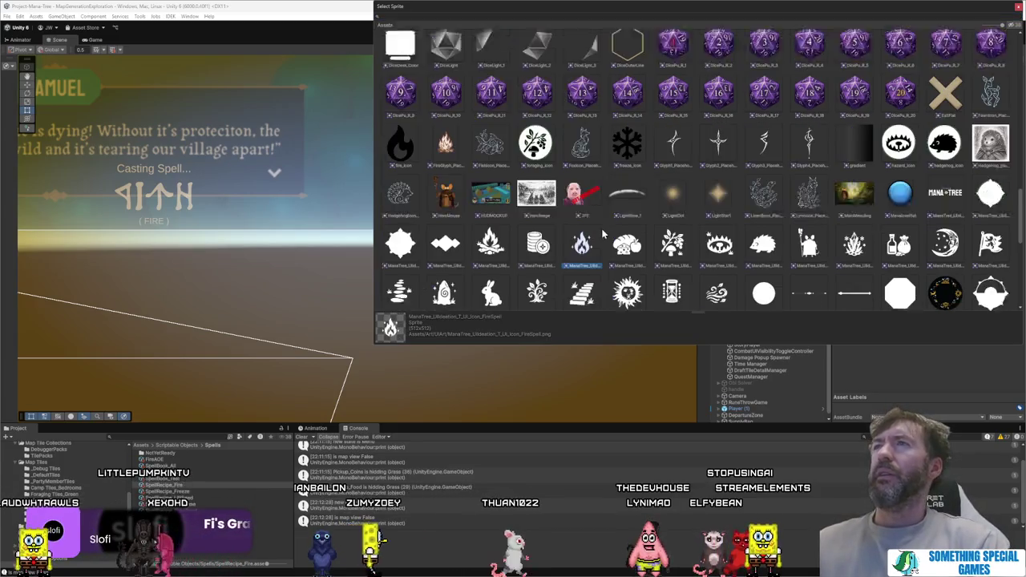
{"action": "scroll", "coordinate": [603, 232], "scroll_direction": "down", "scroll_amount": 2}
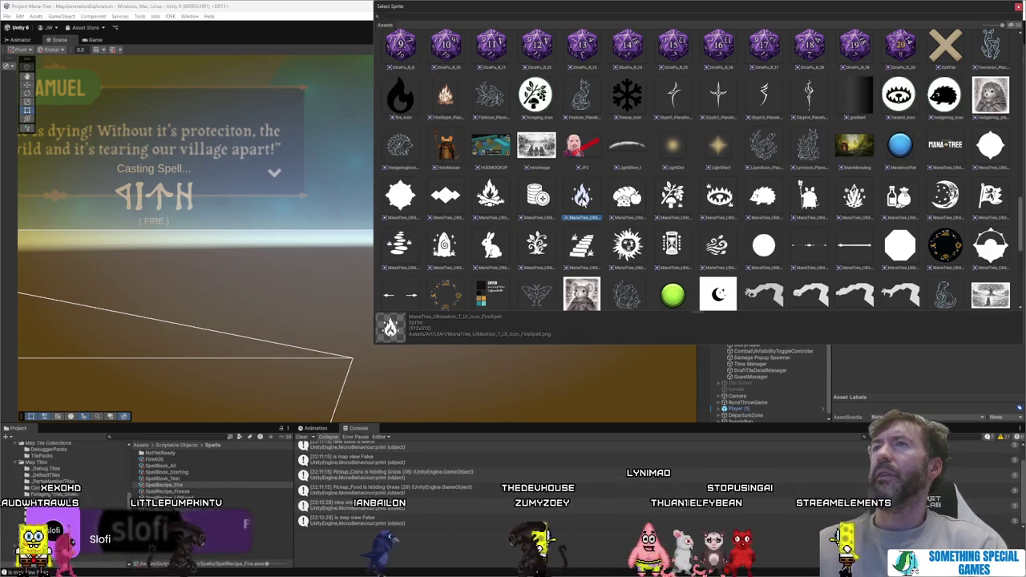
{"action": "scroll", "coordinate": [583, 204], "scroll_direction": "down", "scroll_amount": 3}
{"action": "left_click", "coordinate": [676, 184]}
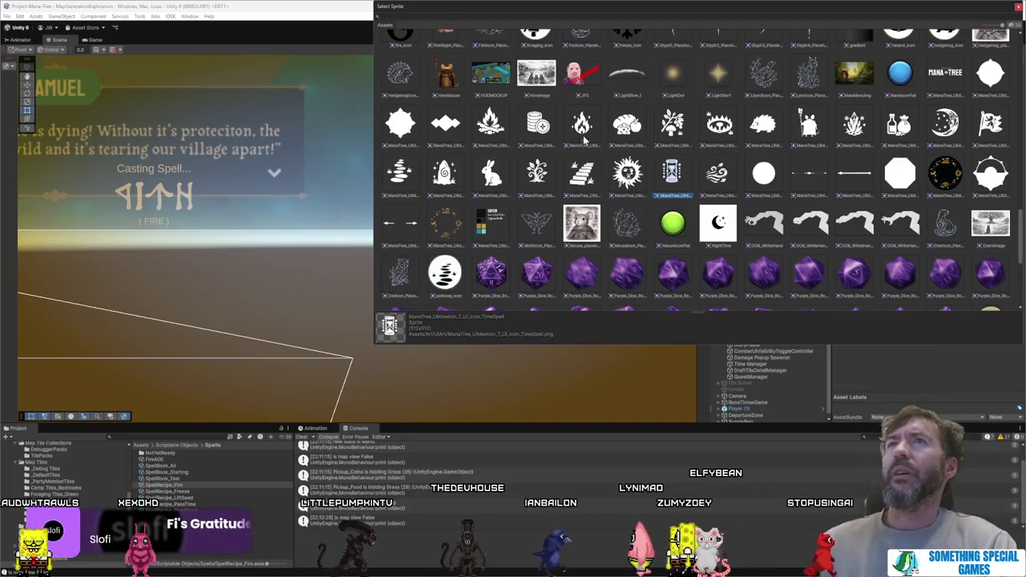
{"action": "key", "text": "Return"}
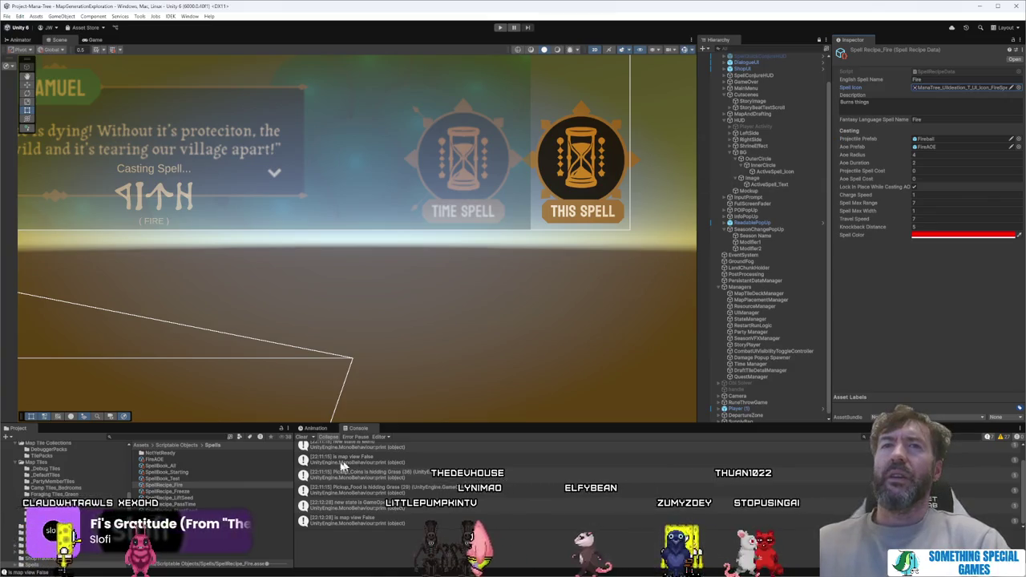
{"action": "left_click", "coordinate": [221, 490]}
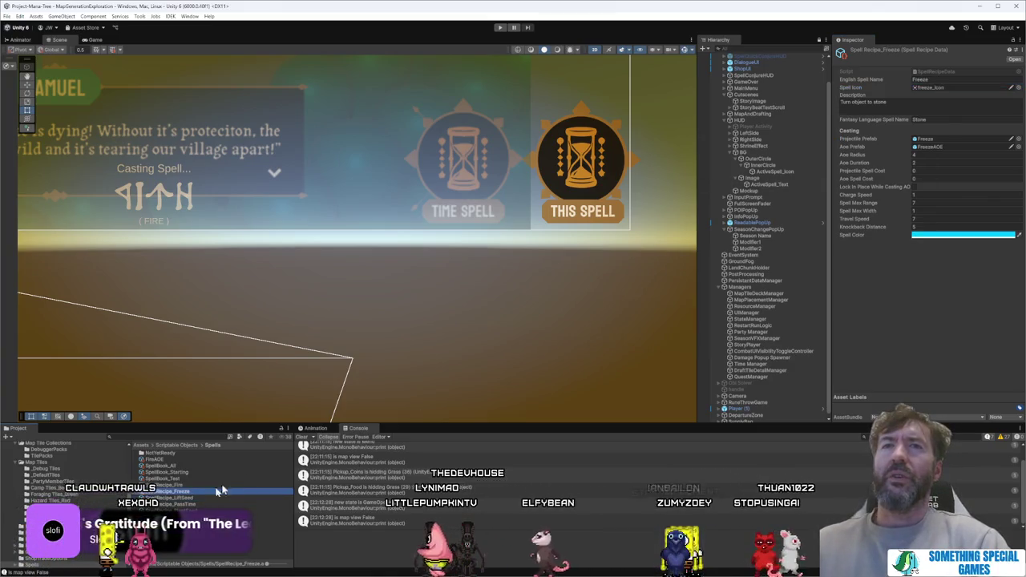
Step: Give the Freeze recipe the ice spell sprite, filtering the picker by 'spell'
{"action": "left_click", "coordinate": [1016, 89]}
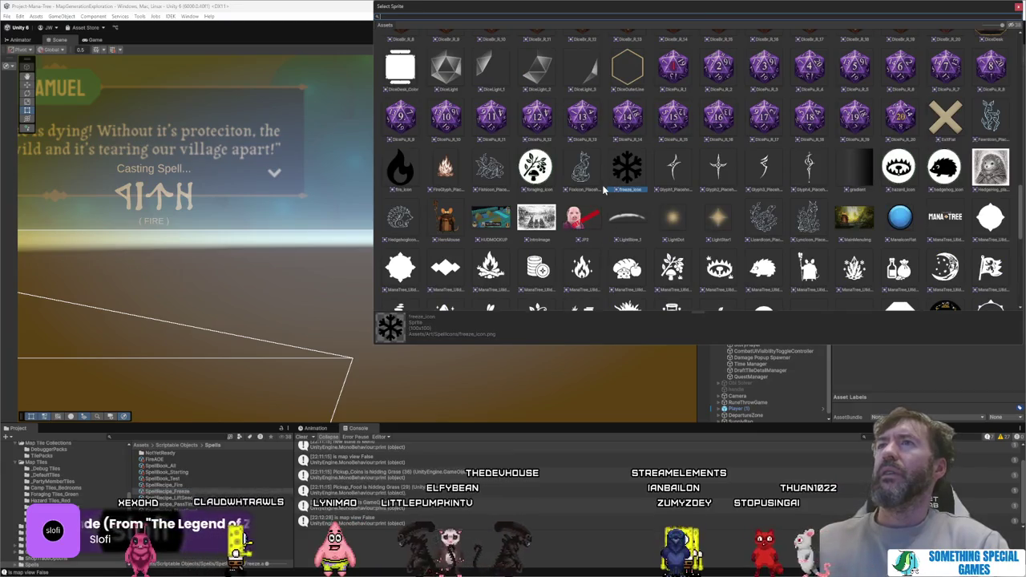
{"action": "type", "text": "spell"}
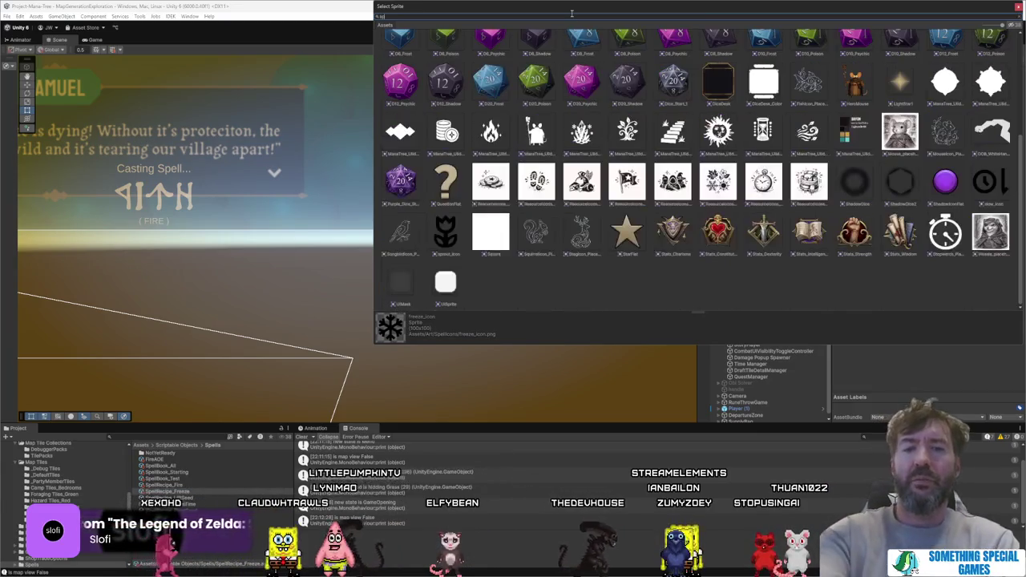
{"action": "double_click", "coordinate": [495, 65]}
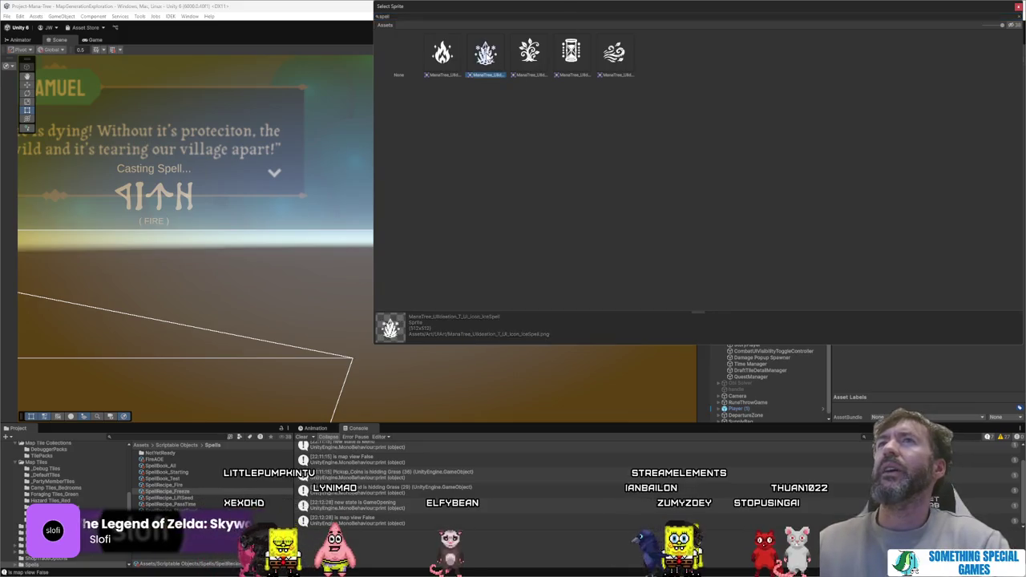
Step: Move to the Push recipe and set its Spell Icon to the ManaTree Wind sprite
{"action": "left_click", "coordinate": [165, 504]}
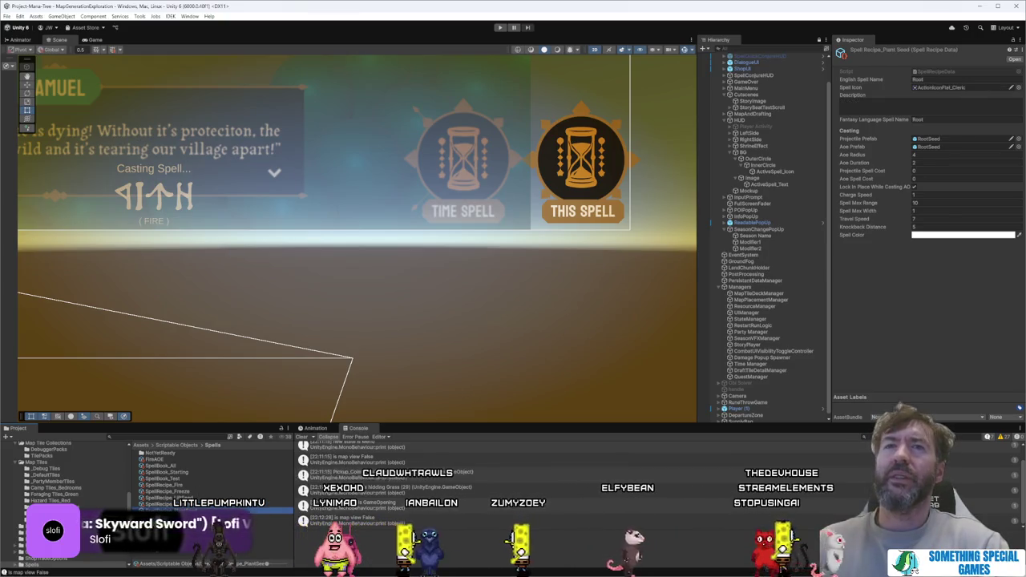
{"action": "key", "text": "Down"}
{"action": "left_click", "coordinate": [1018, 87]}
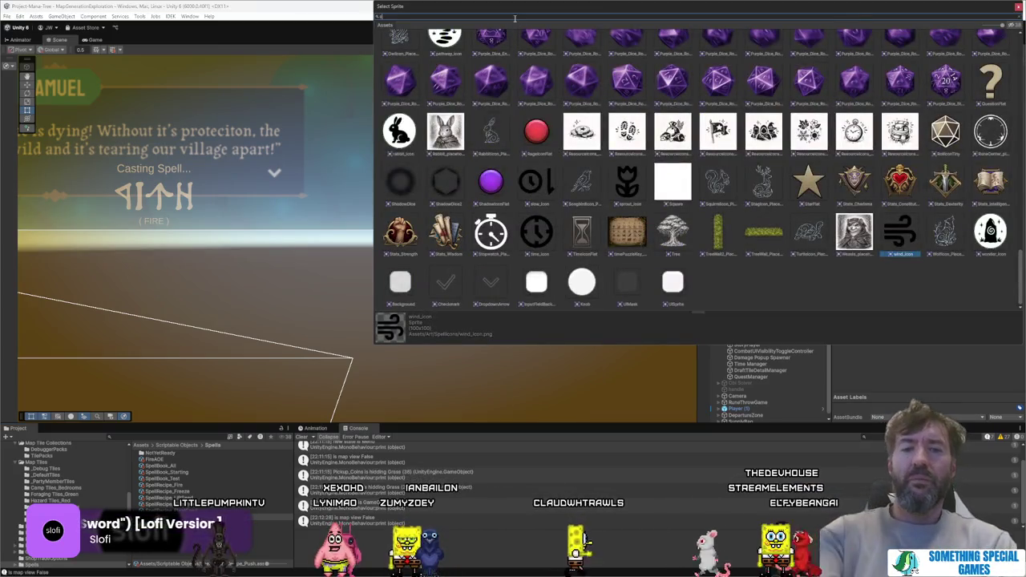
{"action": "type", "text": "pell"}
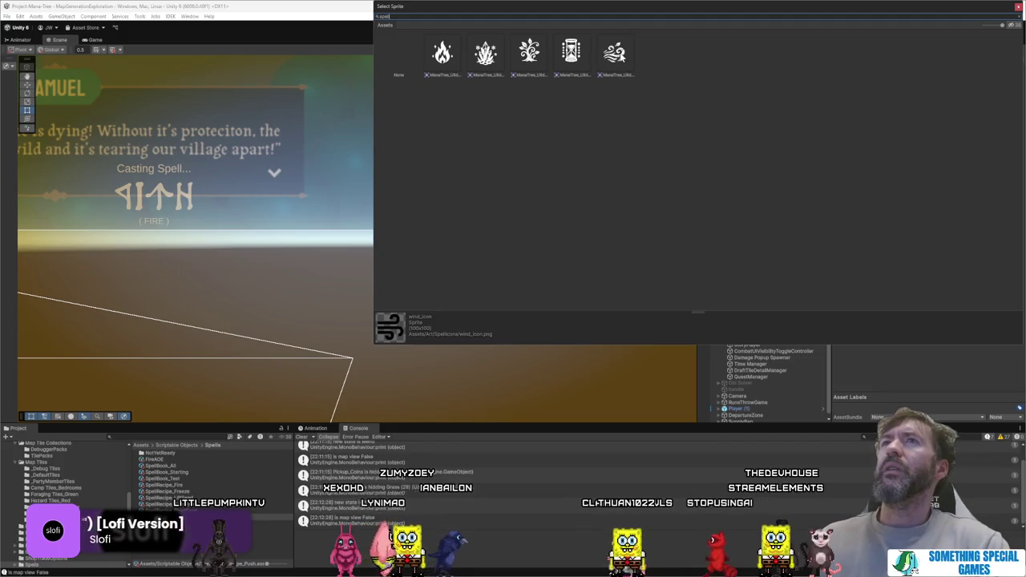
{"action": "double_click", "coordinate": [614, 52]}
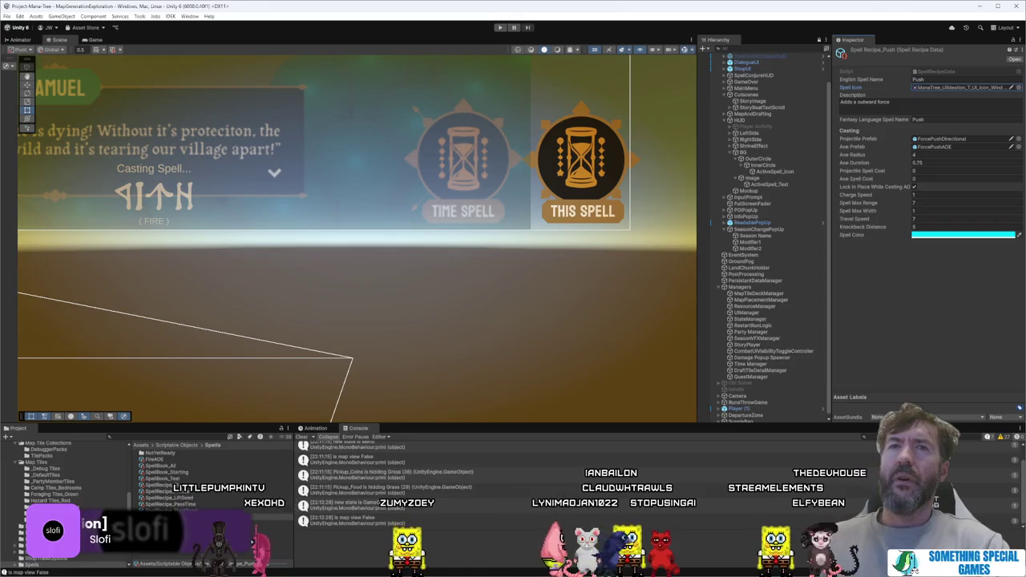
Step: Move to the Sprout recipe and set its Spell Icon to the SproutSpell sprite
{"action": "key", "text": "Down"}
{"action": "left_click", "coordinate": [1018, 87]}
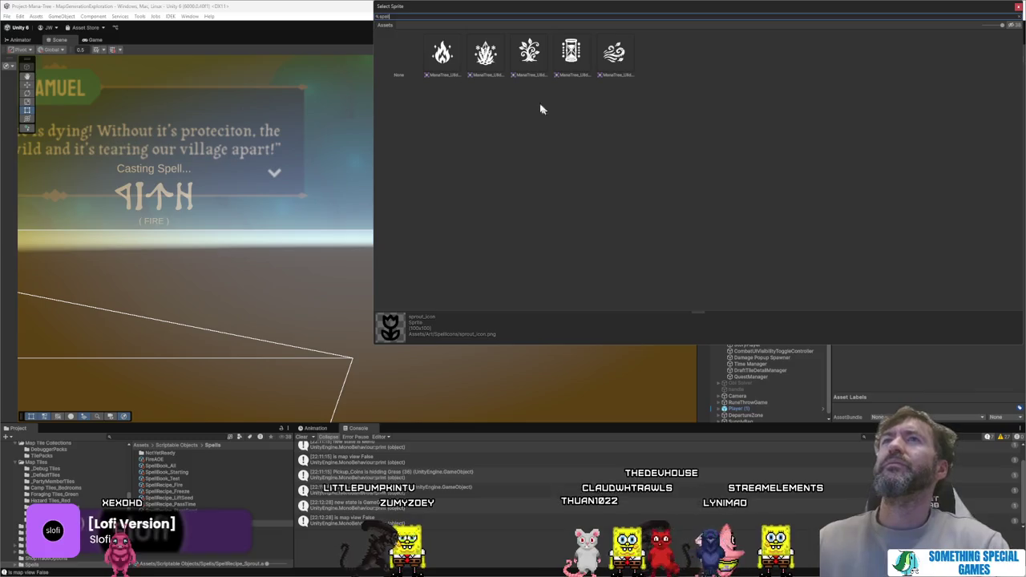
{"action": "left_click", "coordinate": [528, 53]}
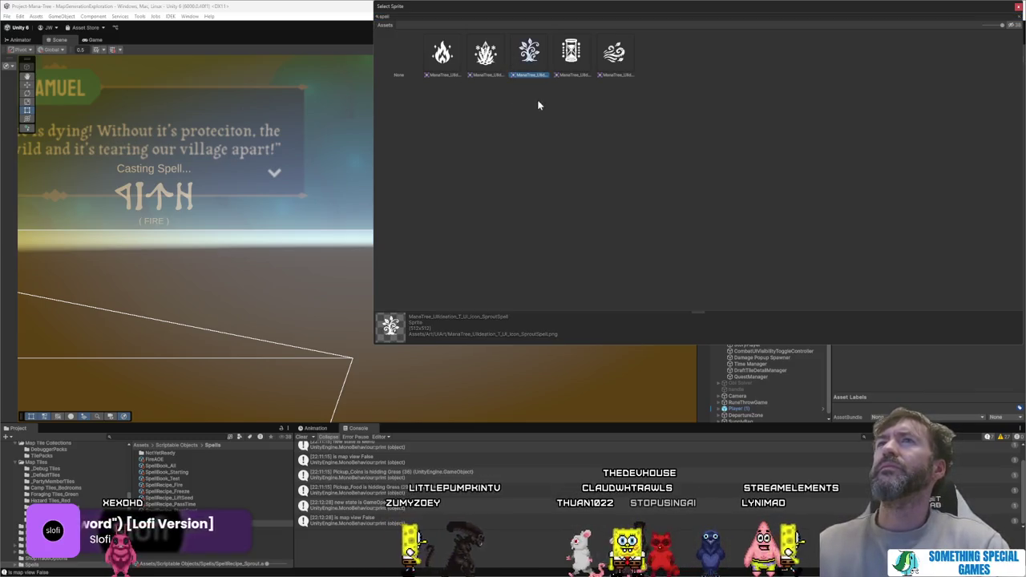
{"action": "key", "text": "Return"}
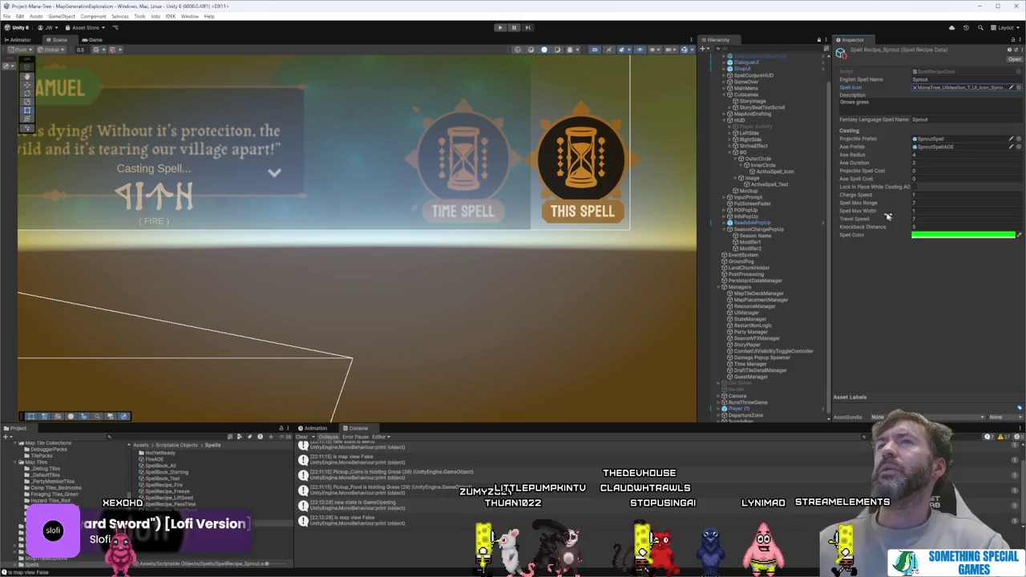
{"action": "scroll", "coordinate": [551, 192], "scroll_direction": "down", "scroll_amount": 5}
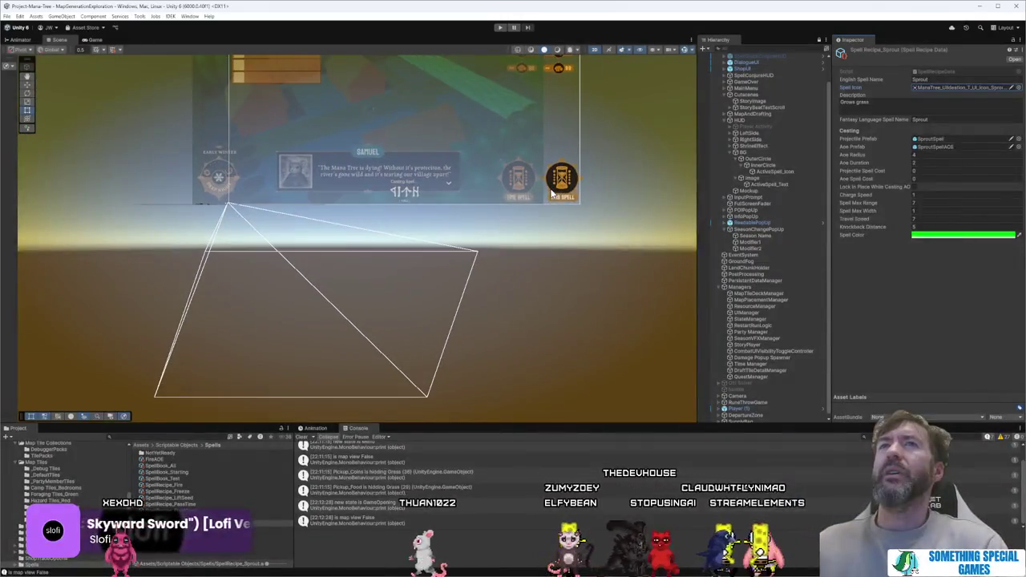
{"action": "left_click_drag", "start_coordinate": [632, 137], "coordinate": [595, 248]}
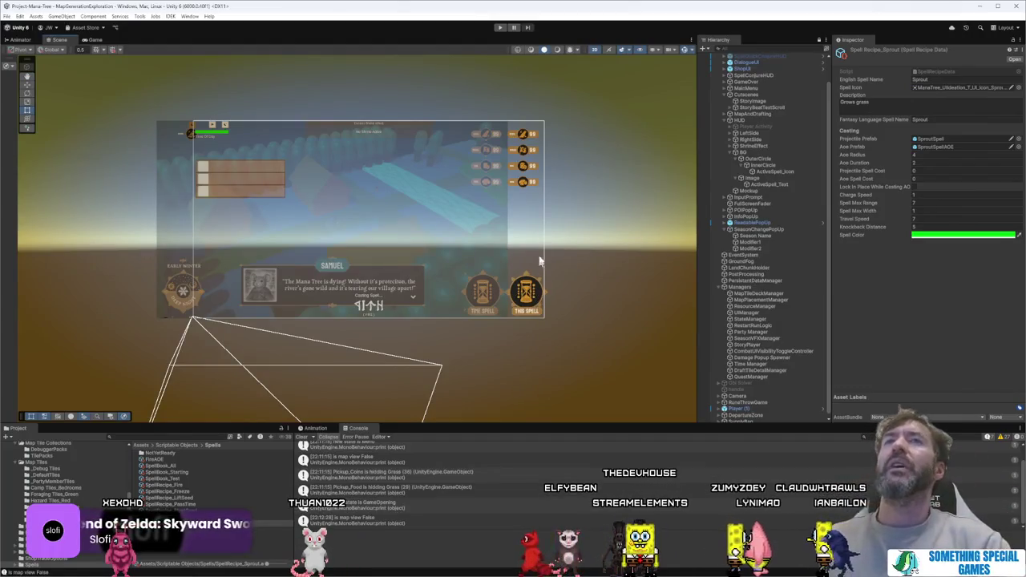
{"action": "scroll", "coordinate": [529, 188], "scroll_direction": "up", "scroll_amount": 10}
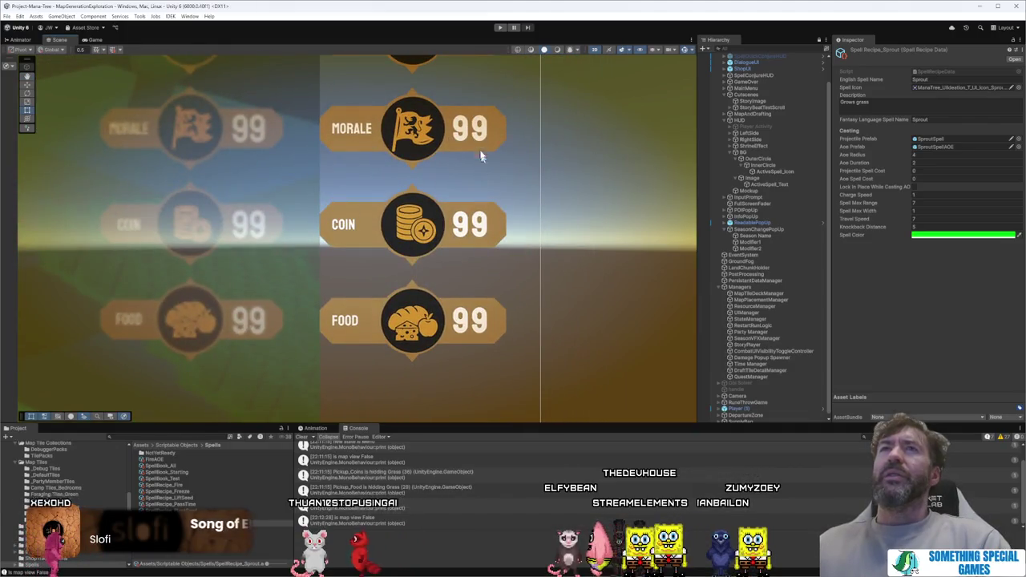
{"action": "left_click_drag", "start_coordinate": [481, 153], "coordinate": [470, 272]}
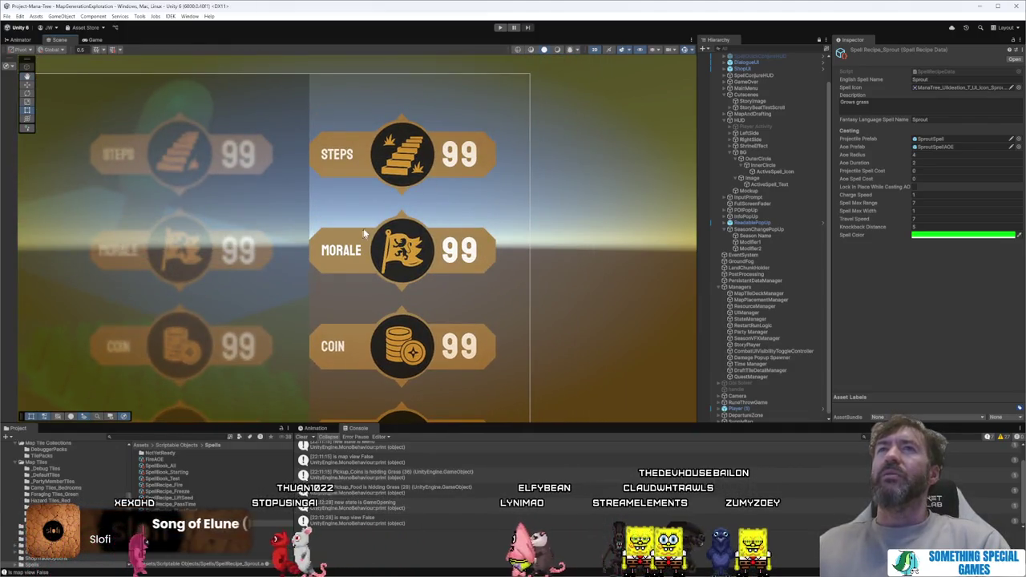
{"action": "left_click_drag", "start_coordinate": [437, 226], "coordinate": [552, 149]}
{"action": "left_click_drag", "start_coordinate": [577, 264], "coordinate": [622, 120]}
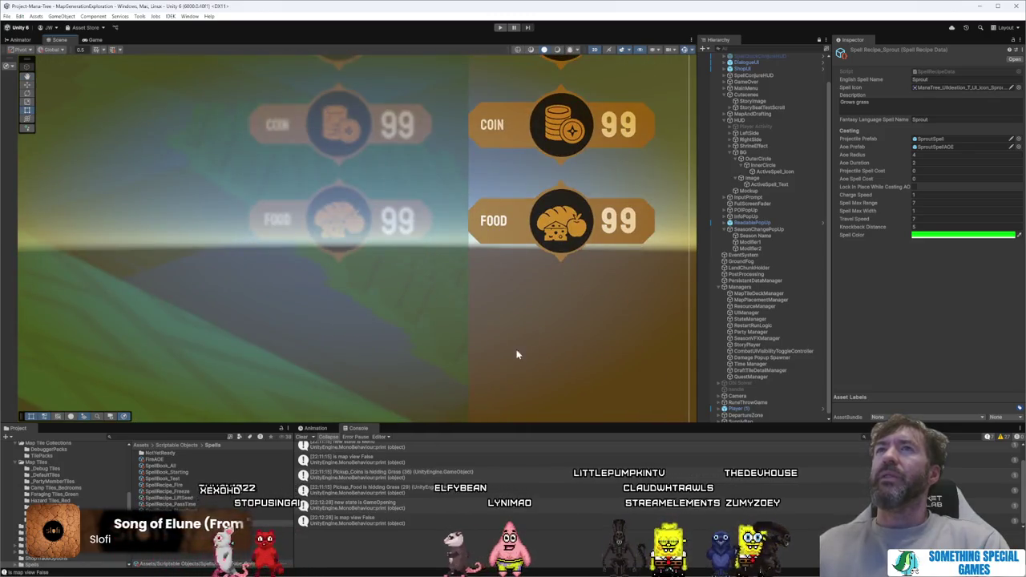
{"action": "mouse_move", "coordinate": [517, 355]}
{"action": "left_mouse_down"}
{"action": "mouse_move", "coordinate": [579, 328]}
{"action": "mouse_move", "coordinate": [614, 136]}
{"action": "left_mouse_up"}
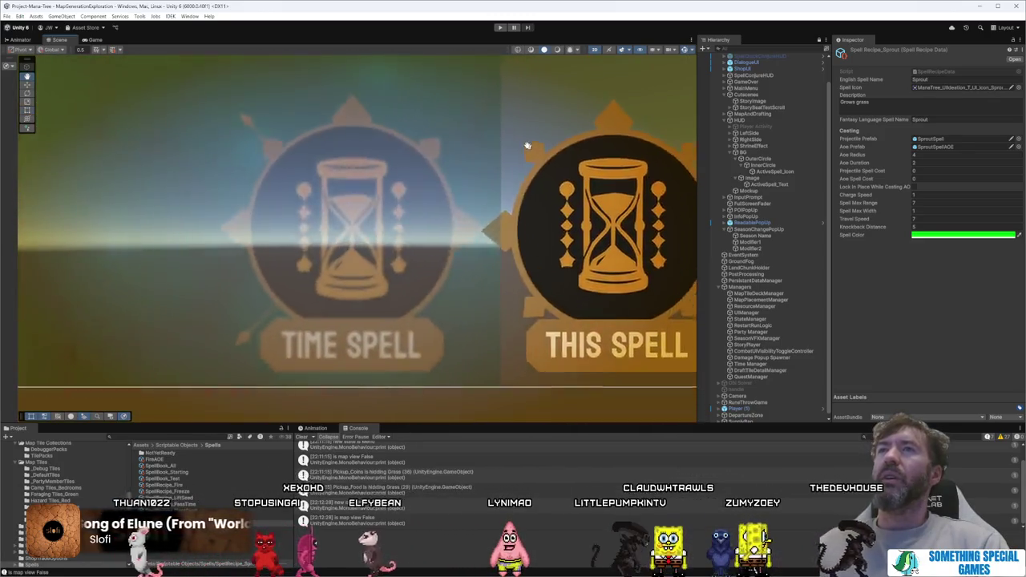
{"action": "scroll", "coordinate": [526, 145], "scroll_direction": "down", "scroll_amount": 2}
{"action": "left_click_drag", "start_coordinate": [477, 134], "coordinate": [577, 192]}
{"action": "scroll", "coordinate": [466, 223], "scroll_direction": "down", "scroll_amount": 3}
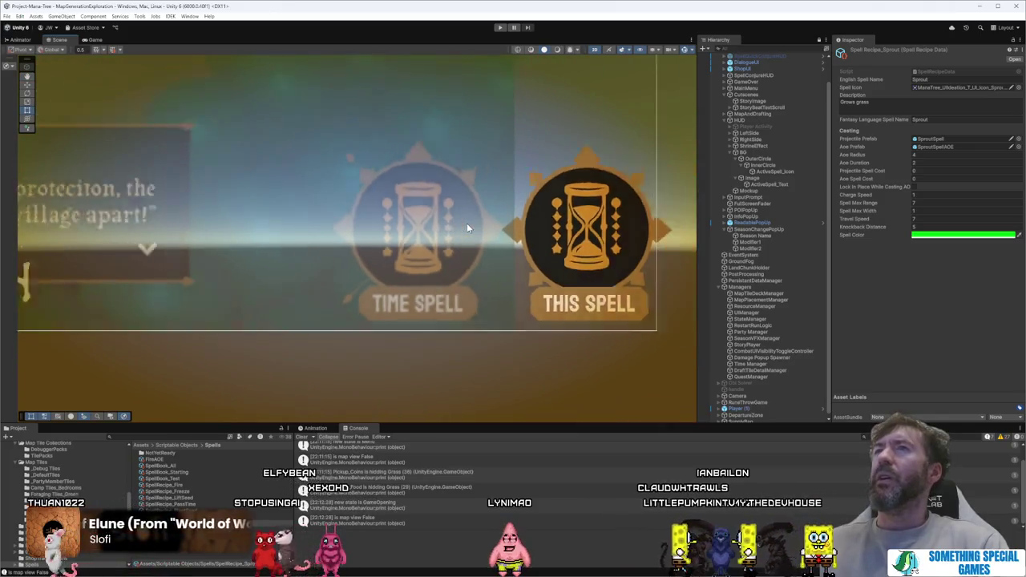
{"action": "scroll", "coordinate": [467, 223], "scroll_direction": "down", "scroll_amount": 6}
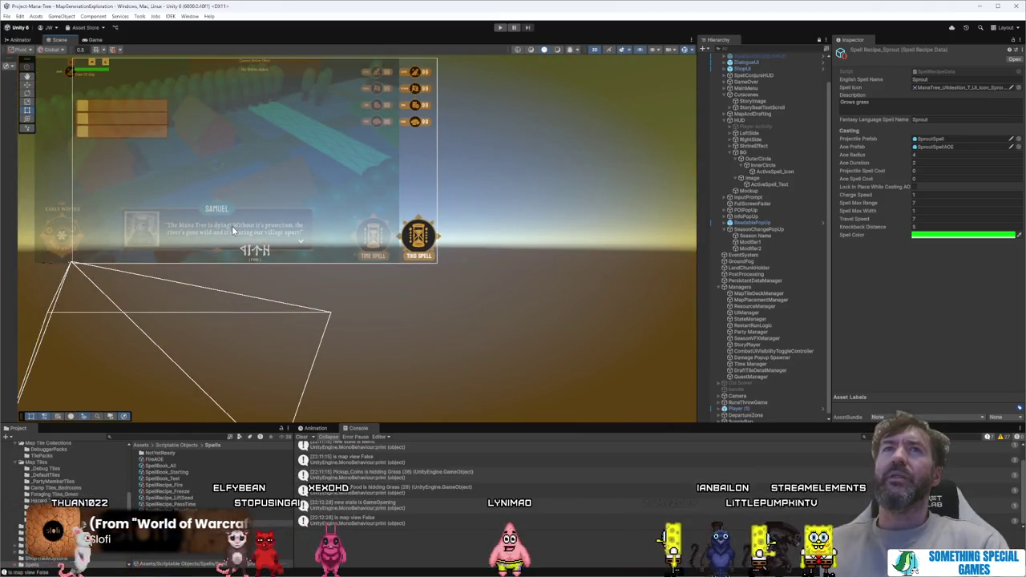
{"action": "left_click_drag", "start_coordinate": [232, 231], "coordinate": [415, 253]}
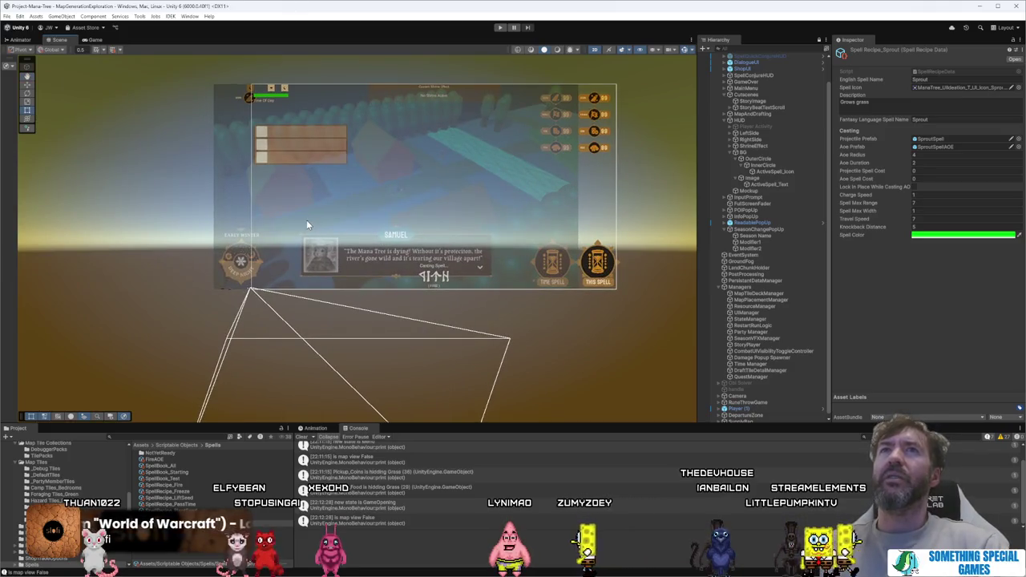
{"action": "left_click", "coordinate": [337, 192]}
{"action": "key", "text": "f"}
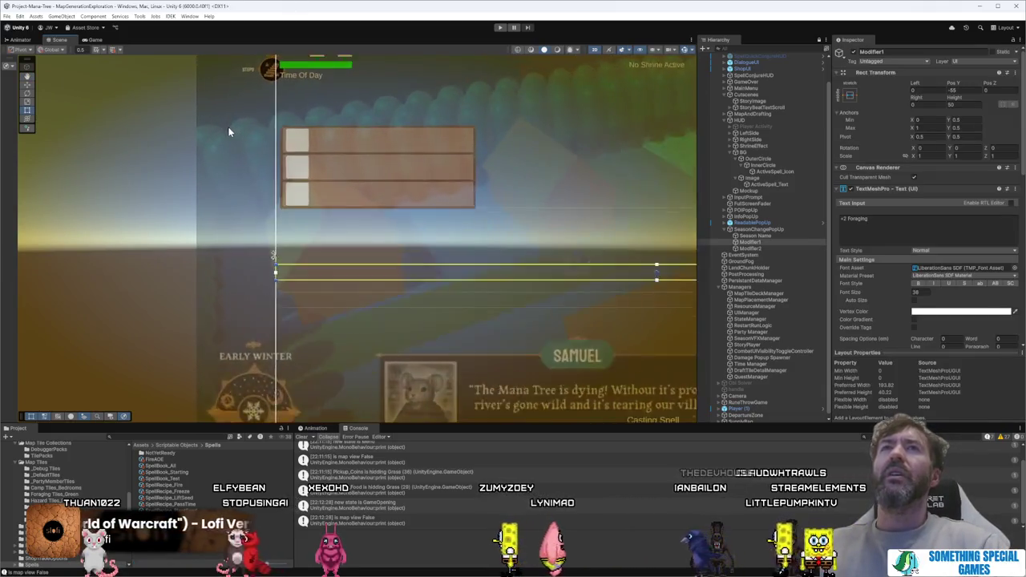
Step: Frame the Mockup reference image and shift it slightly to the right
{"action": "left_click", "coordinate": [251, 164]}
{"action": "key", "text": "f"}
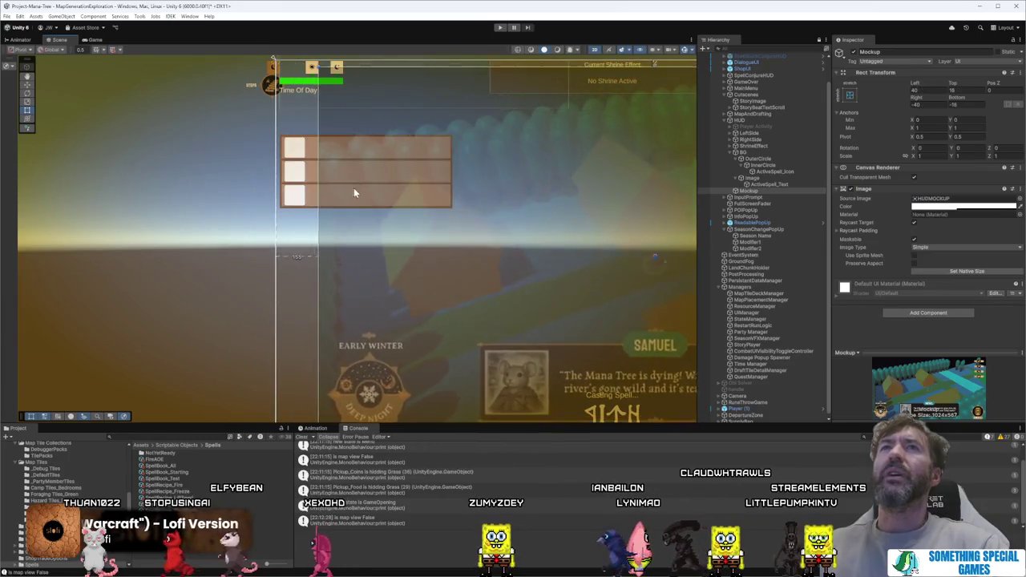
{"action": "left_click_drag", "start_coordinate": [354, 193], "coordinate": [360, 192]}
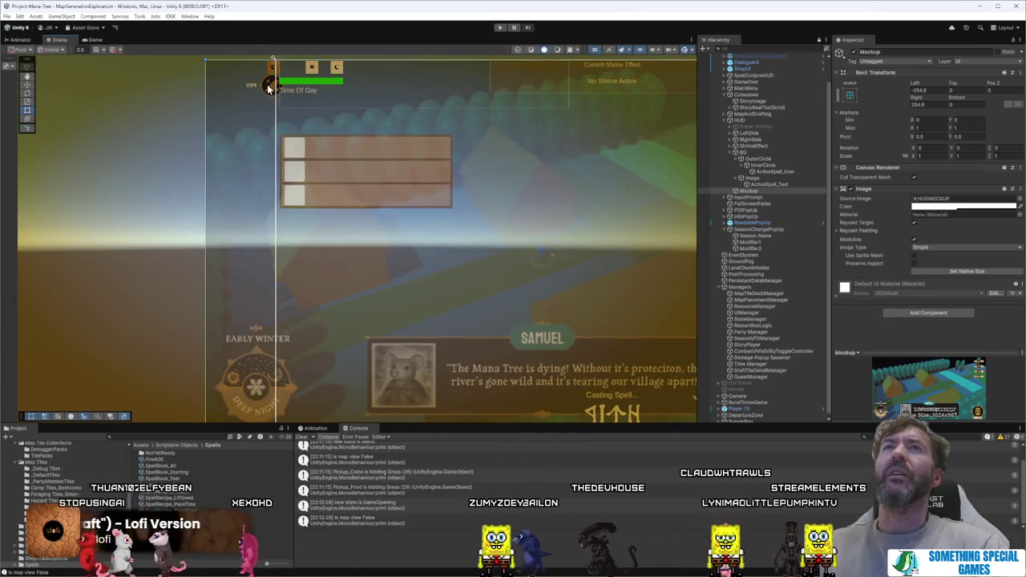
Step: Frame the STEPS text and select its parent CurrentResources_Season in the Hierarchy
{"action": "left_click", "coordinate": [255, 85]}
{"action": "key", "text": "f"}
{"action": "scroll", "coordinate": [364, 167], "scroll_direction": "down", "scroll_amount": 5}
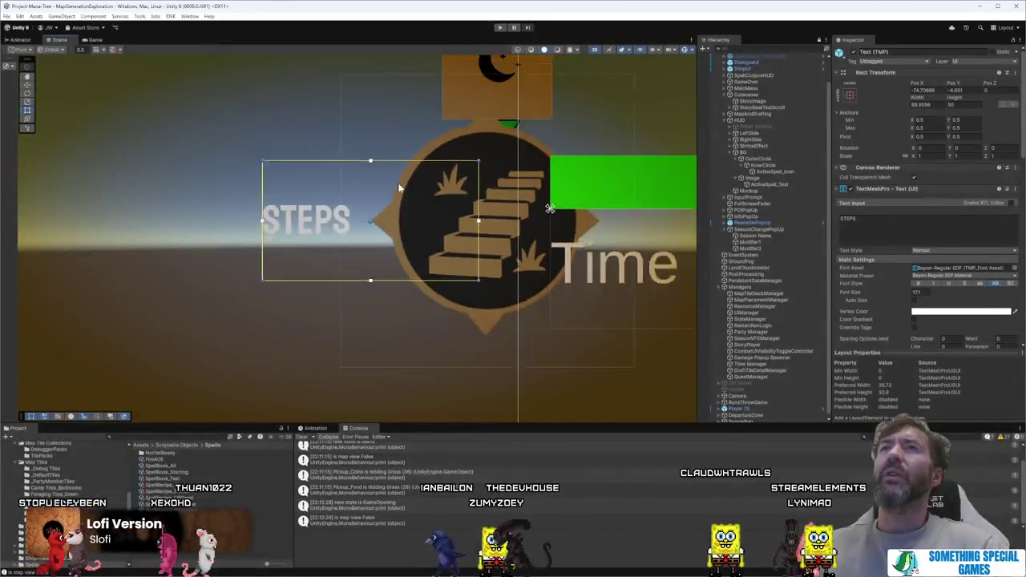
{"action": "left_click", "coordinate": [445, 132]}
{"action": "left_click", "coordinate": [429, 197]}
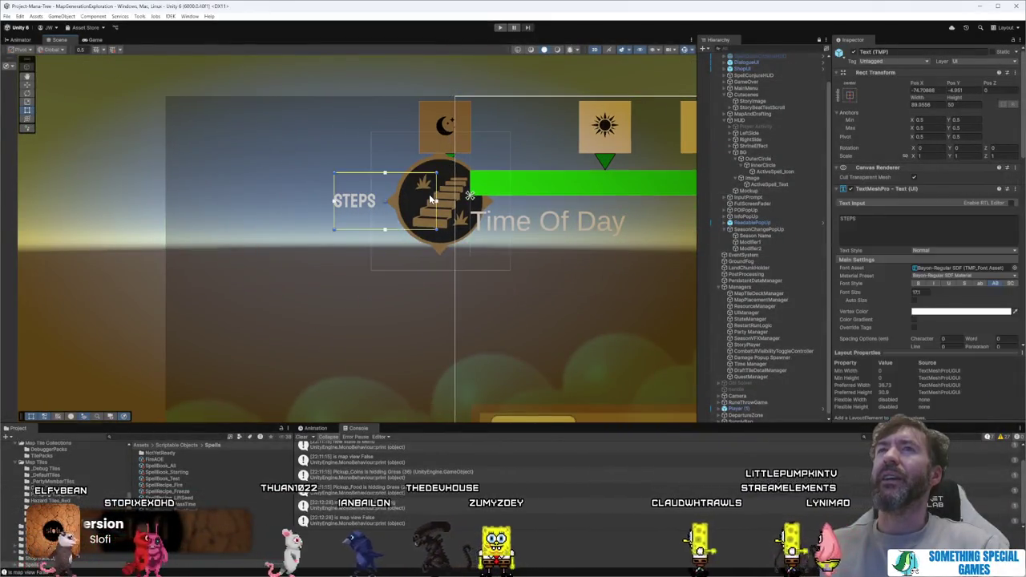
{"action": "scroll", "coordinate": [429, 197], "scroll_direction": "down", "scroll_amount": 3}
{"action": "scroll", "coordinate": [430, 197], "scroll_direction": "down", "scroll_amount": 6}
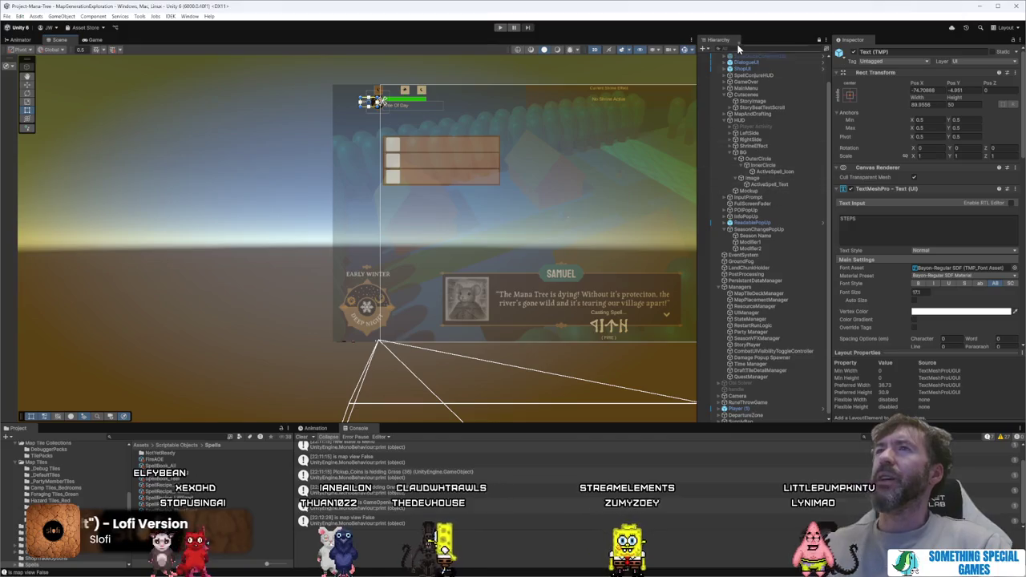
{"action": "key", "text": "f"}
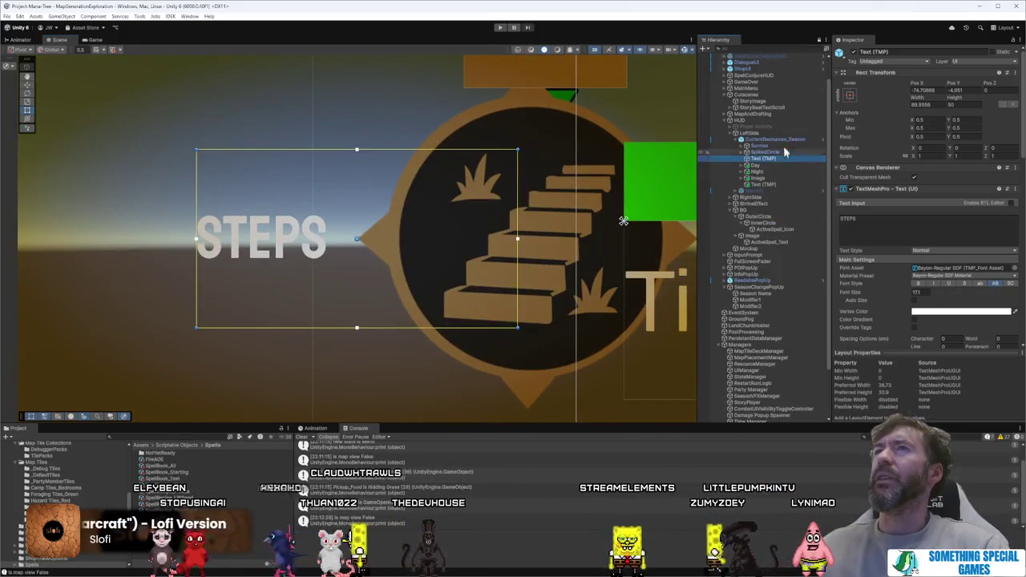
{"action": "left_click", "coordinate": [785, 140]}
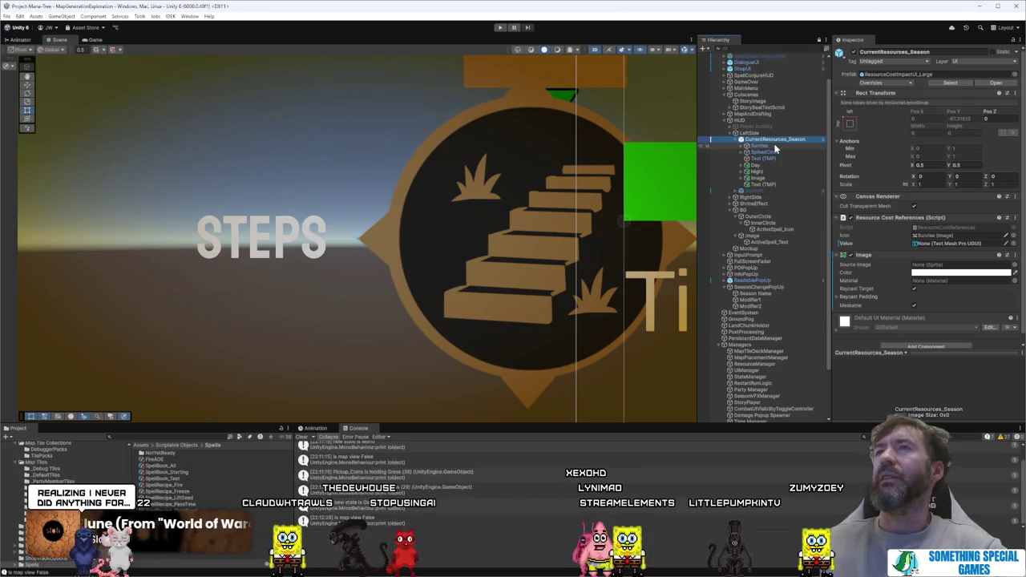
Step: Unpack the CurrentResources_Season prefab completely via Prefab > Unpack Completely
{"action": "right_click", "coordinate": [777, 140]}
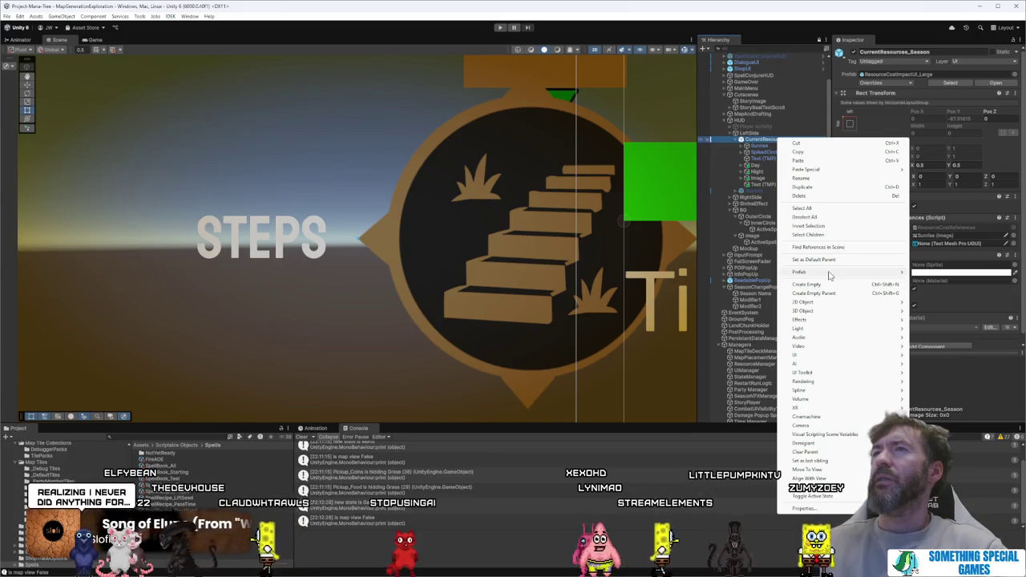
{"action": "mouse_move", "coordinate": [829, 276]}
{"action": "left_click", "coordinate": [943, 346]}
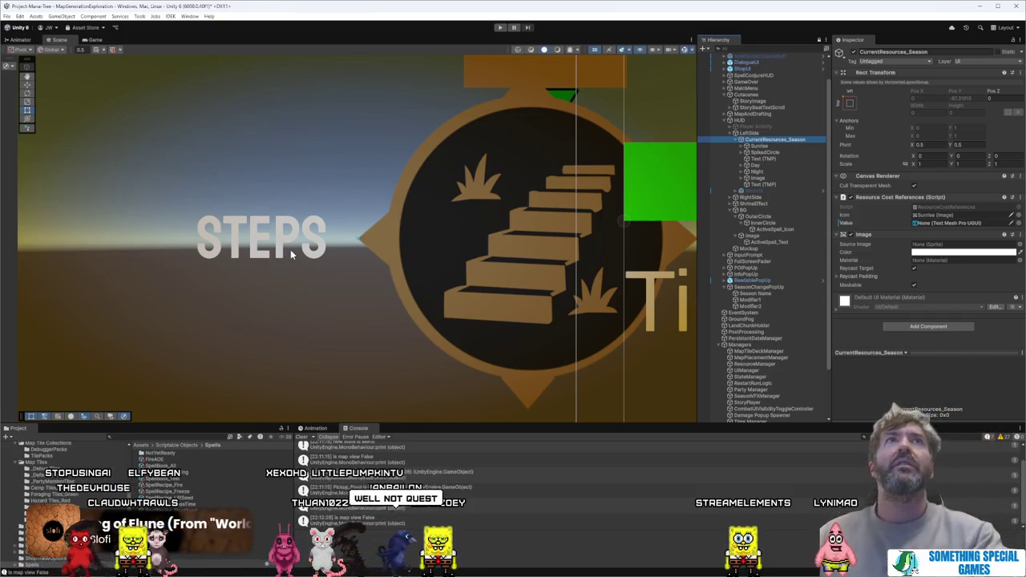
Step: Recenter the Scene view on the HUD's top bar and select the Sunrise icon object
{"action": "scroll", "coordinate": [463, 150], "scroll_direction": "down", "scroll_amount": 1}
{"action": "scroll", "coordinate": [463, 151], "scroll_direction": "up", "scroll_amount": 2}
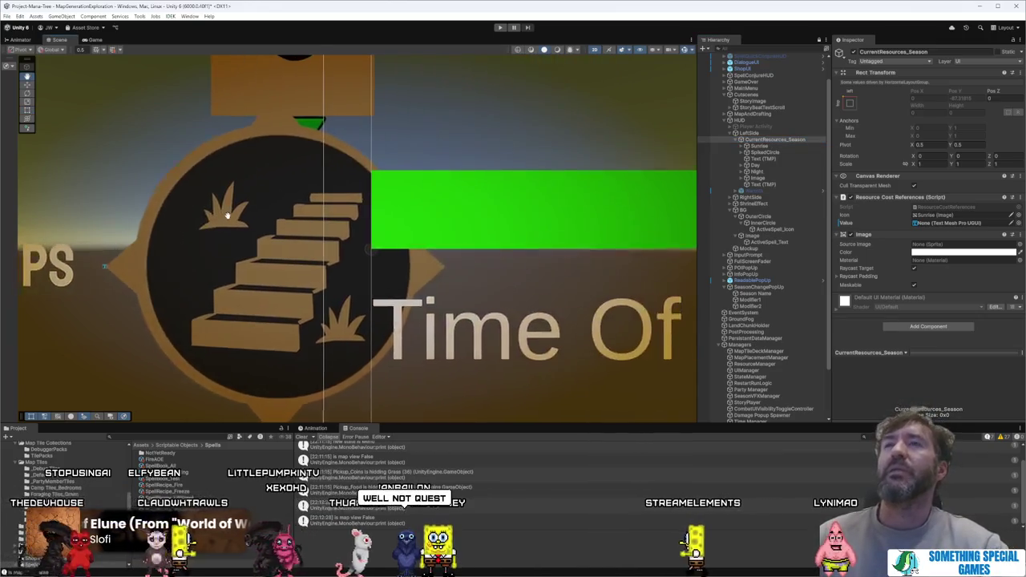
{"action": "scroll", "coordinate": [470, 213], "scroll_direction": "down", "scroll_amount": 2}
{"action": "scroll", "coordinate": [470, 213], "scroll_direction": "down", "scroll_amount": 2}
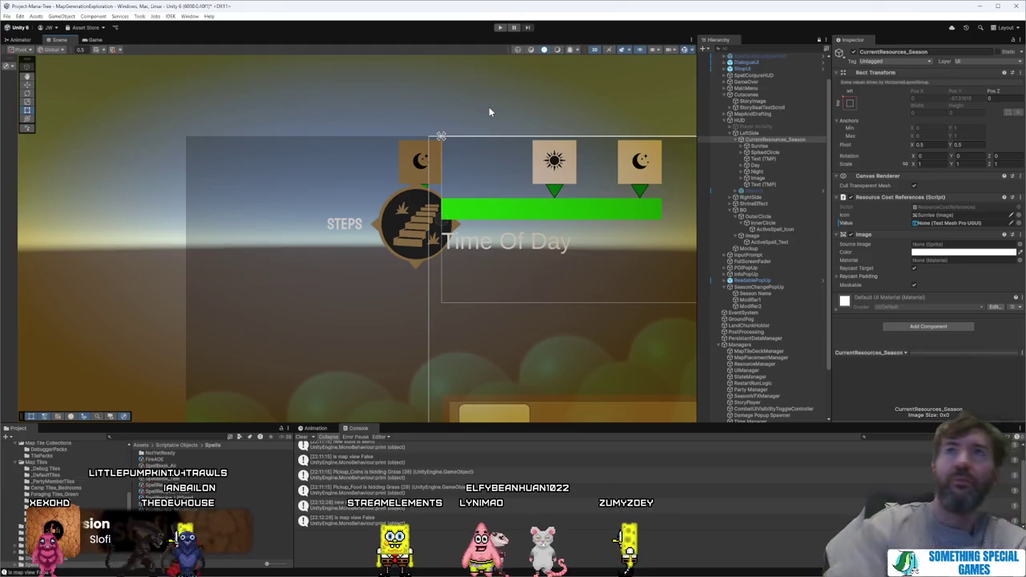
{"action": "mouse_move", "coordinate": [293, 574]}
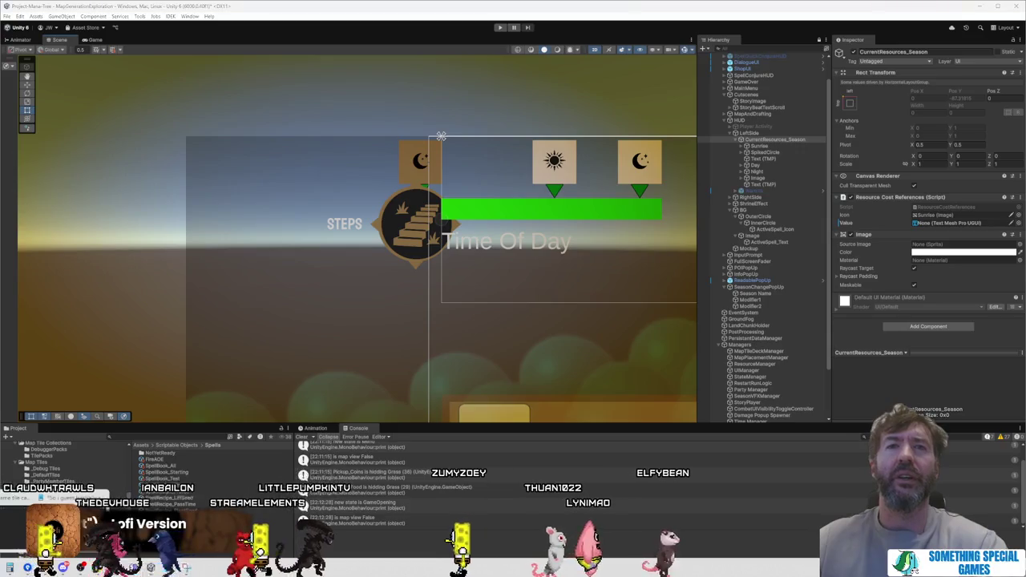
{"action": "left_click", "coordinate": [27, 568]}
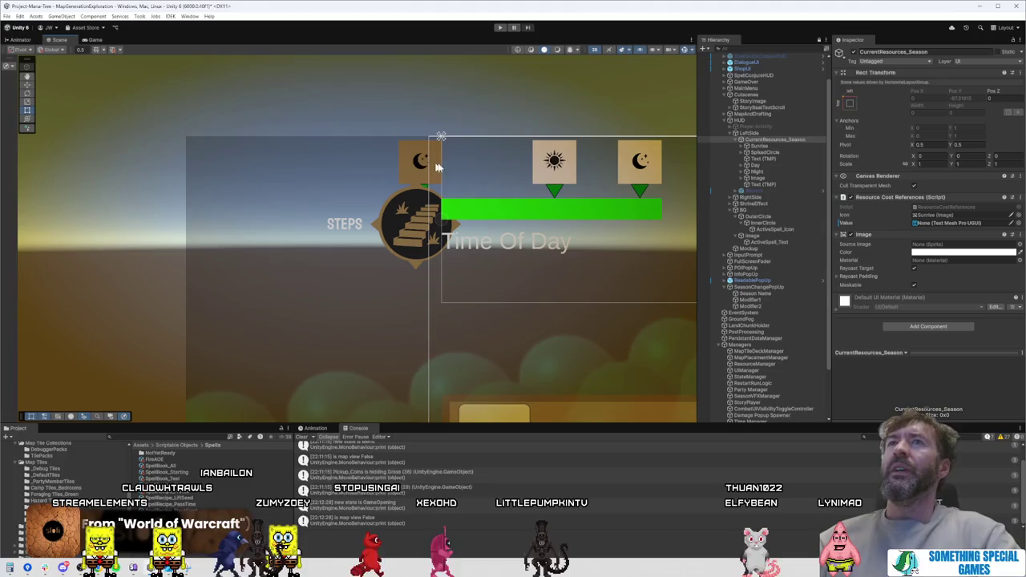
{"action": "mouse_move", "coordinate": [437, 166]}
{"action": "left_mouse_down"}
{"action": "mouse_move", "coordinate": [435, 157]}
{"action": "mouse_move", "coordinate": [300, 149]}
{"action": "mouse_move", "coordinate": [303, 109]}
{"action": "left_mouse_up"}
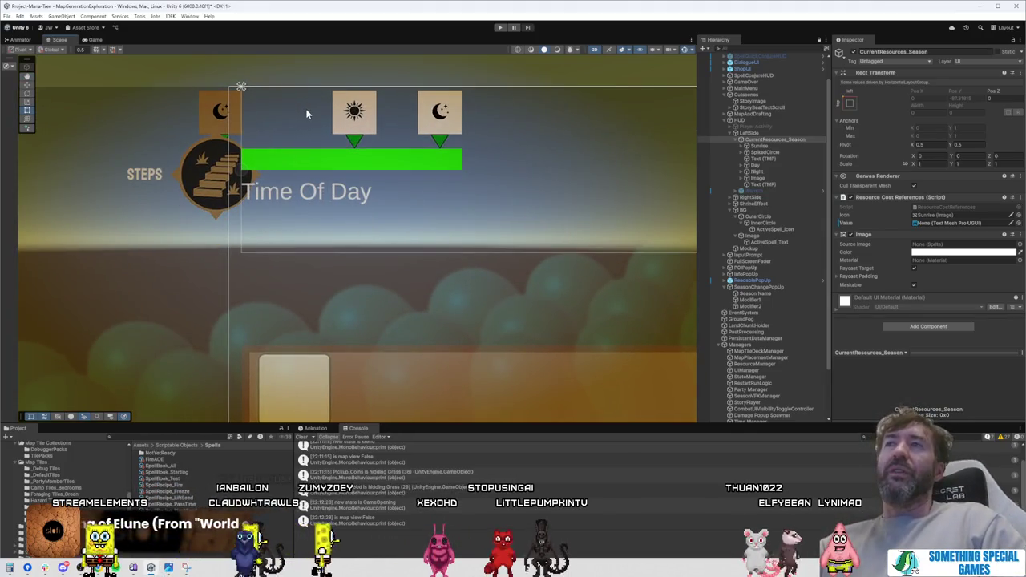
{"action": "scroll", "coordinate": [305, 237], "scroll_direction": "down", "scroll_amount": 5}
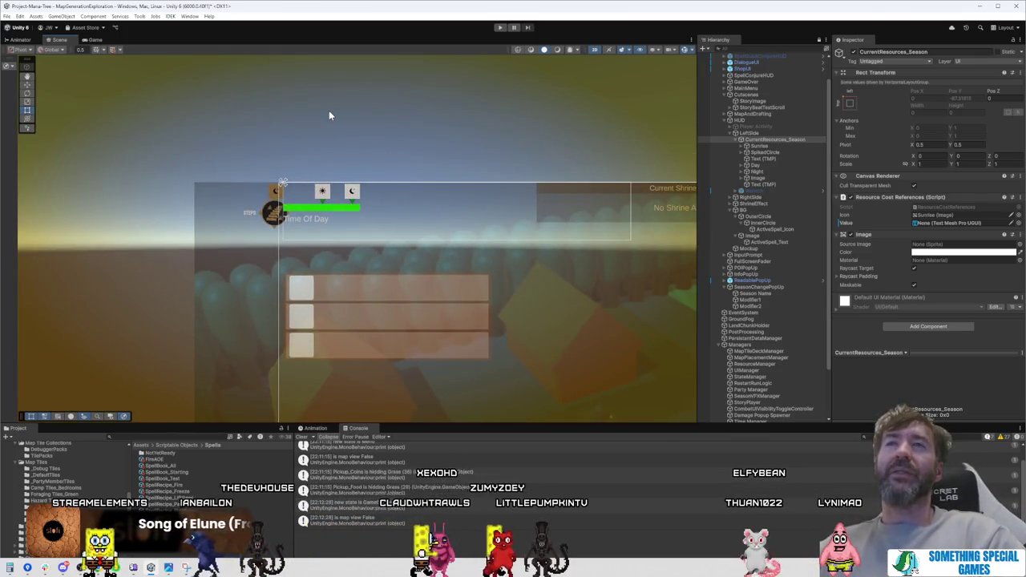
{"action": "mouse_move", "coordinate": [332, 115]}
{"action": "left_mouse_down"}
{"action": "mouse_move", "coordinate": [270, 107]}
{"action": "mouse_move", "coordinate": [426, 90]}
{"action": "left_mouse_up"}
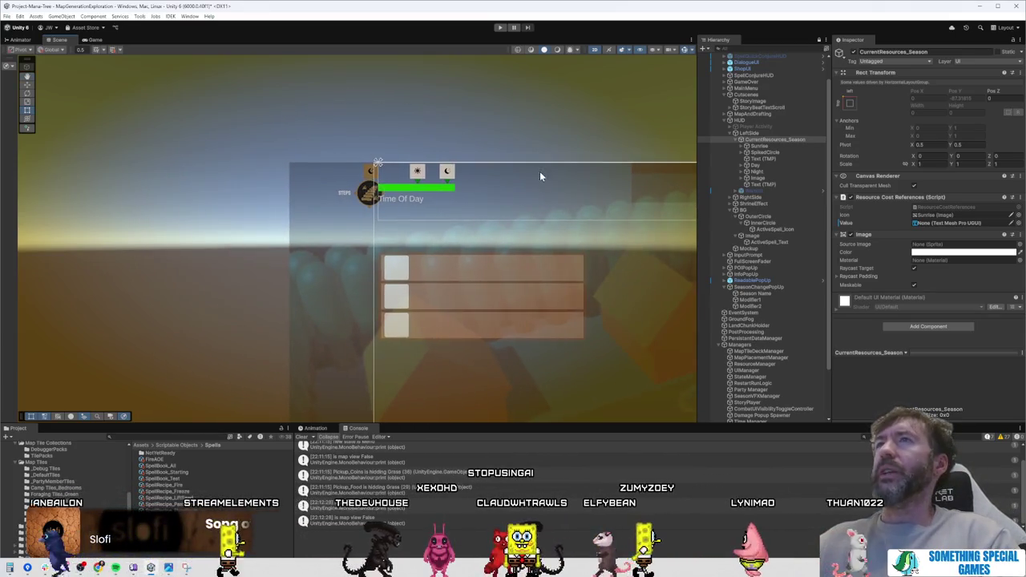
{"action": "left_click", "coordinate": [807, 146]}
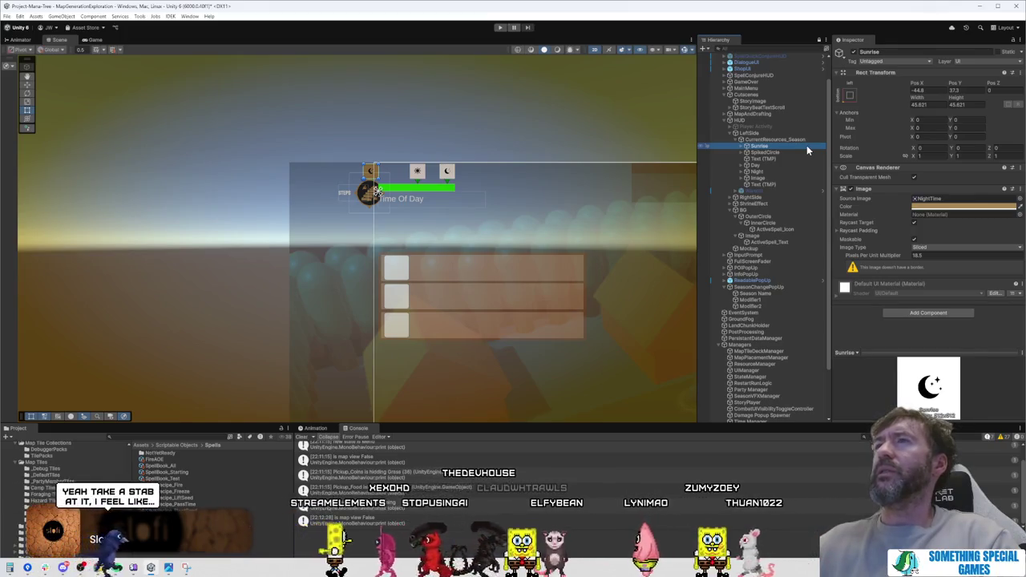
Step: Pan the Scene view up to the top HUD bar and select the CurrentResources_Season group
{"action": "mouse_move", "coordinate": [492, 229]}
{"action": "left_mouse_down"}
{"action": "mouse_move", "coordinate": [469, 168]}
{"action": "mouse_move", "coordinate": [458, 325]}
{"action": "mouse_move", "coordinate": [474, 259]}
{"action": "left_mouse_up"}
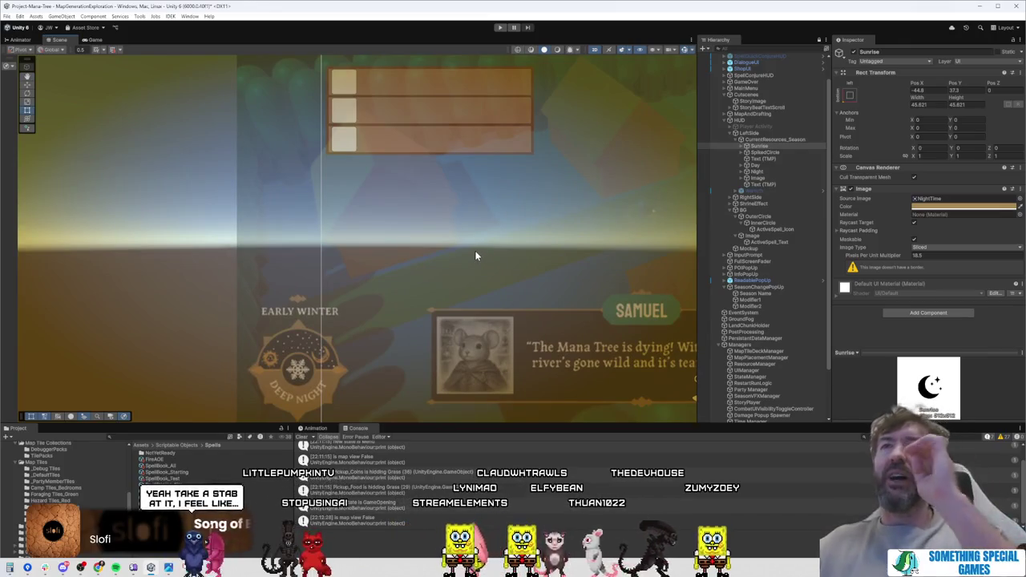
{"action": "left_click_drag", "start_coordinate": [313, 348], "coordinate": [319, 318]}
{"action": "scroll", "coordinate": [304, 352], "scroll_direction": "up", "scroll_amount": 2}
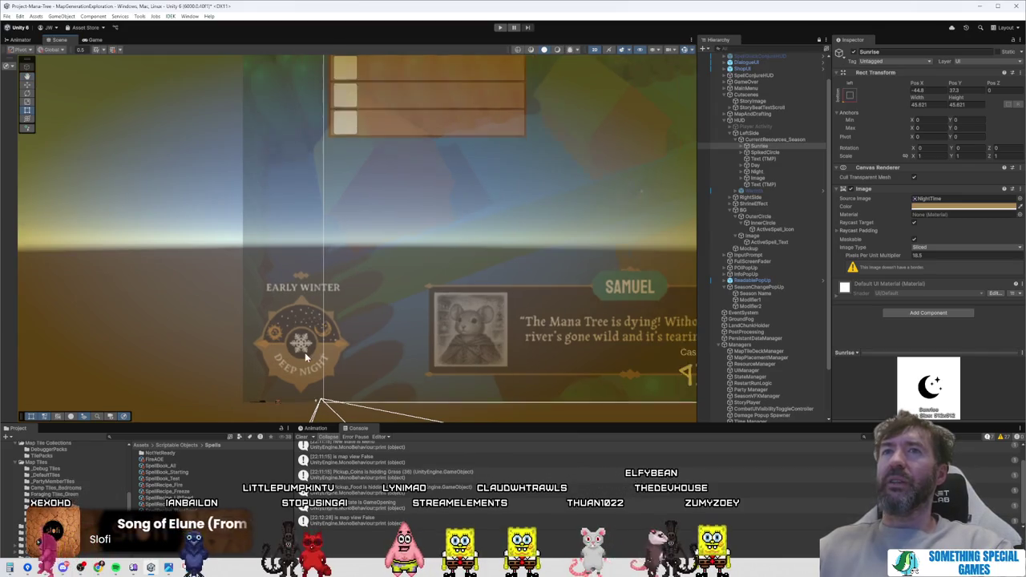
{"action": "scroll", "coordinate": [305, 351], "scroll_direction": "down", "scroll_amount": 2}
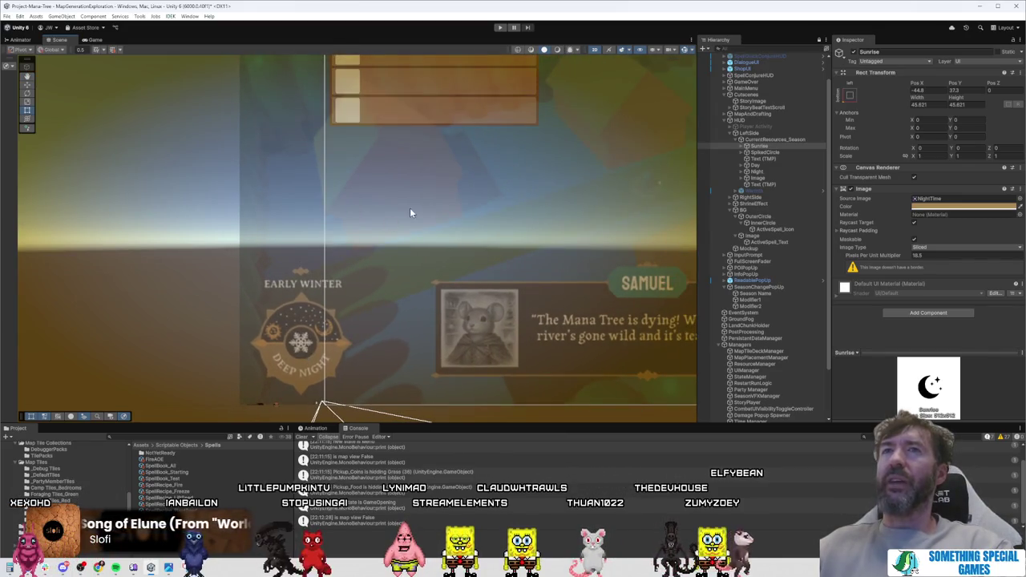
{"action": "left_click_drag", "start_coordinate": [410, 208], "coordinate": [340, 350]}
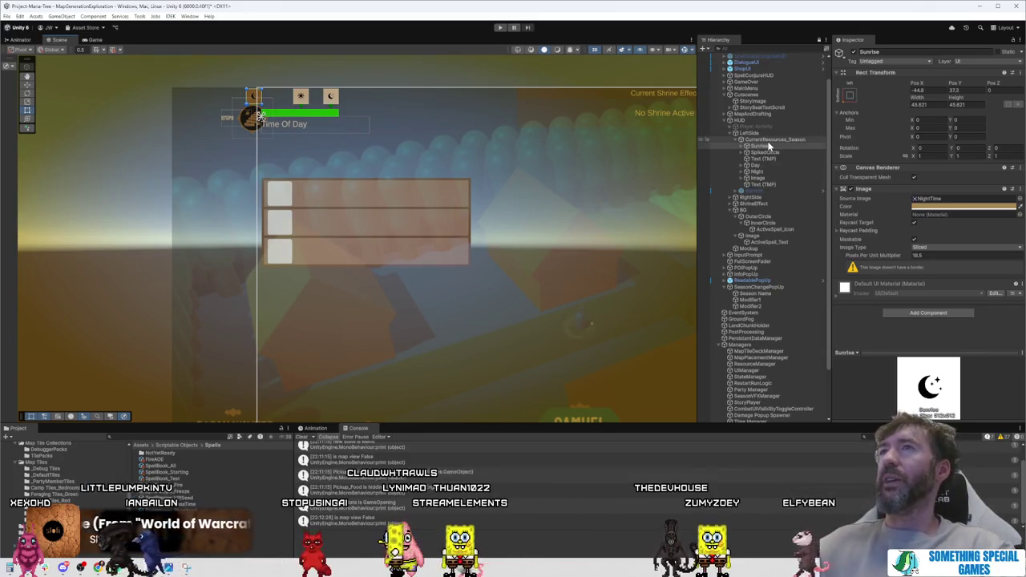
{"action": "left_click", "coordinate": [768, 141]}
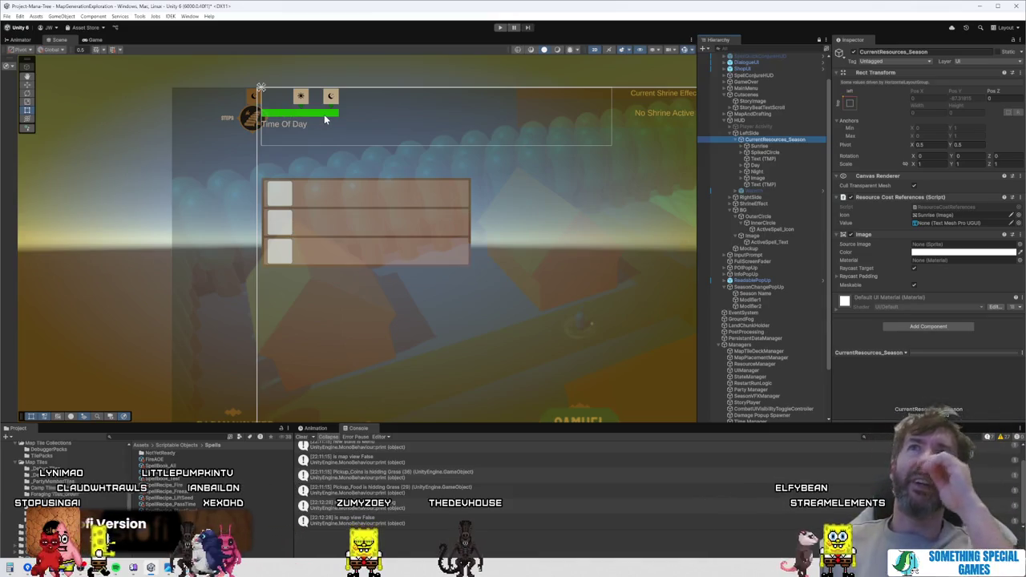
Step: Deactivate CurrentResources_Season and add a UI Image as LeftSide's first child
{"action": "left_click", "coordinate": [853, 52]}
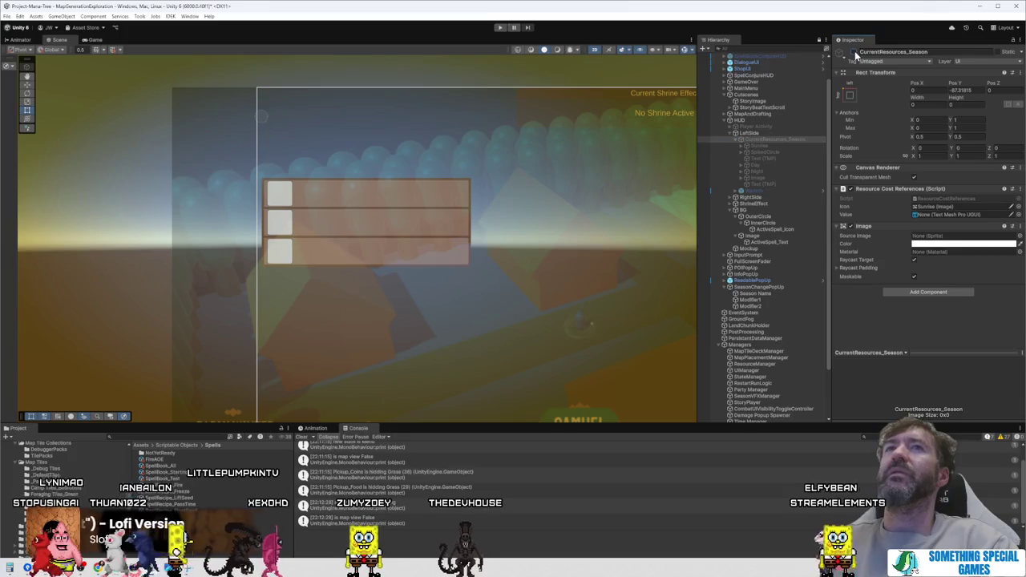
{"action": "left_click", "coordinate": [752, 133]}
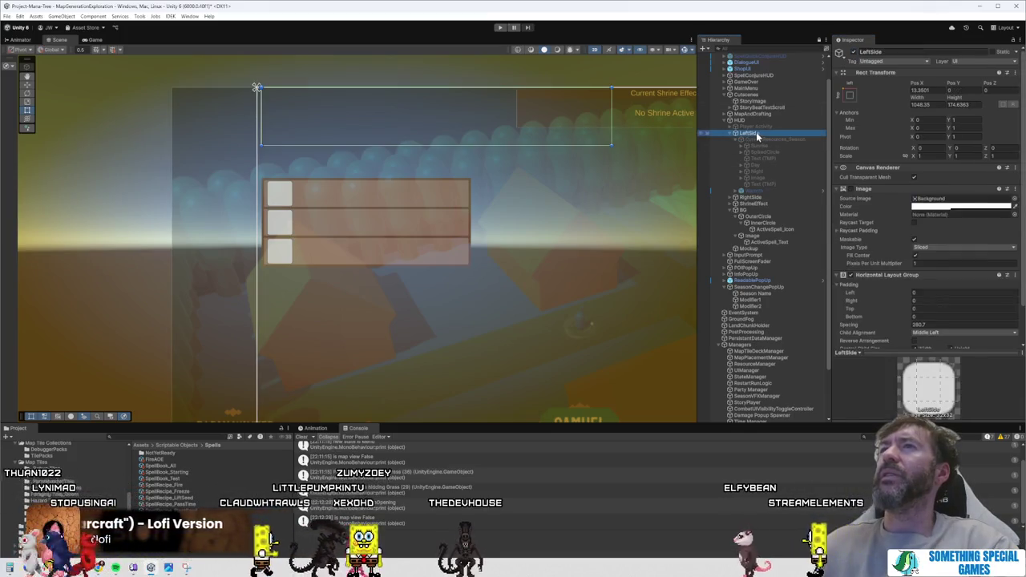
{"action": "right_click", "coordinate": [758, 135]}
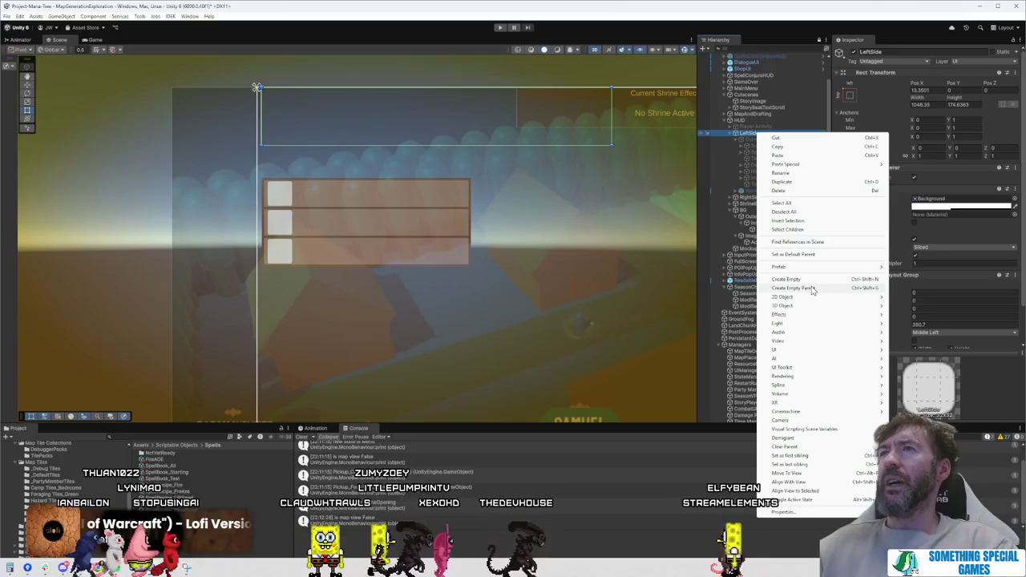
{"action": "mouse_move", "coordinate": [849, 298]}
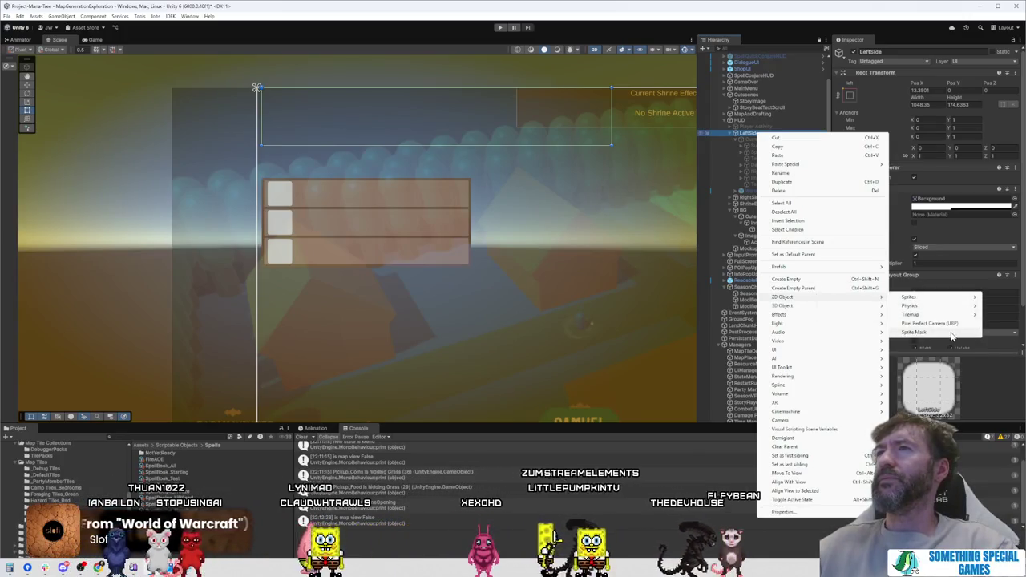
{"action": "mouse_move", "coordinate": [829, 353]}
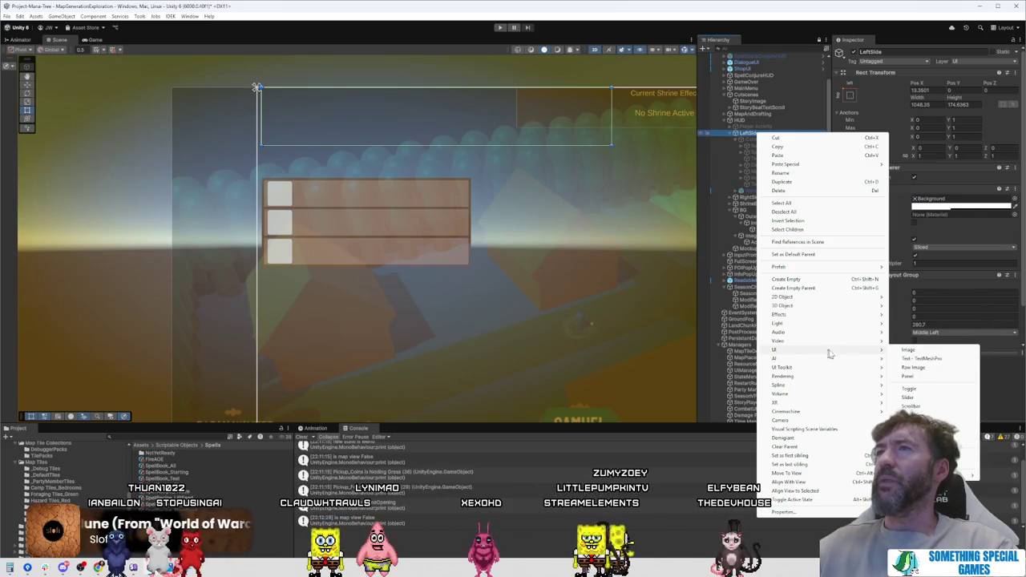
{"action": "left_click", "coordinate": [907, 353]}
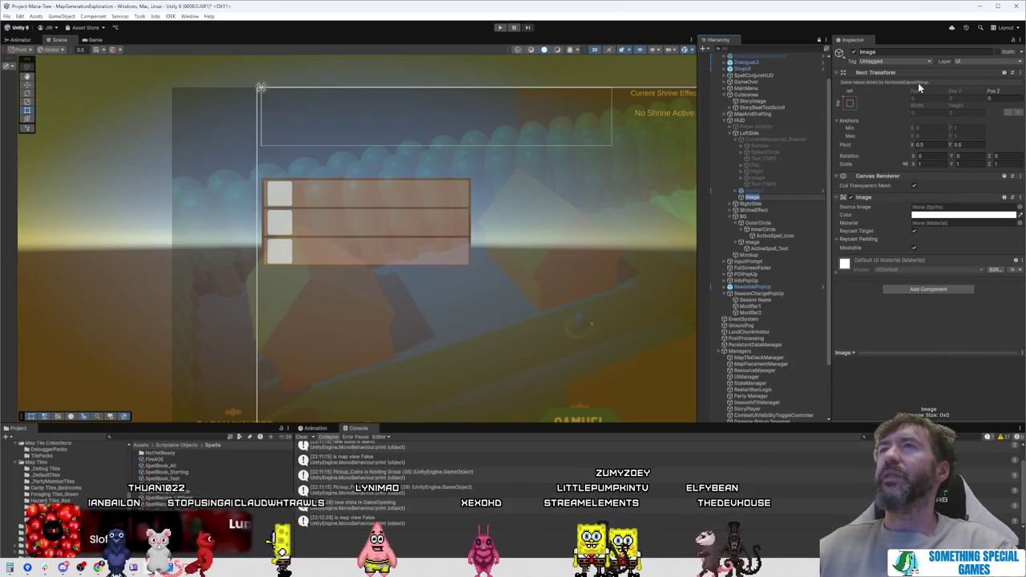
{"action": "left_click", "coordinate": [850, 103]}
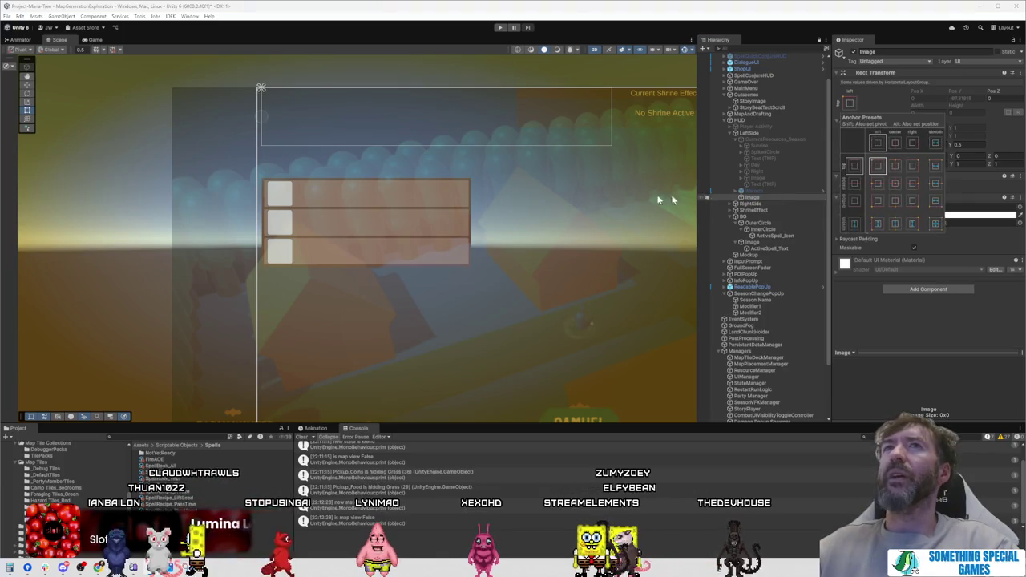
{"action": "left_click_drag", "start_coordinate": [776, 197], "coordinate": [791, 141]}
Step: Remove LeftSide's Horizontal Layout Group and stretch the Image to fill LeftSide
{"action": "left_click", "coordinate": [787, 133]}
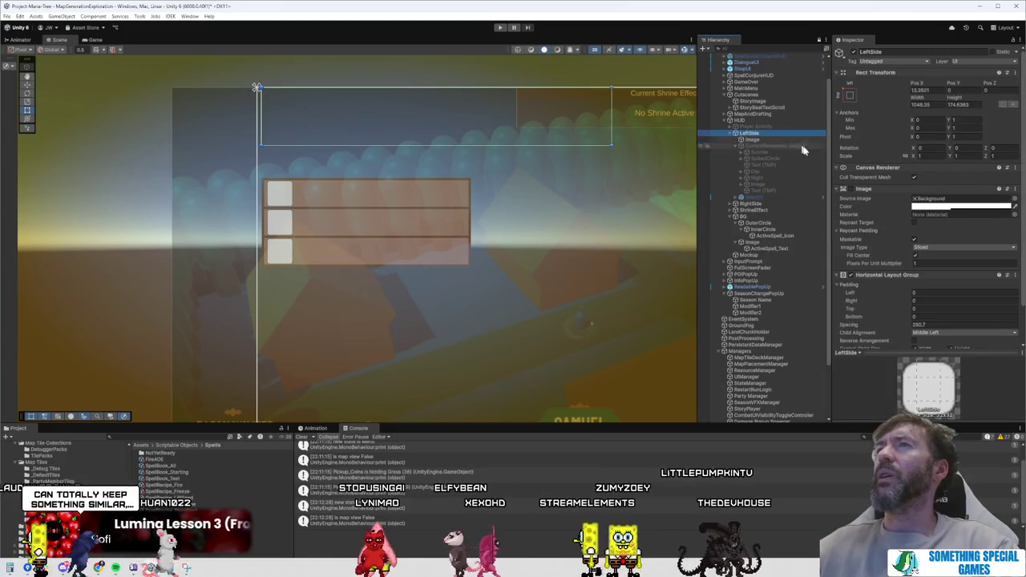
{"action": "right_click", "coordinate": [904, 275]}
{"action": "left_click", "coordinate": [938, 292]}
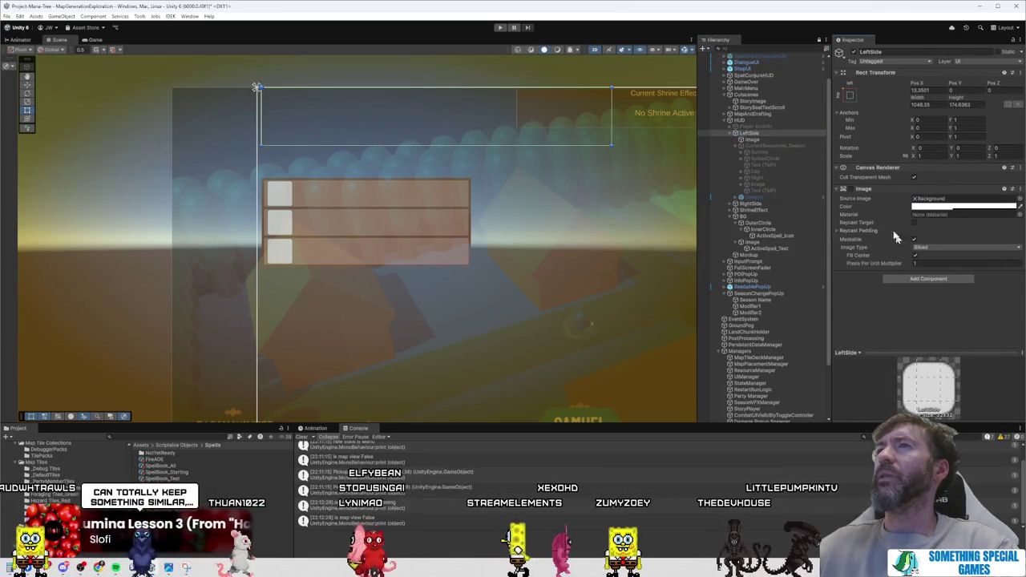
{"action": "left_click", "coordinate": [758, 140]}
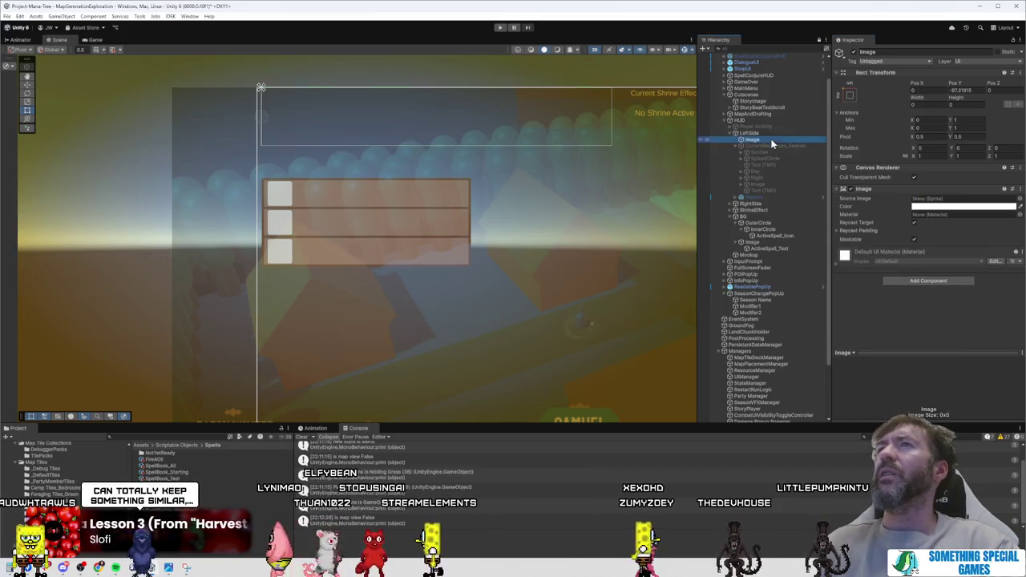
{"action": "left_click", "coordinate": [850, 95]}
{"action": "left_click", "coordinate": [936, 217], "text": "alt"}
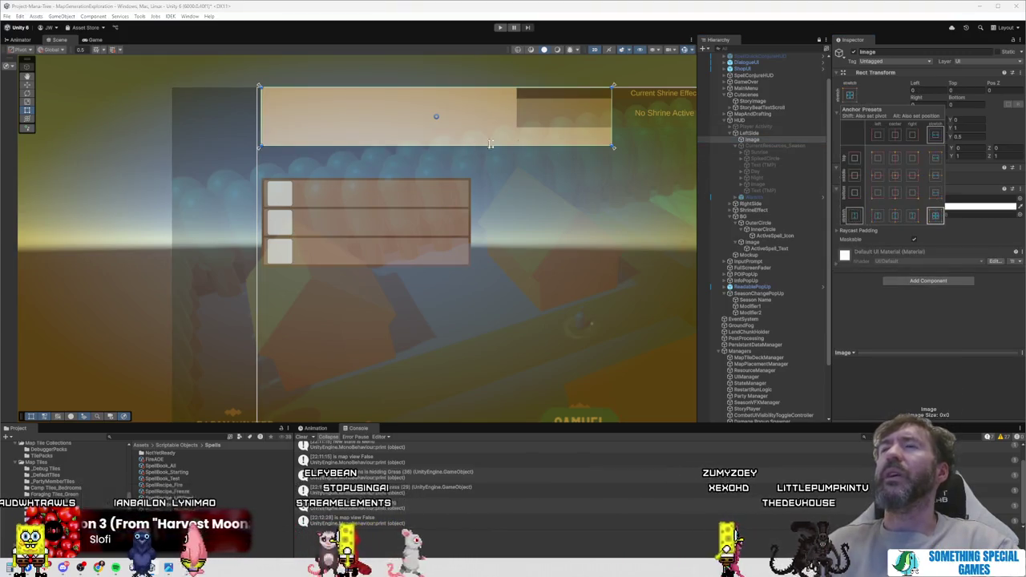
Step: Anchor LeftSide bottom-left with pivot and position at 0,0, then select Mockup
{"action": "left_click", "coordinate": [758, 133]}
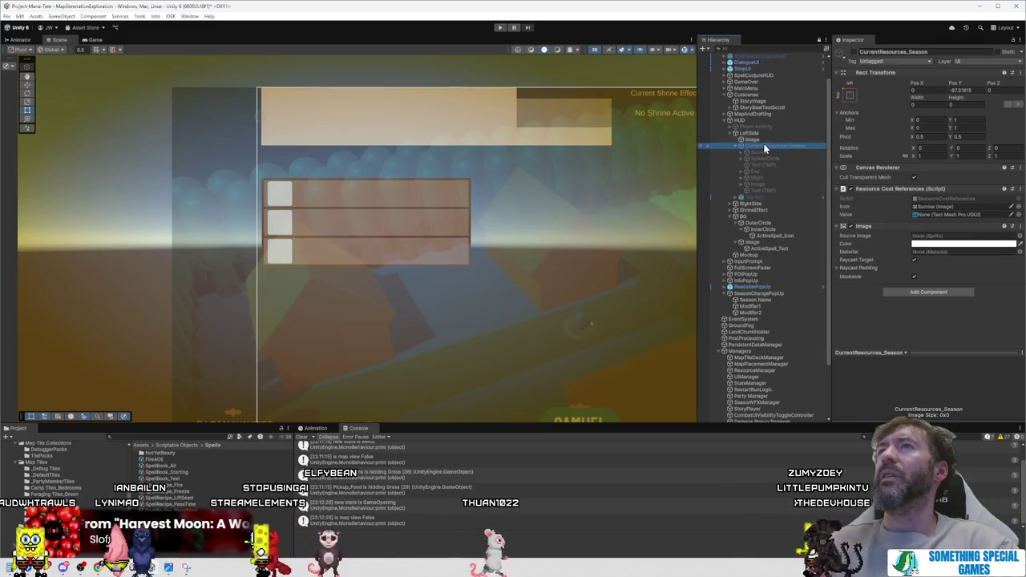
{"action": "left_click", "coordinate": [850, 94]}
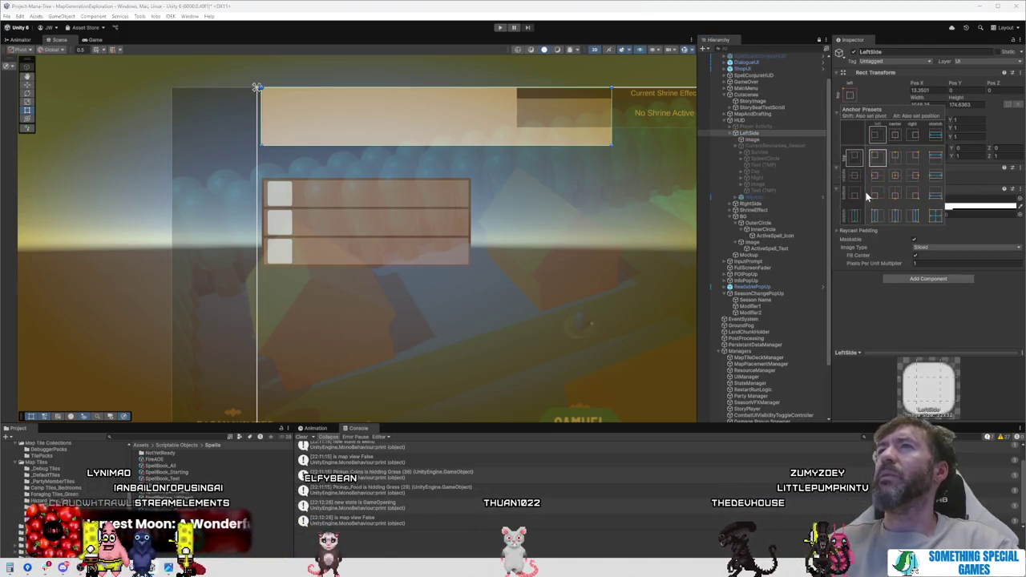
{"action": "left_click", "coordinate": [876, 197], "text": "alt+shift"}
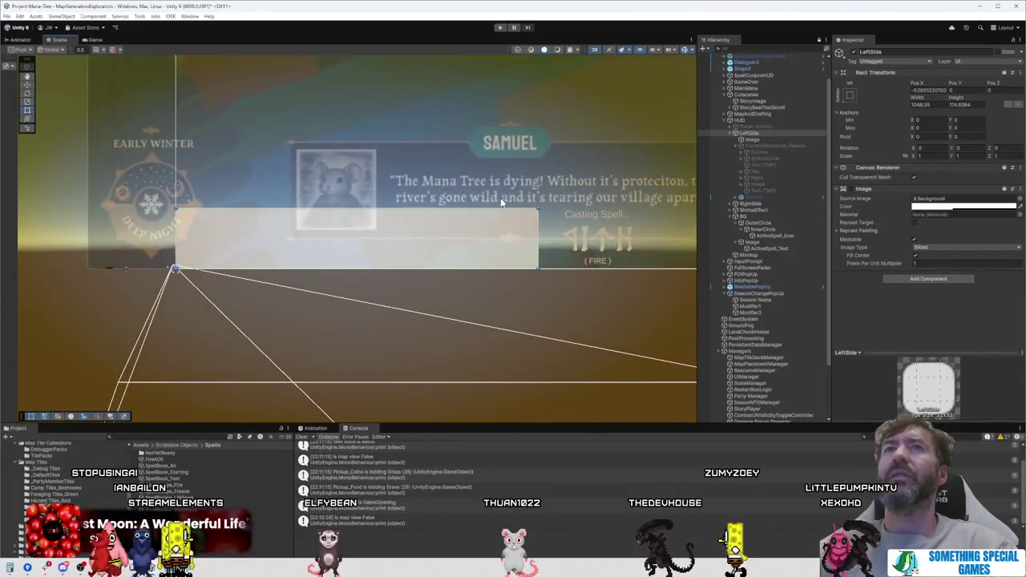
{"action": "scroll", "coordinate": [500, 202], "scroll_direction": "down", "scroll_amount": 2}
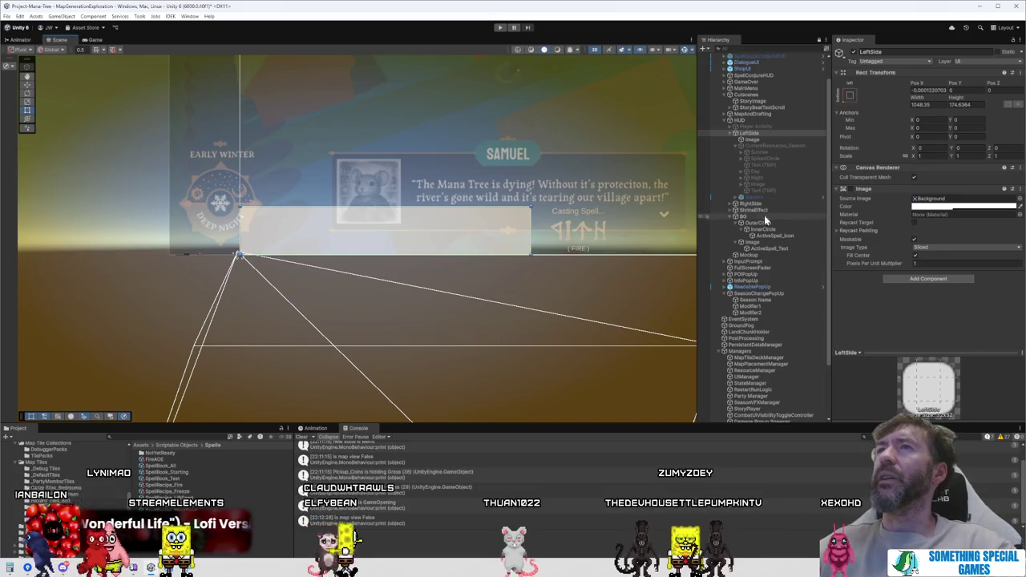
{"action": "left_click", "coordinate": [785, 255]}
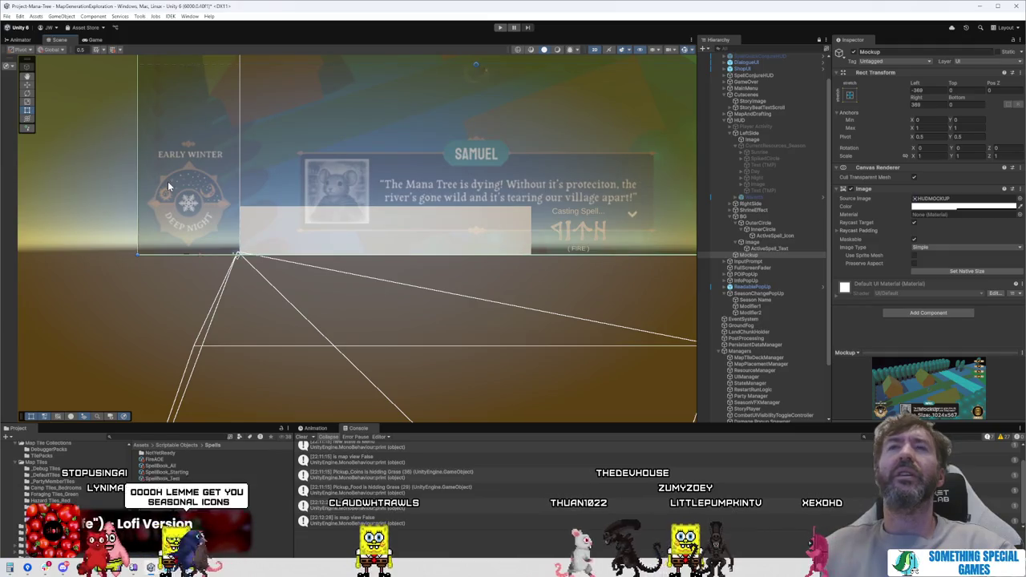
Step: Try the Mockup image at full opacity, then return it to semi-transparent
{"action": "left_click", "coordinate": [962, 206]}
{"action": "left_click_drag", "start_coordinate": [971, 363], "coordinate": [1015, 367]}
{"action": "left_click_drag", "start_coordinate": [1003, 367], "coordinate": [966, 367]}
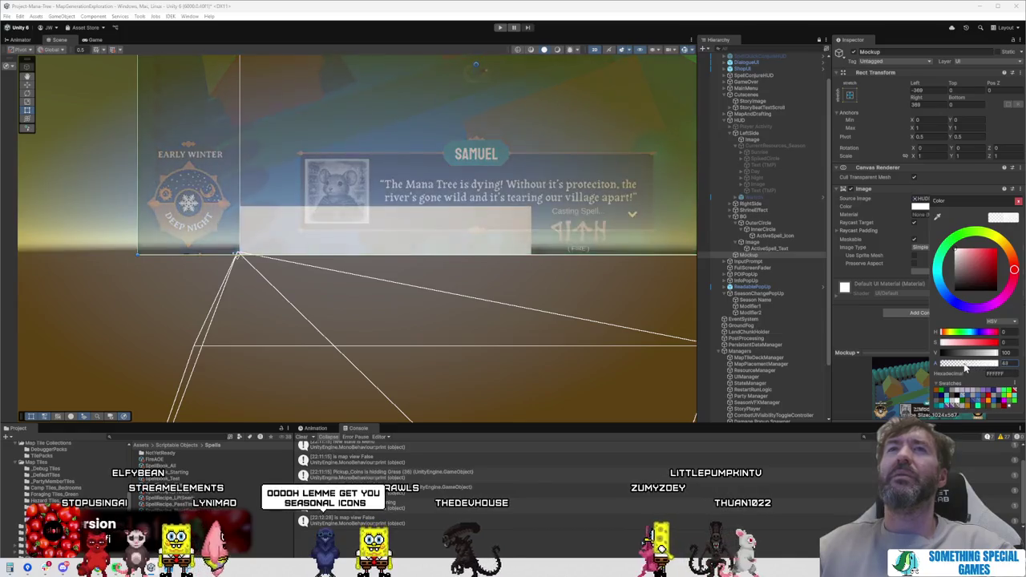
{"action": "left_click", "coordinate": [759, 254]}
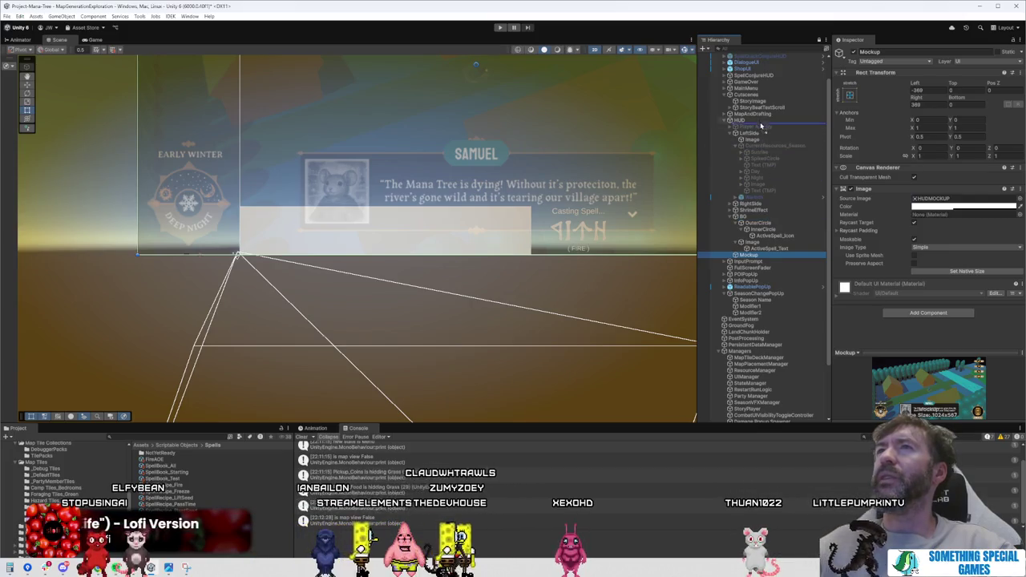
Step: Make Mockup the first child of HUD and raise its colour alpha to 100
{"action": "left_click_drag", "start_coordinate": [762, 126], "coordinate": [762, 127]}
{"action": "left_click", "coordinate": [953, 207]}
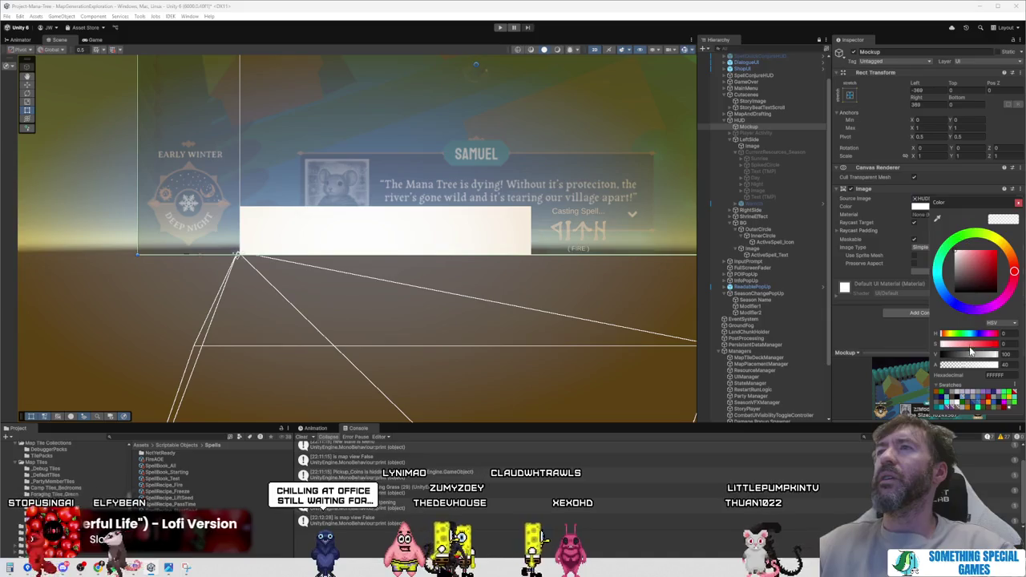
{"action": "left_click_drag", "start_coordinate": [971, 364], "coordinate": [1009, 367]}
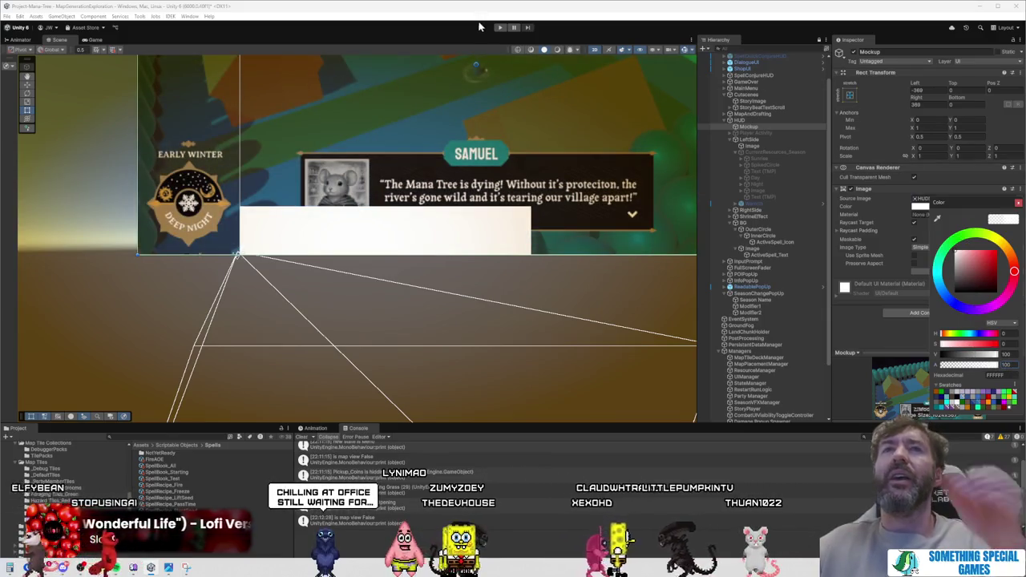
{"action": "scroll", "coordinate": [275, 240], "scroll_direction": "up", "scroll_amount": 5}
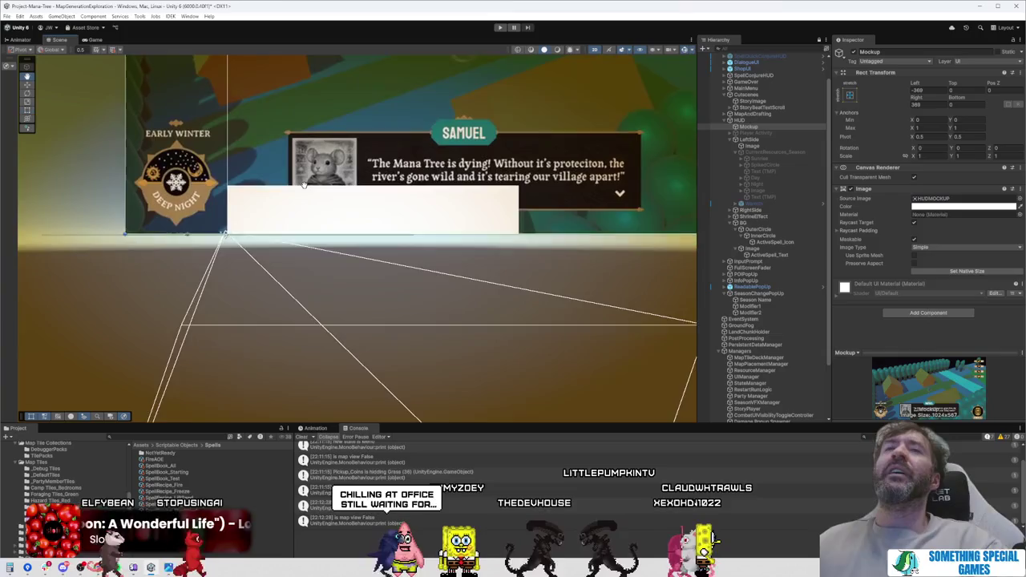
{"action": "scroll", "coordinate": [275, 237], "scroll_direction": "up", "scroll_amount": 1}
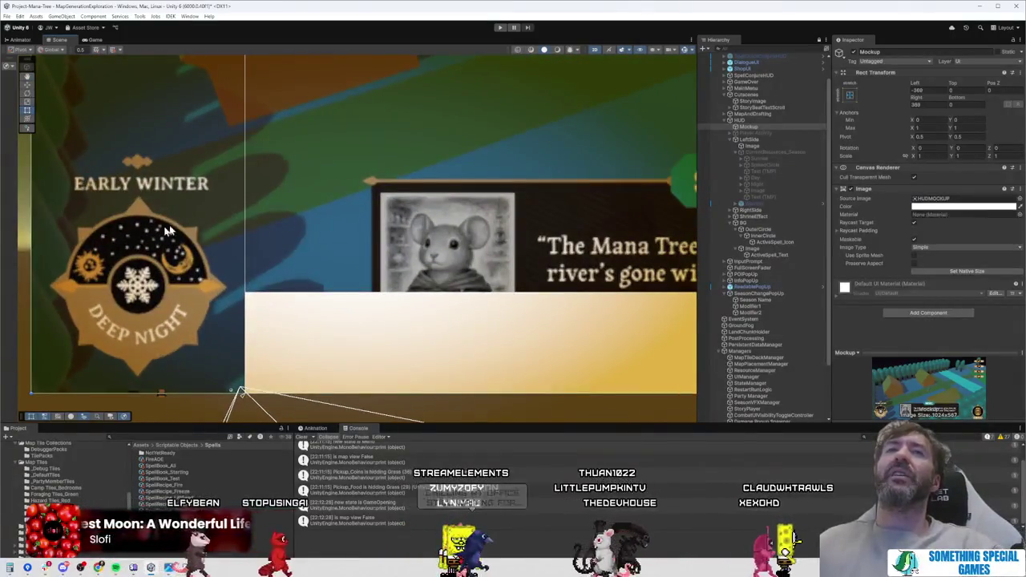
Step: Select the new Image object under LeftSide in the Hierarchy and rename it OuterCircle
{"action": "left_click", "coordinate": [350, 321]}
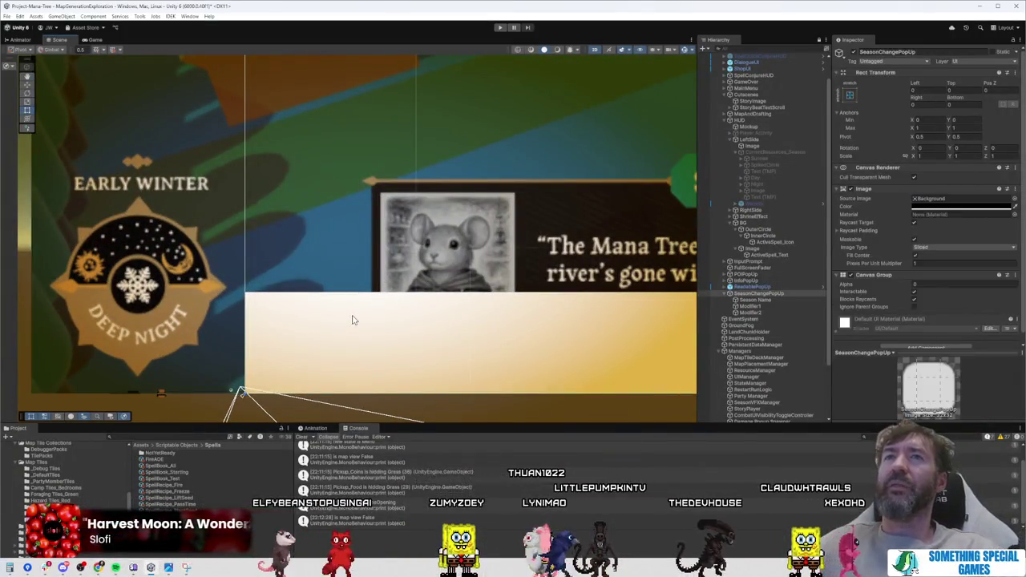
{"action": "left_click", "coordinate": [351, 320]}
{"action": "left_click", "coordinate": [356, 336]}
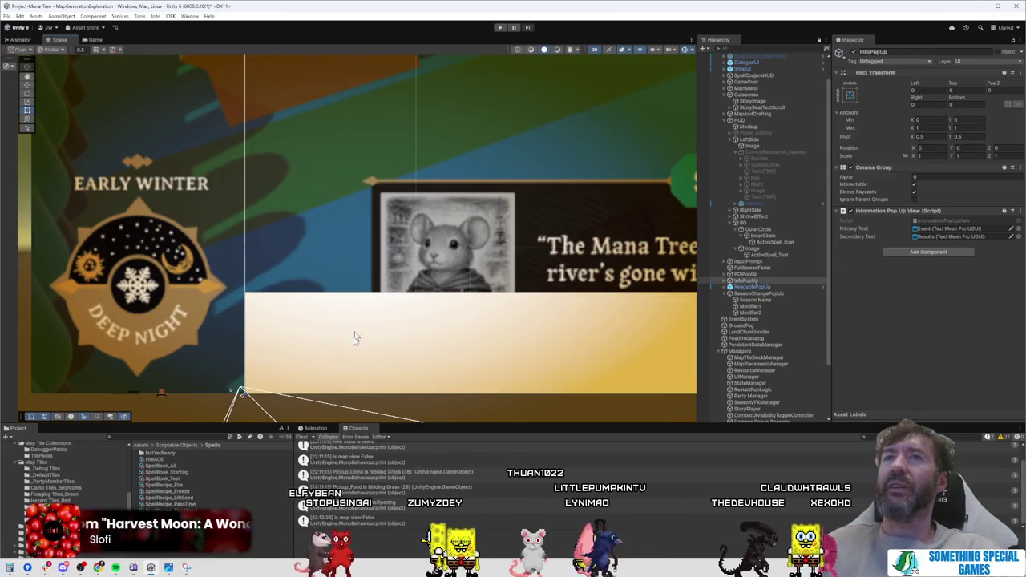
{"action": "left_click", "coordinate": [778, 242]}
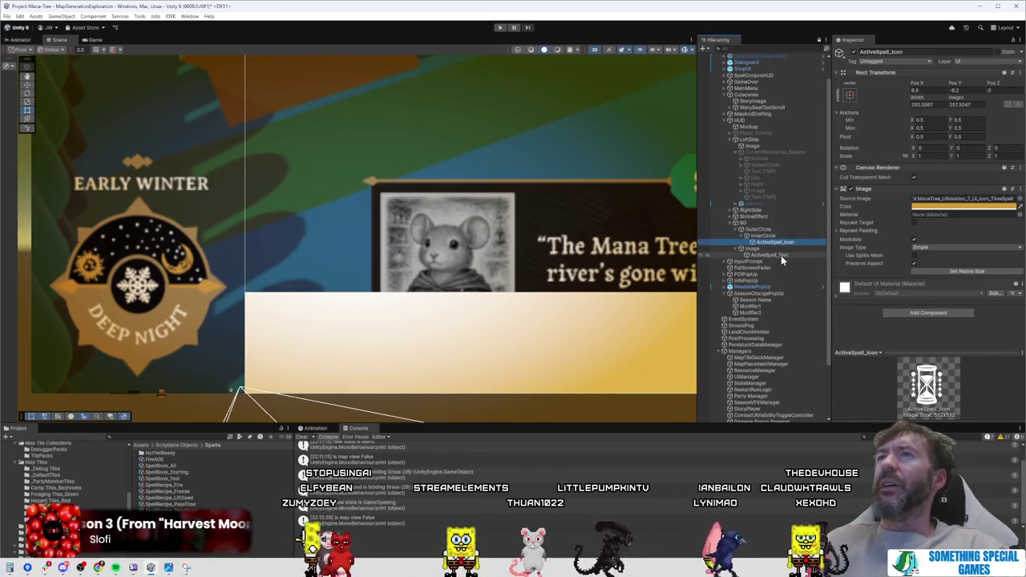
{"action": "left_click", "coordinate": [781, 255]}
{"action": "left_click", "coordinate": [766, 146]}
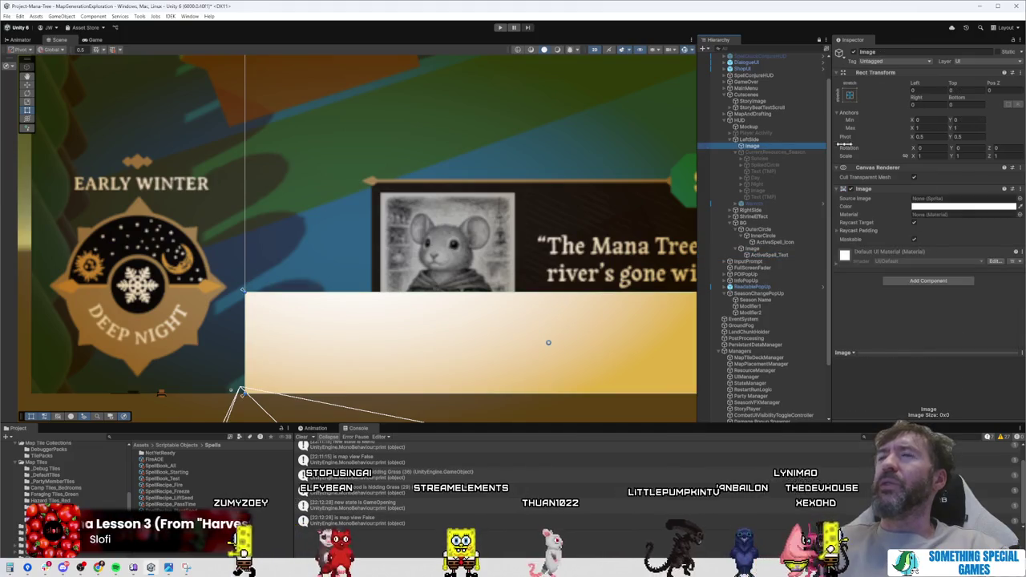
{"action": "left_click", "coordinate": [792, 146]}
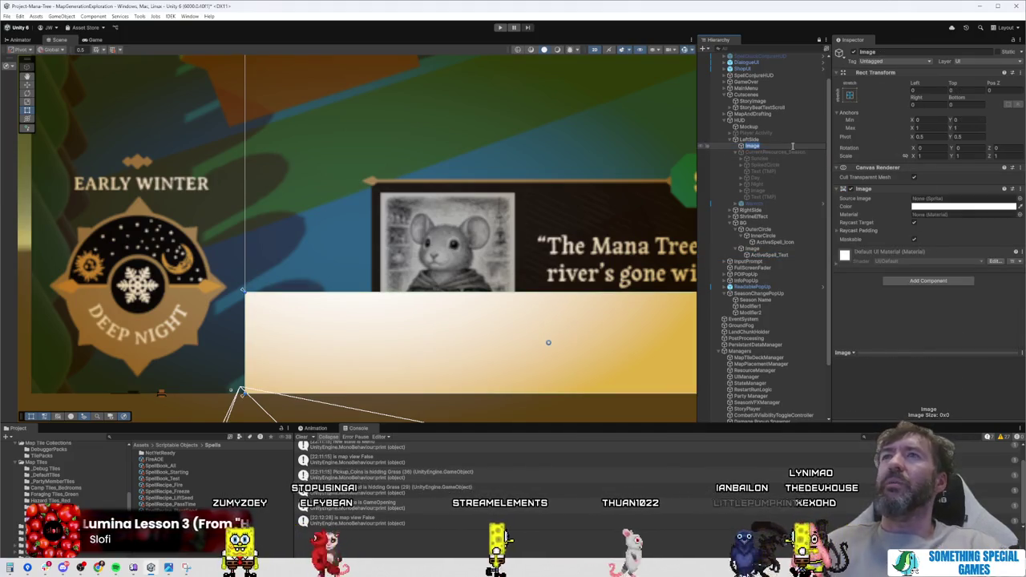
{"action": "type", "text": "Outl"}
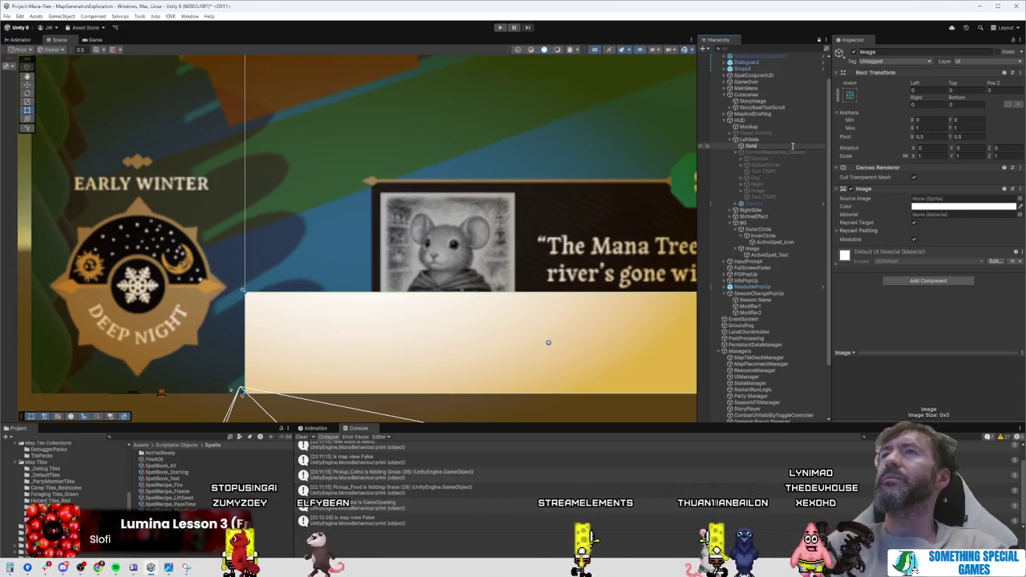
{"action": "type", "text": "erCircle"}
{"action": "key", "text": "Return"}
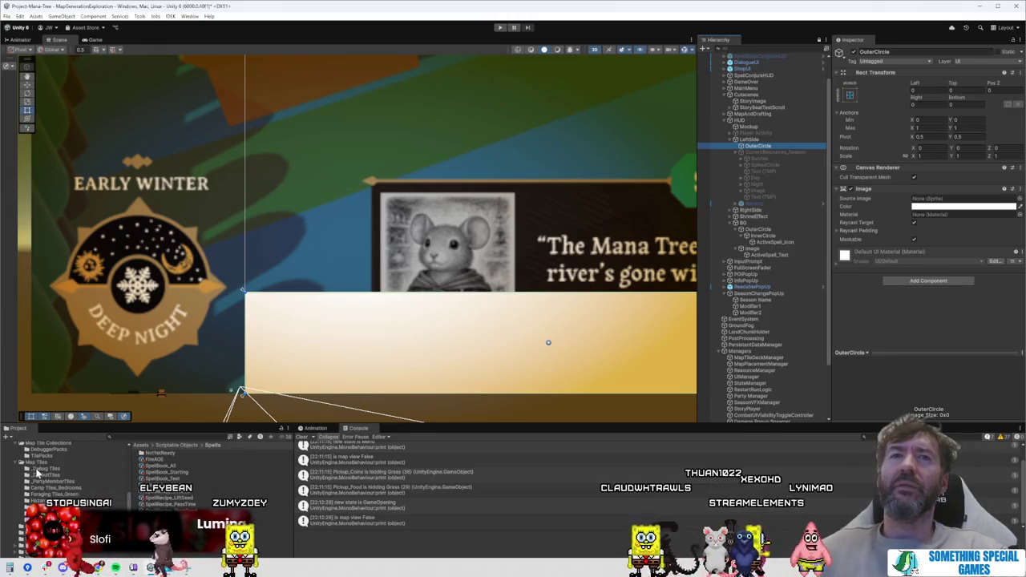
Step: Open the Assets > Art > UIArt folder in the Project window
{"action": "scroll", "coordinate": [36, 473], "scroll_direction": "up", "scroll_amount": 5}
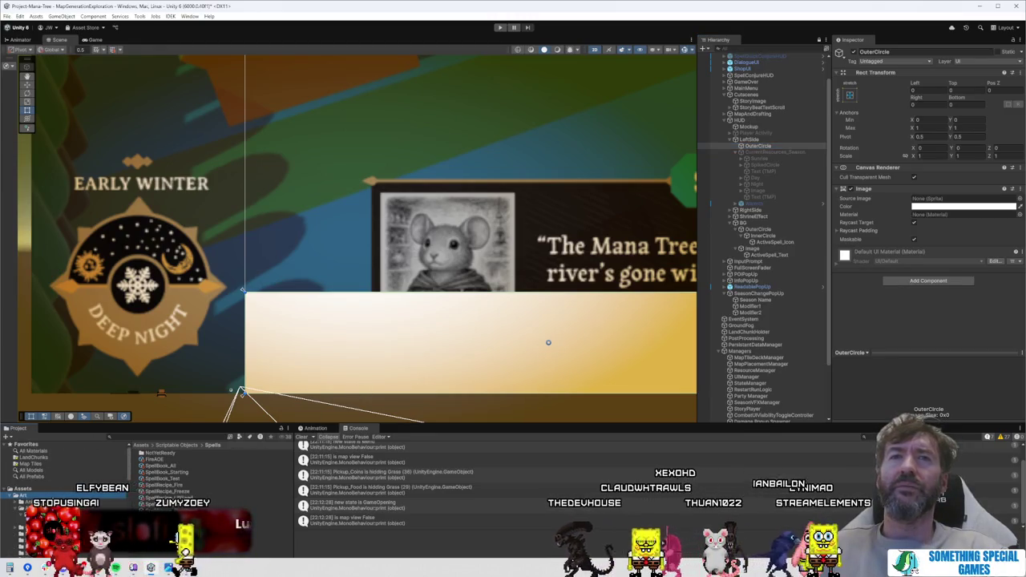
{"action": "left_click", "coordinate": [24, 494]}
{"action": "scroll", "coordinate": [218, 482], "scroll_direction": "down", "scroll_amount": 3}
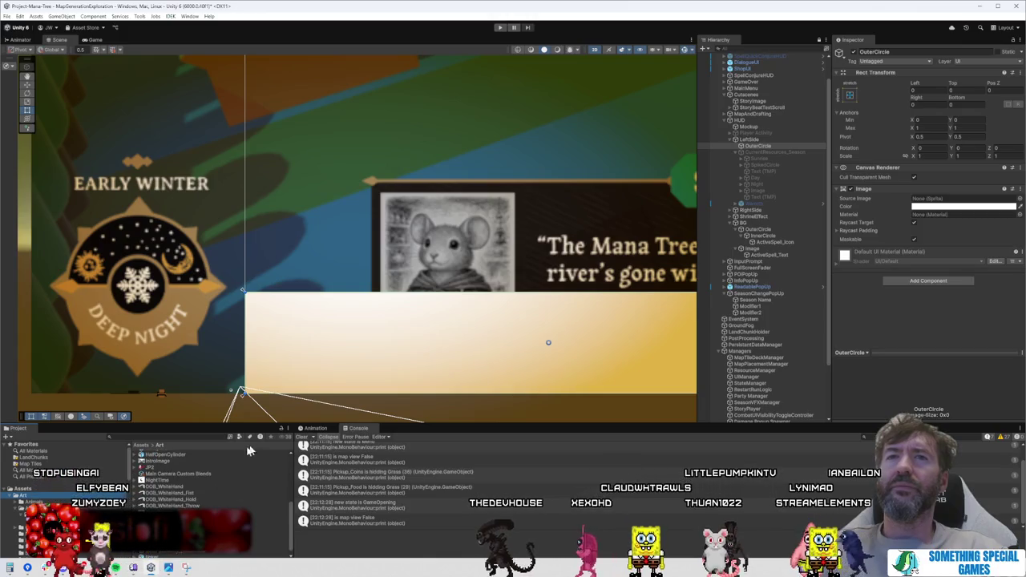
{"action": "scroll", "coordinate": [156, 478], "scroll_direction": "up", "scroll_amount": 3}
{"action": "double_click", "coordinate": [158, 510]}
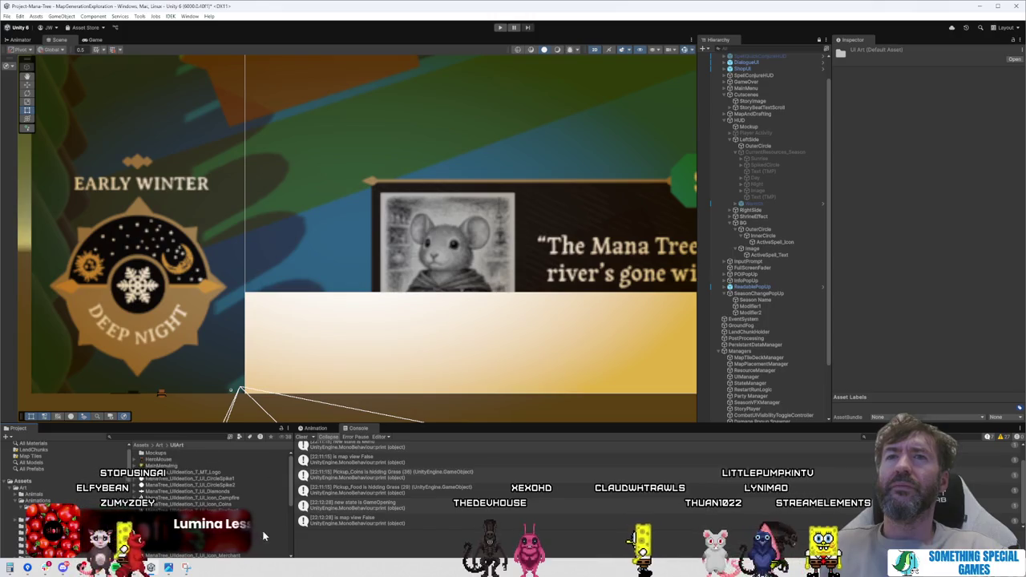
{"action": "scroll", "coordinate": [264, 536], "scroll_direction": "up", "scroll_amount": 3}
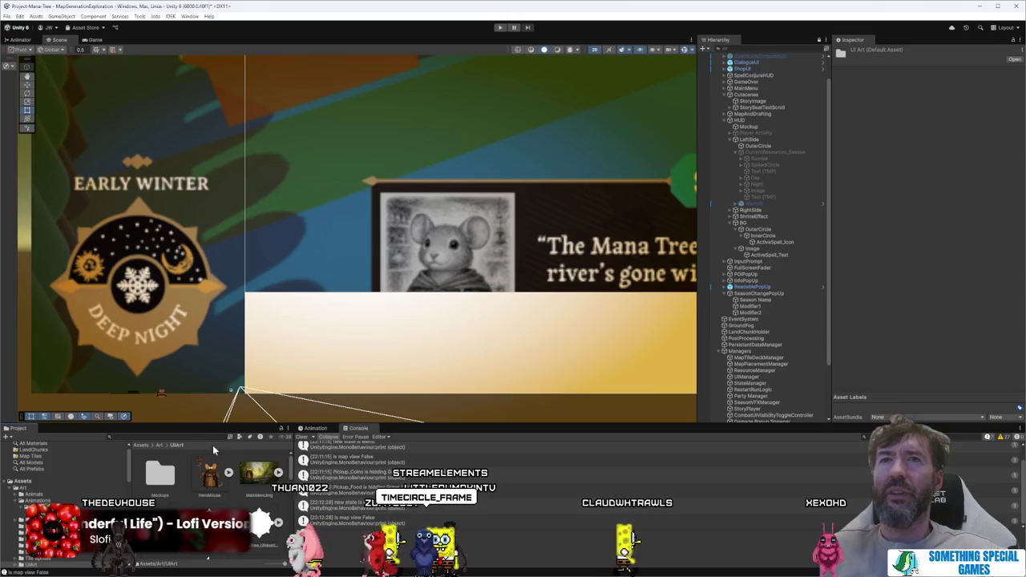
Step: Search UIArt for the time-circle art and inspect TimeCircle_FRAME's texture import settings
{"action": "type", "text": "time"}
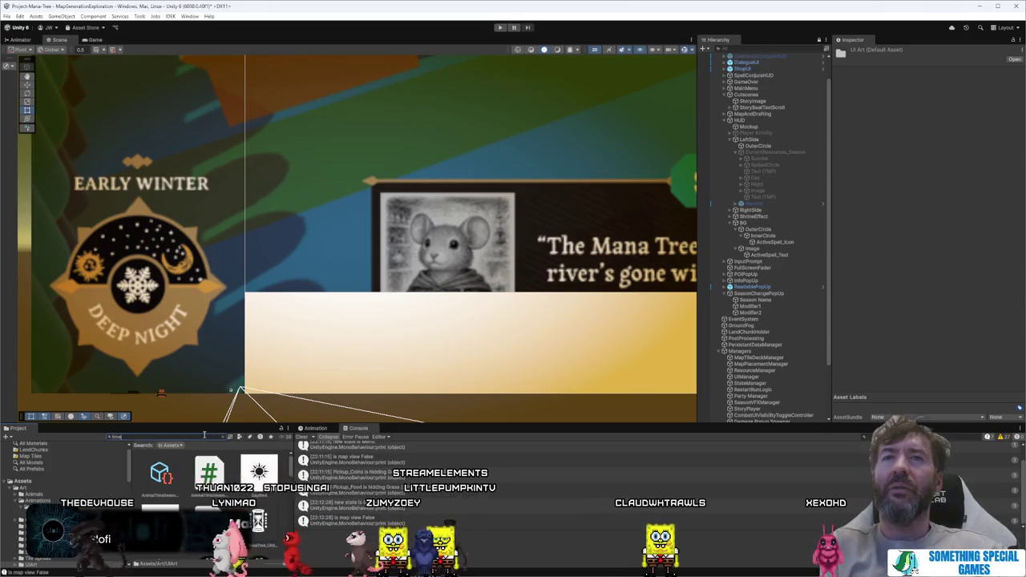
{"action": "type", "text": "c"}
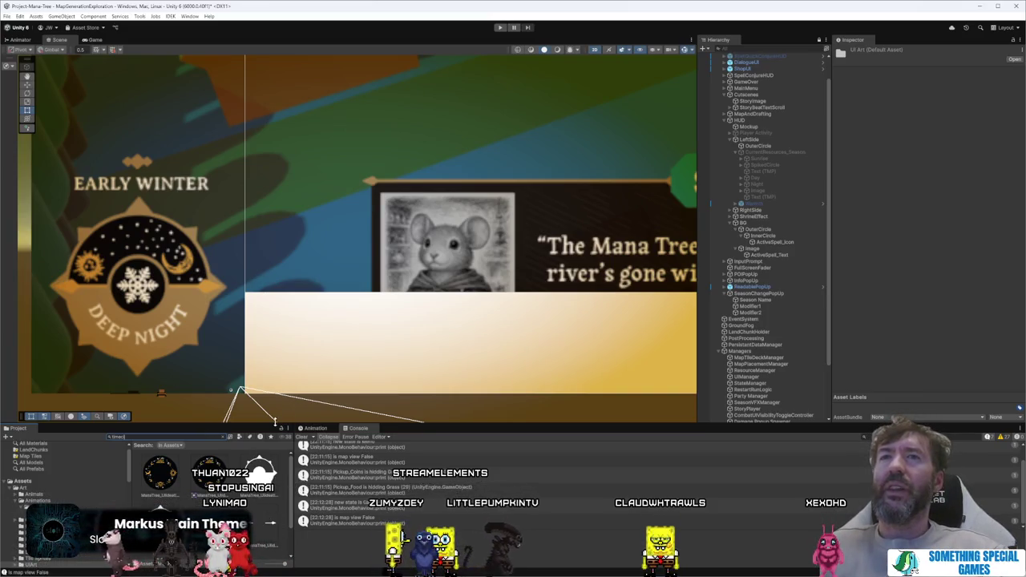
{"action": "left_click_drag", "start_coordinate": [274, 424], "coordinate": [274, 349]}
{"action": "left_click_drag", "start_coordinate": [284, 565], "coordinate": [267, 565]}
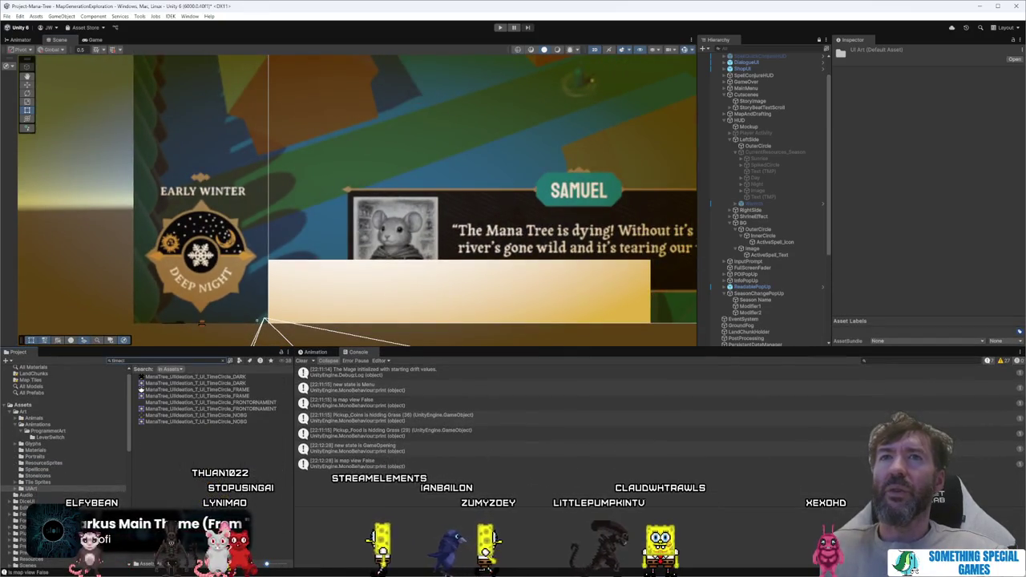
{"action": "left_click", "coordinate": [243, 397]}
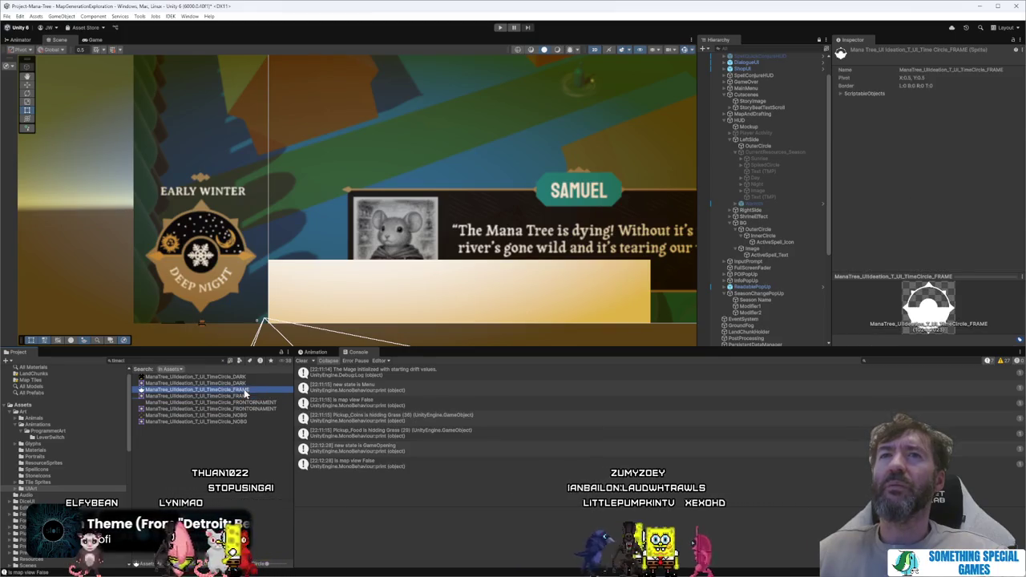
{"action": "left_click", "coordinate": [244, 389]}
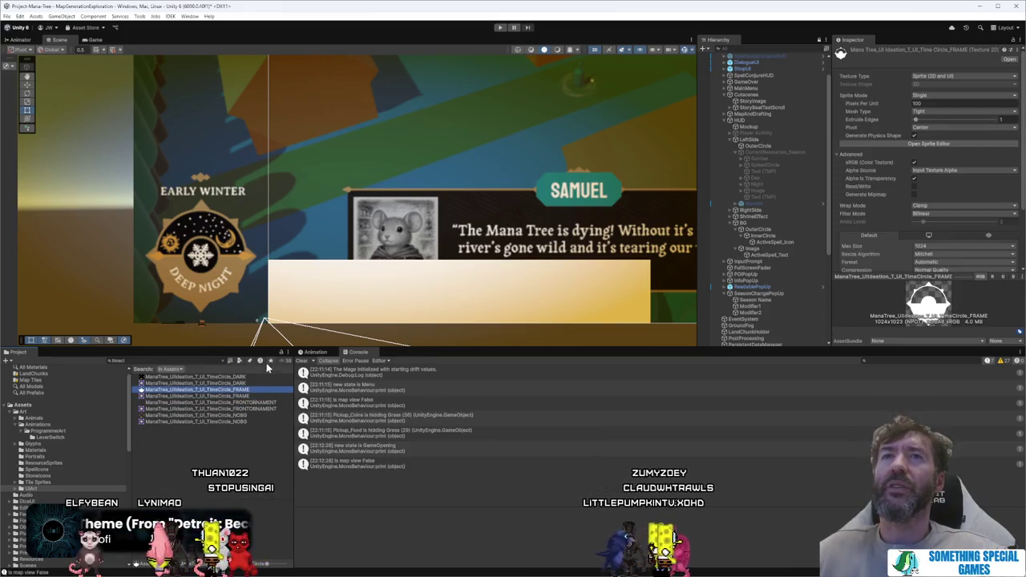
Step: Clear the search to list all UIArt images, then pick the circle object in the Scene view
{"action": "left_click", "coordinate": [225, 361]}
{"action": "mouse_move", "coordinate": [201, 505]}
{"action": "left_mouse_down"}
{"action": "mouse_move", "coordinate": [275, 452]}
{"action": "mouse_move", "coordinate": [332, 313]}
{"action": "mouse_move", "coordinate": [786, 218]}
{"action": "mouse_move", "coordinate": [300, 499]}
{"action": "left_mouse_up"}
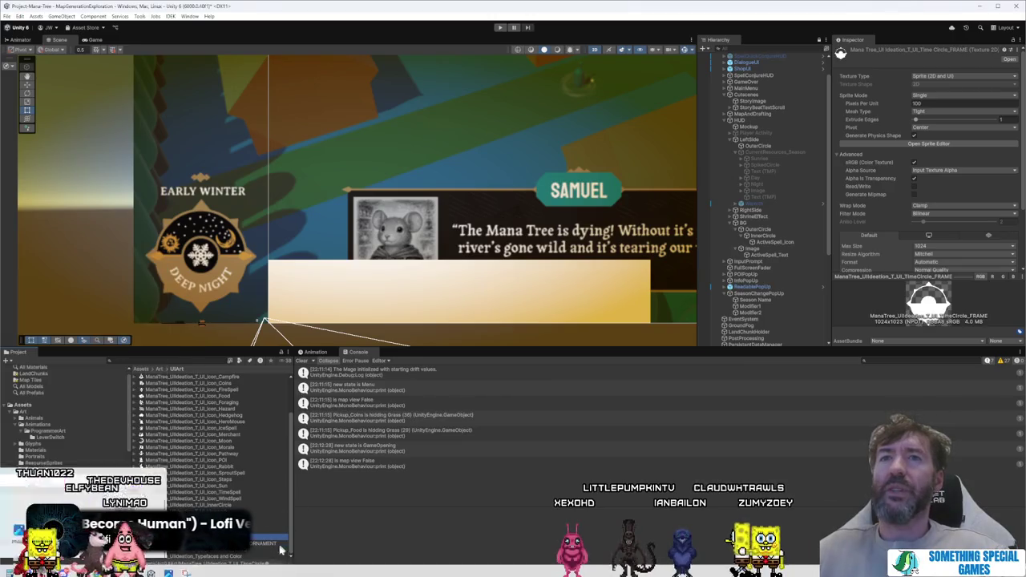
{"action": "scroll", "coordinate": [298, 503], "scroll_direction": "up", "scroll_amount": 3, "text": "ctrl"}
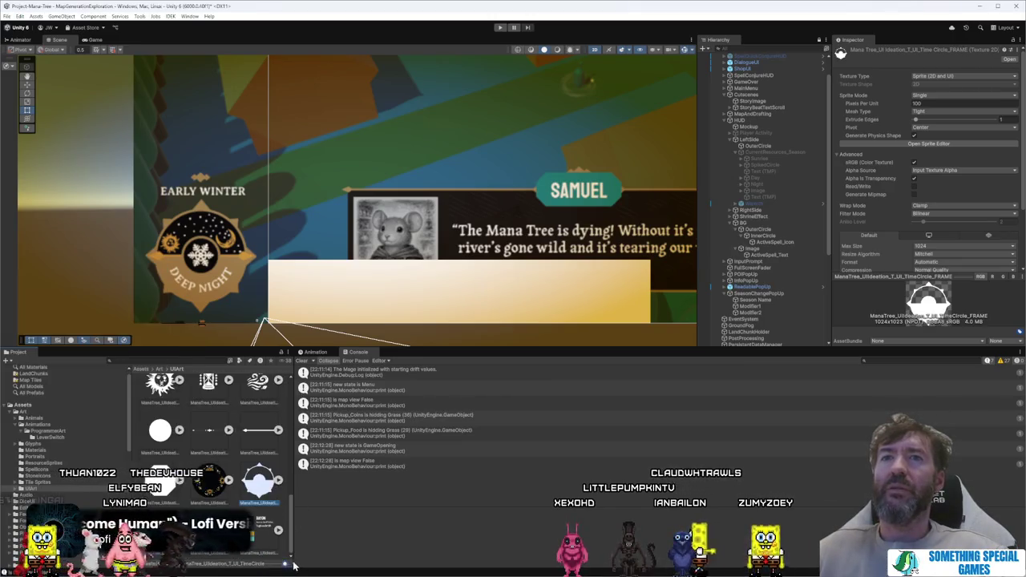
{"action": "left_click", "coordinate": [347, 305]}
{"action": "left_click", "coordinate": [347, 305]}
Step: Assign TimeCircle_FRAME as OuterCircle's Source Image with Preserve Aspect enabled
{"action": "left_click", "coordinate": [347, 305]}
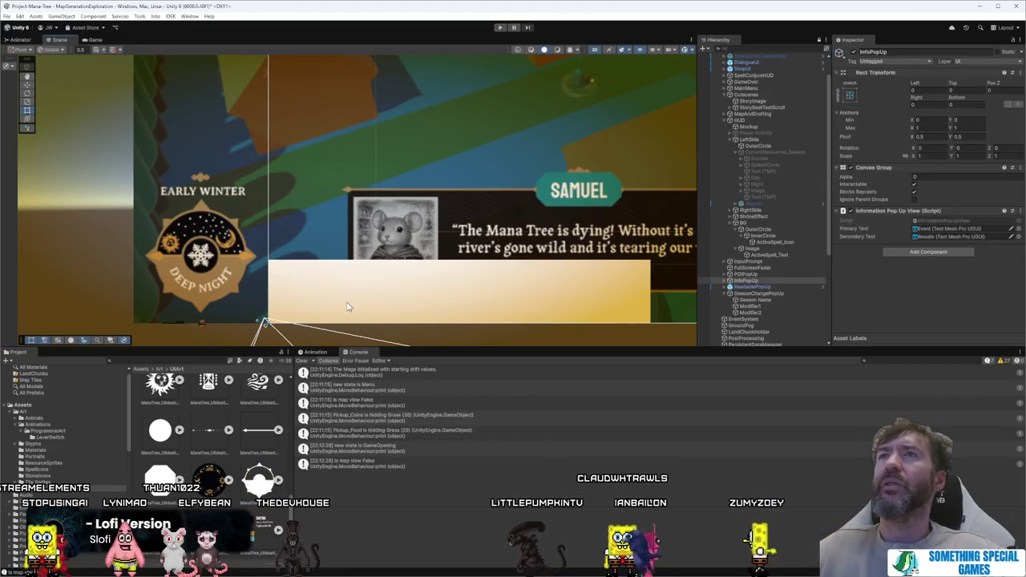
{"action": "left_click", "coordinate": [347, 305]}
{"action": "left_click", "coordinate": [778, 255]}
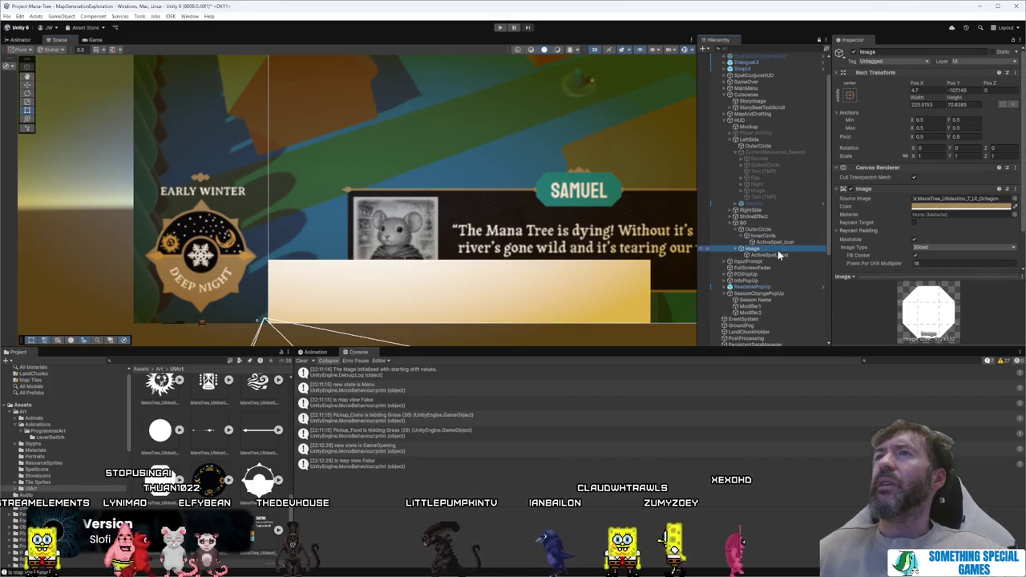
{"action": "left_click", "coordinate": [781, 145]}
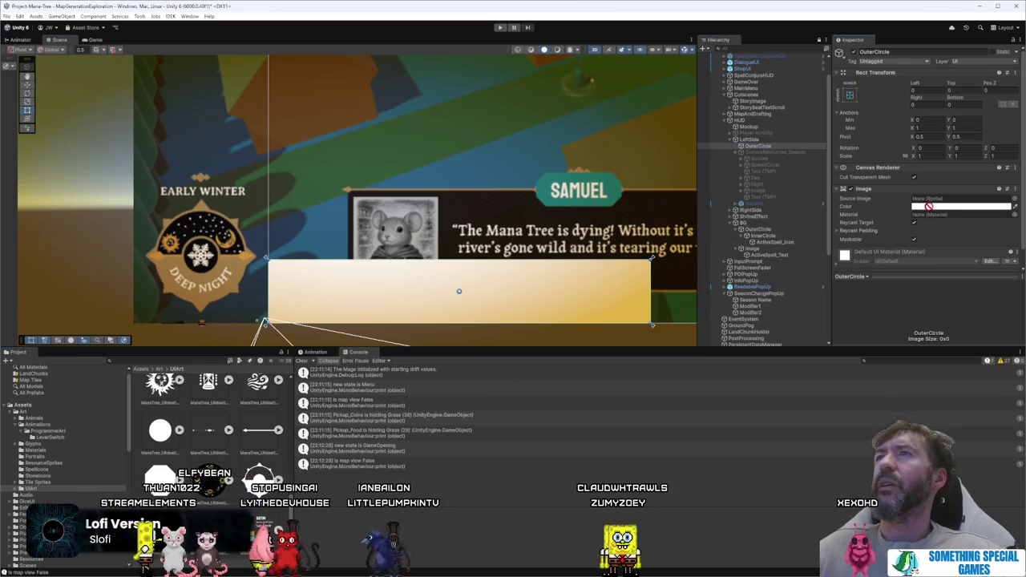
{"action": "left_click", "coordinate": [944, 199]}
{"action": "left_click_drag", "start_coordinate": [944, 203], "coordinate": [946, 200]}
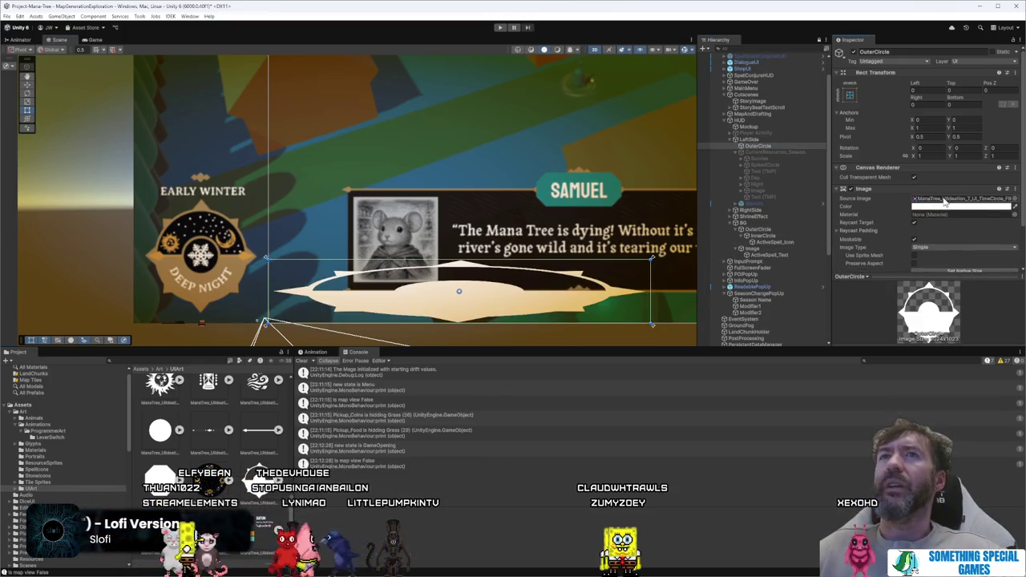
{"action": "left_click", "coordinate": [915, 264]}
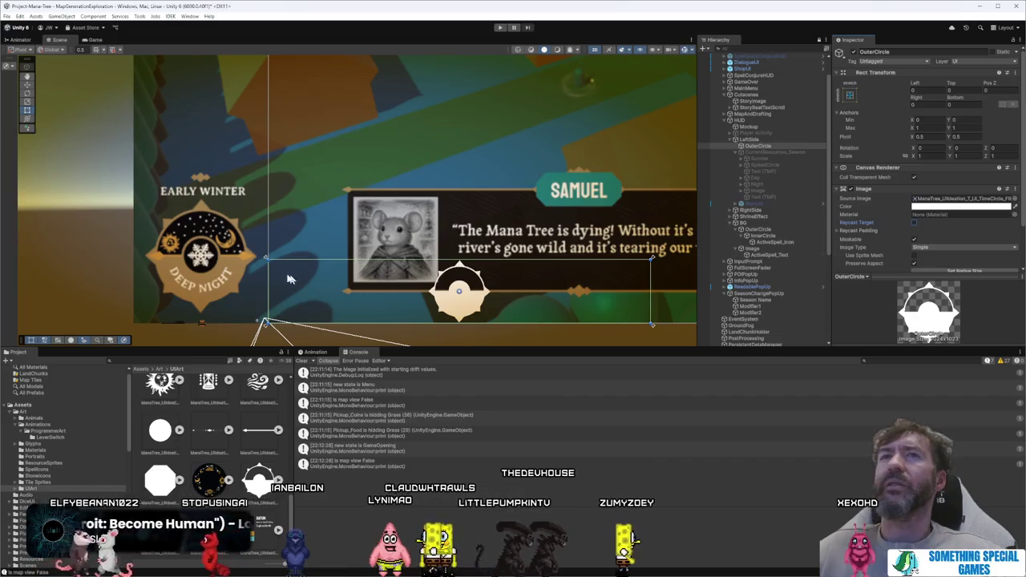
Step: Anchor OuterCircle bottom-left and resize it, moving it to about X 0, Y 11
{"action": "mouse_move", "coordinate": [267, 258]}
{"action": "left_mouse_down"}
{"action": "mouse_move", "coordinate": [245, 157]}
{"action": "mouse_move", "coordinate": [244, 170]}
{"action": "mouse_move", "coordinate": [270, 148]}
{"action": "left_mouse_up"}
{"action": "left_click", "coordinate": [850, 94]}
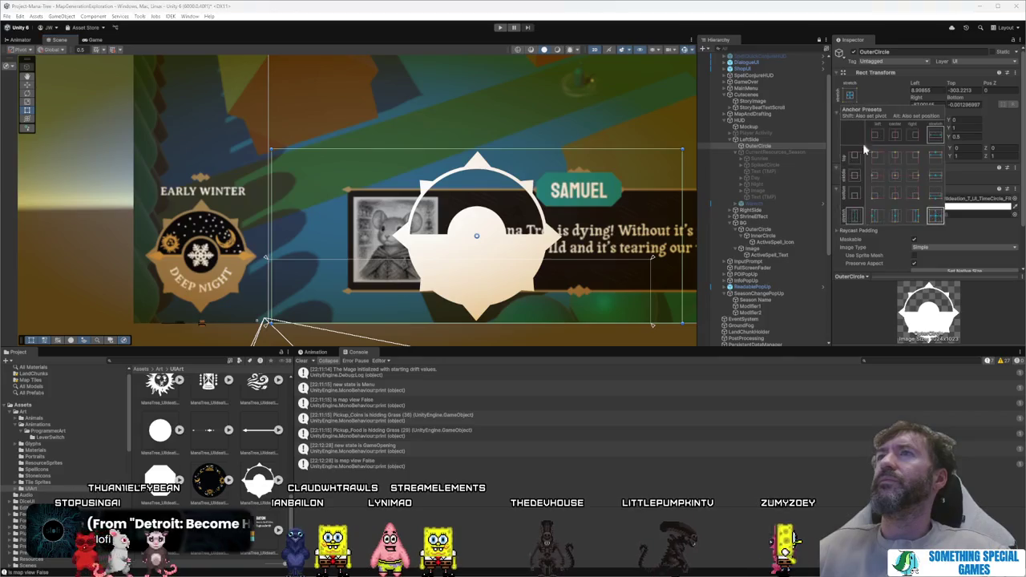
{"action": "left_click", "coordinate": [878, 199]}
{"action": "left_click_drag", "start_coordinate": [678, 151], "coordinate": [619, 192]}
{"action": "left_click_drag", "start_coordinate": [527, 247], "coordinate": [411, 247]}
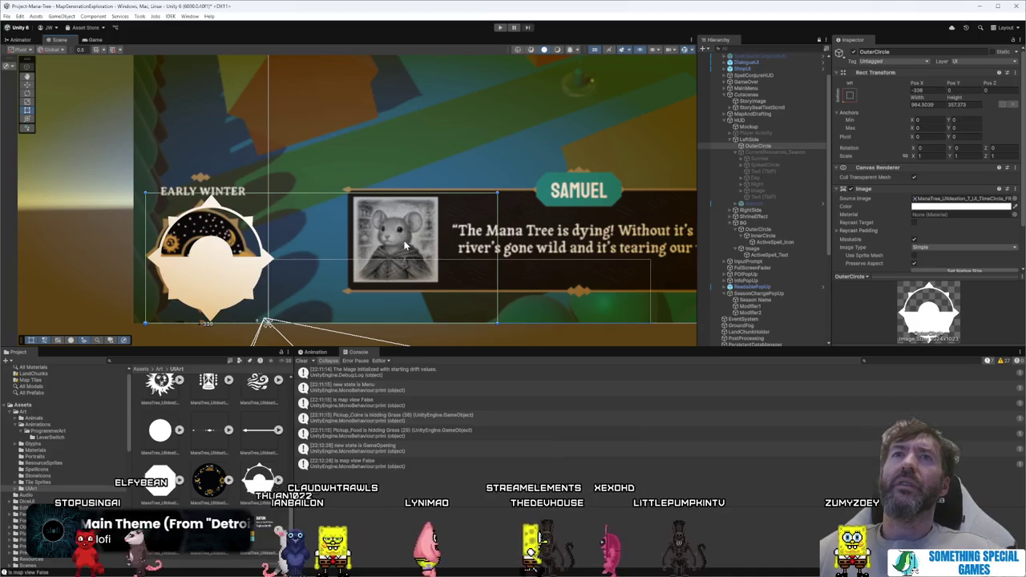
{"action": "key", "text": "ctrl+z"}
{"action": "left_click_drag", "start_coordinate": [625, 197], "coordinate": [610, 205]}
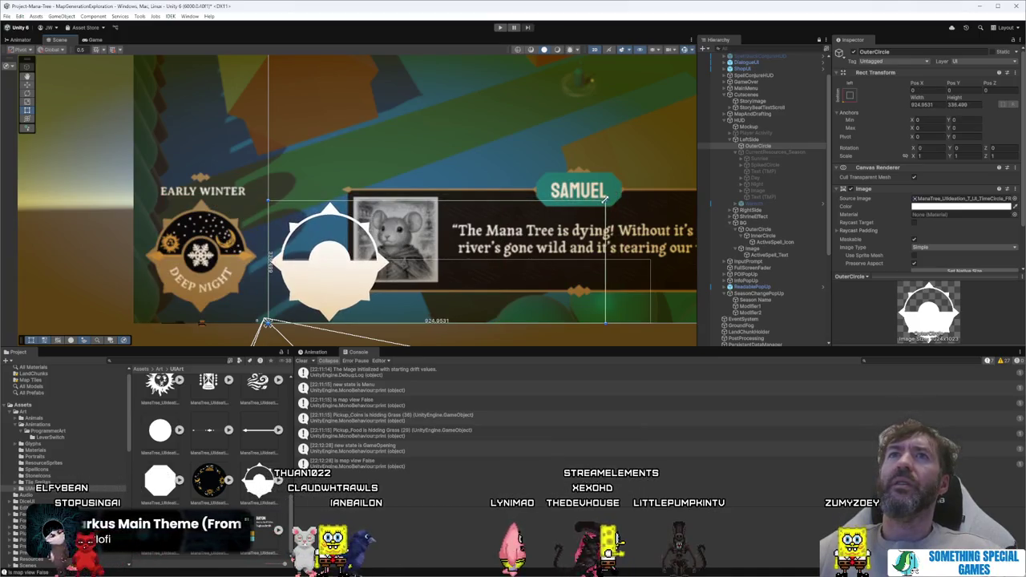
{"action": "mouse_move", "coordinate": [477, 264]}
{"action": "left_mouse_down"}
{"action": "mouse_move", "coordinate": [346, 267]}
{"action": "mouse_move", "coordinate": [458, 257]}
{"action": "left_mouse_up"}
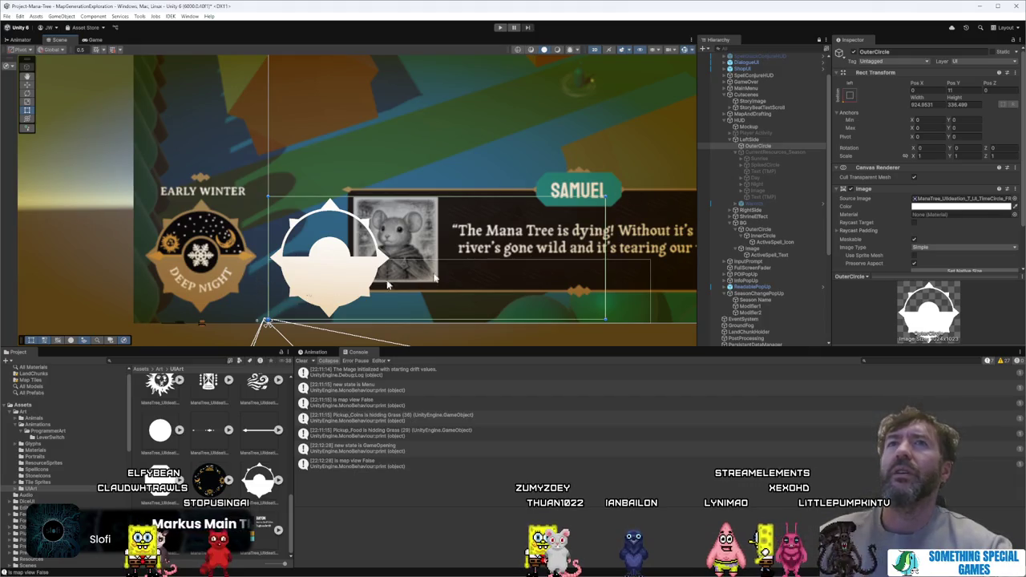
Step: Duplicate OuterCircle and rename the copy InnerCircle
{"action": "right_click", "coordinate": [761, 147]}
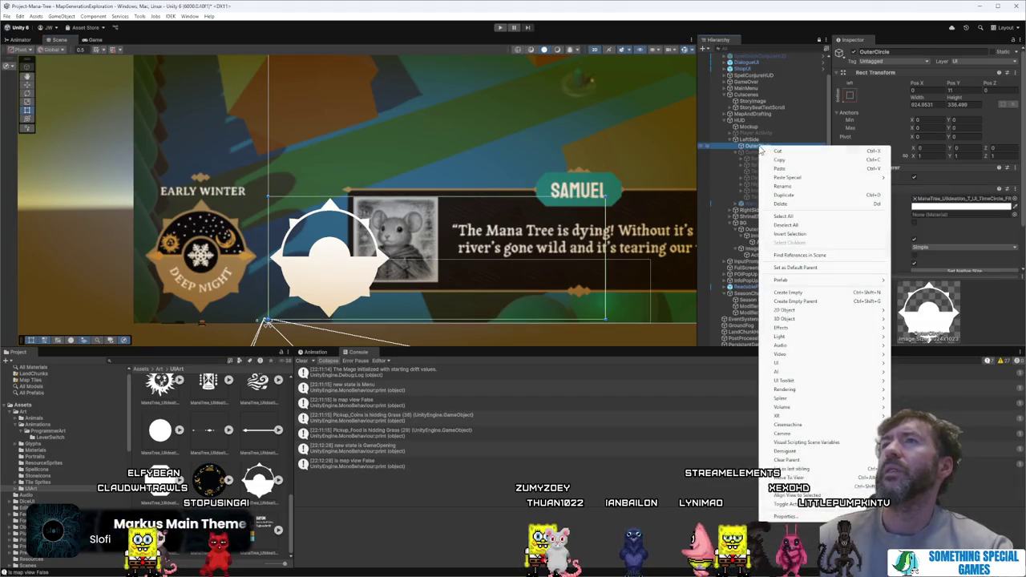
{"action": "left_click", "coordinate": [784, 195]}
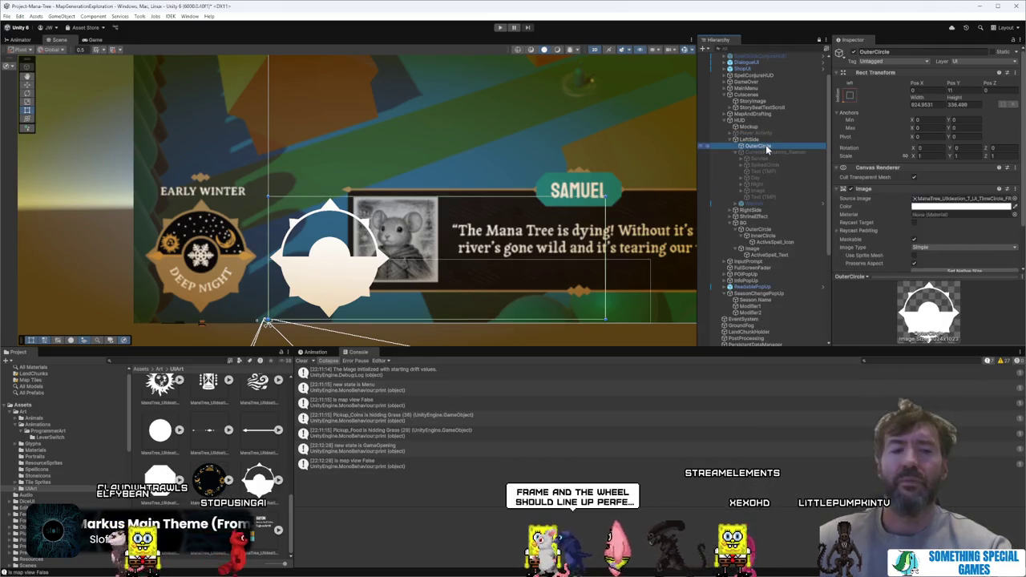
{"action": "key", "text": "F2"}
{"action": "type", "text": "I"}
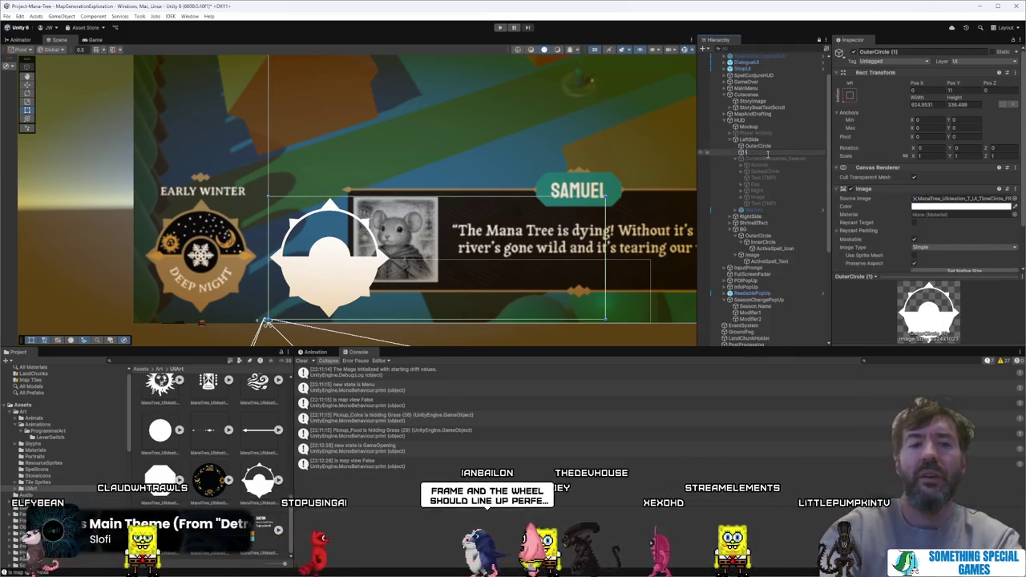
{"action": "type", "text": "nnerCircle"}
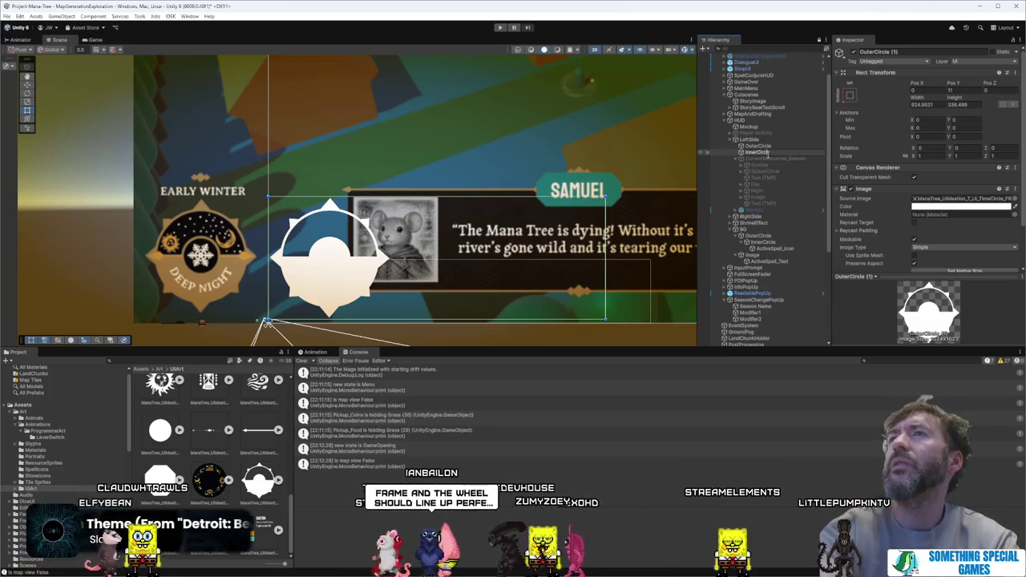
{"action": "key", "text": "Return"}
Step: Give InnerCircle the plain white circle sprite tinted dark, undoing an accidental resize
{"action": "mouse_move", "coordinate": [160, 430]}
{"action": "left_mouse_down"}
{"action": "mouse_move", "coordinate": [255, 412]}
{"action": "mouse_move", "coordinate": [957, 198]}
{"action": "left_mouse_up"}
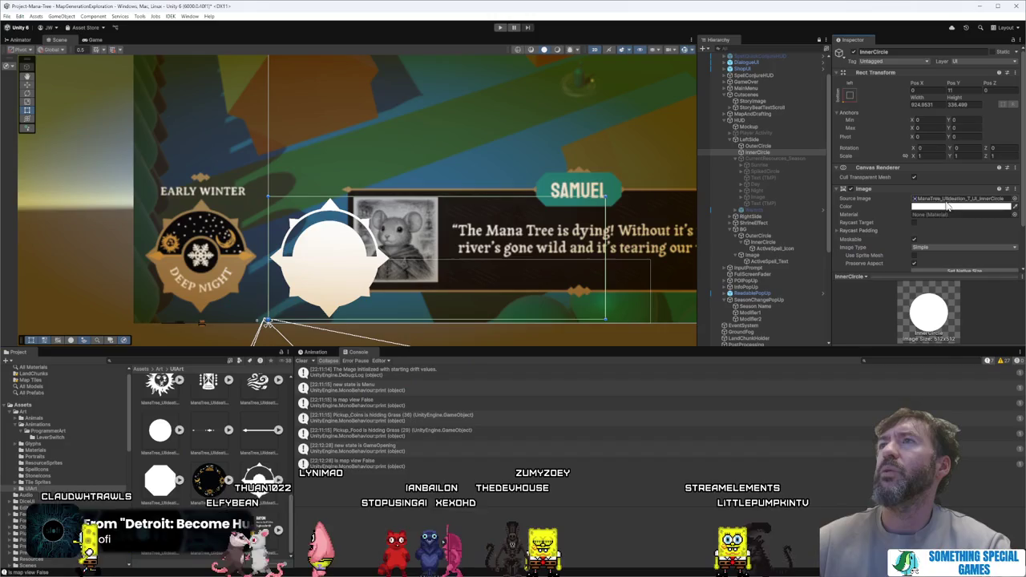
{"action": "left_click", "coordinate": [1015, 208]}
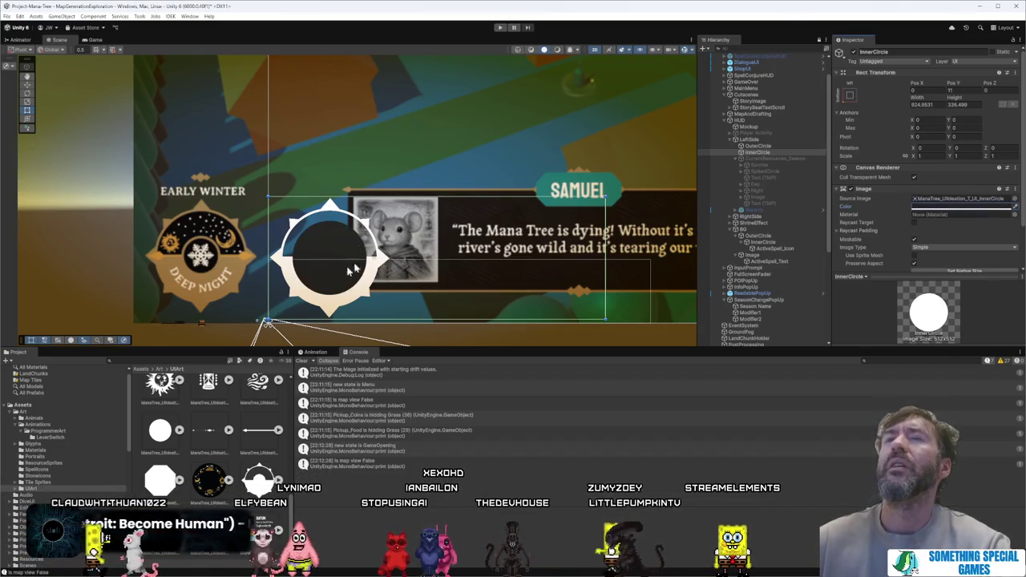
{"action": "left_click", "coordinate": [633, 196]}
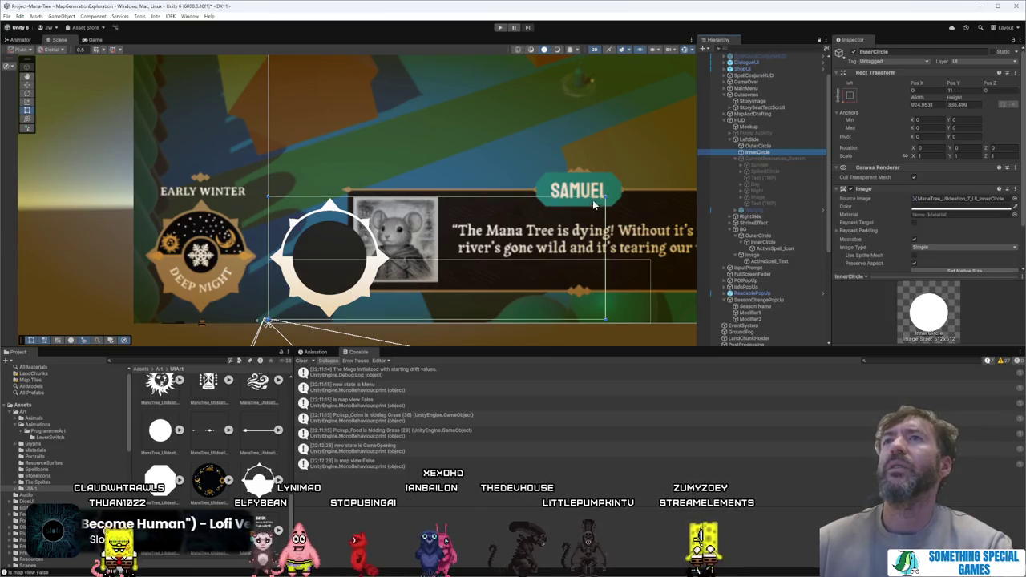
{"action": "left_click_drag", "start_coordinate": [605, 195], "coordinate": [347, 237]}
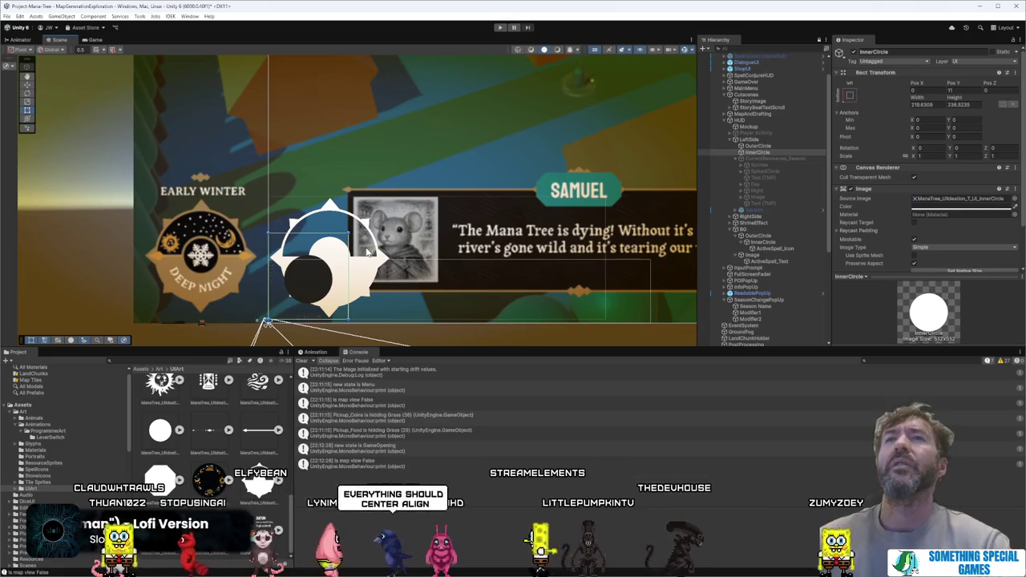
{"action": "key", "text": "ctrl+z"}
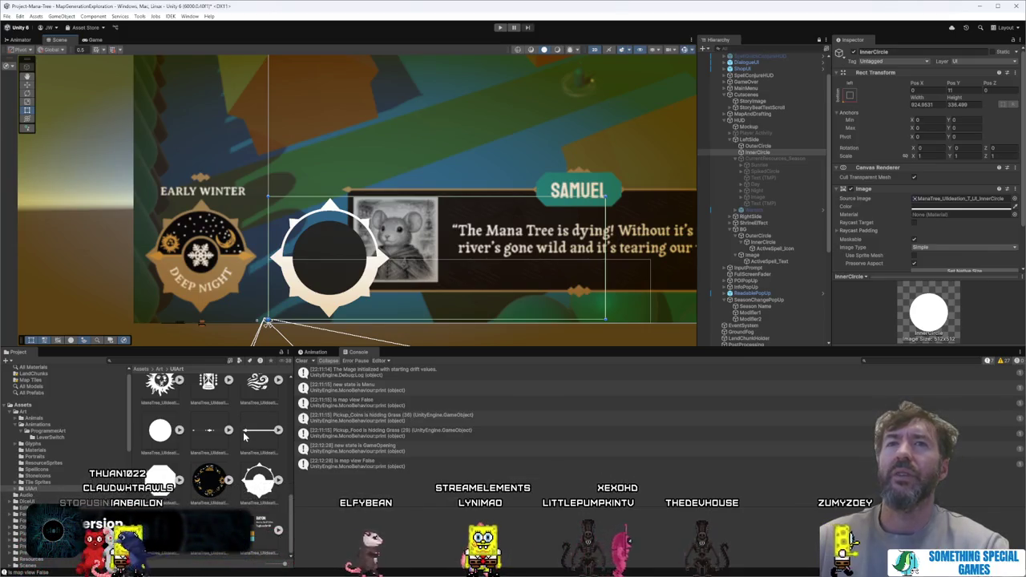
{"action": "scroll", "coordinate": [244, 436], "scroll_direction": "up", "scroll_amount": 6}
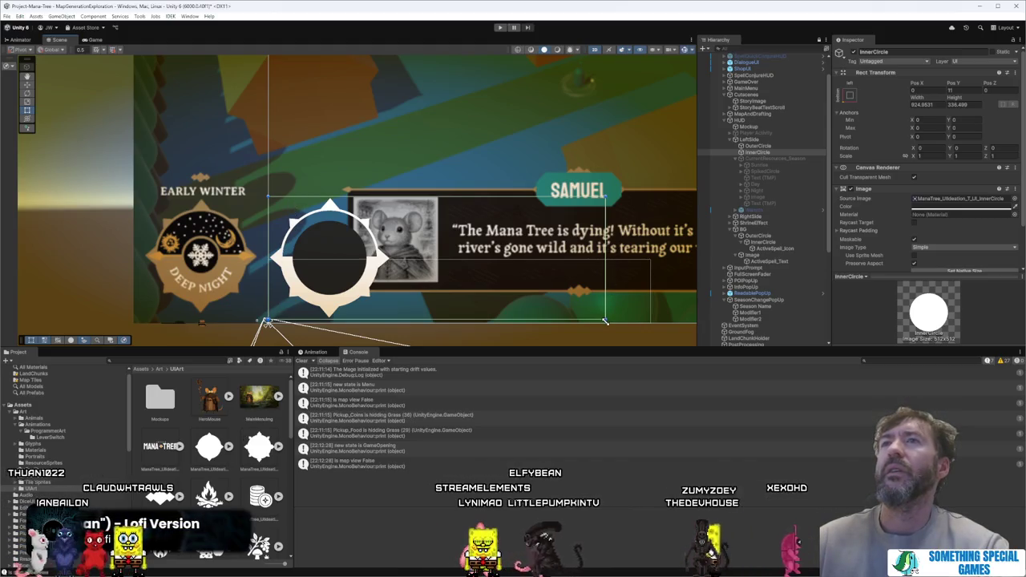
Step: Narrow OuterCircle to about 337 wide and shrink InnerCircle to about 222 × 242
{"action": "left_click", "coordinate": [768, 146]}
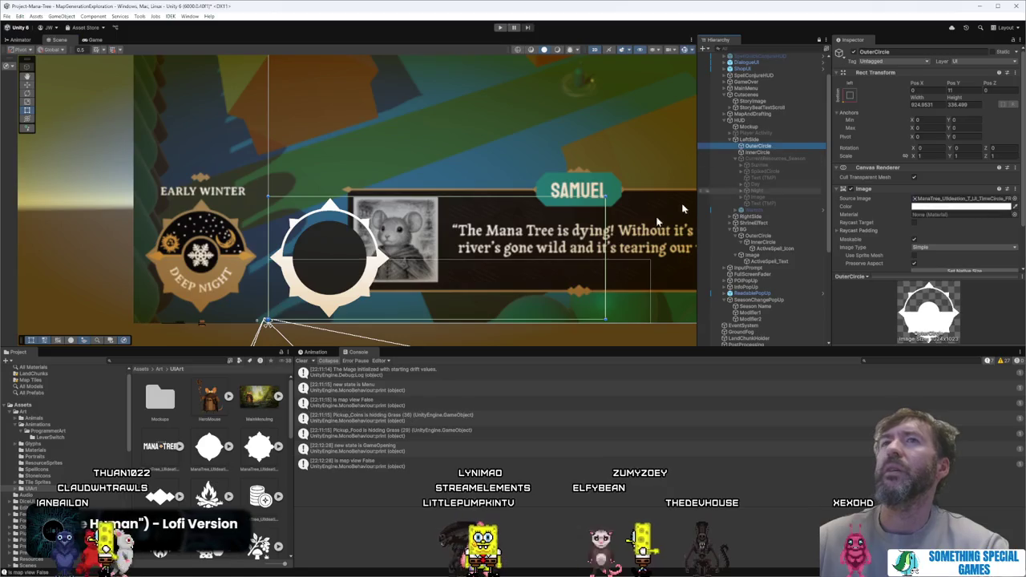
{"action": "left_click_drag", "start_coordinate": [607, 266], "coordinate": [393, 273]}
{"action": "left_click", "coordinate": [537, 257]}
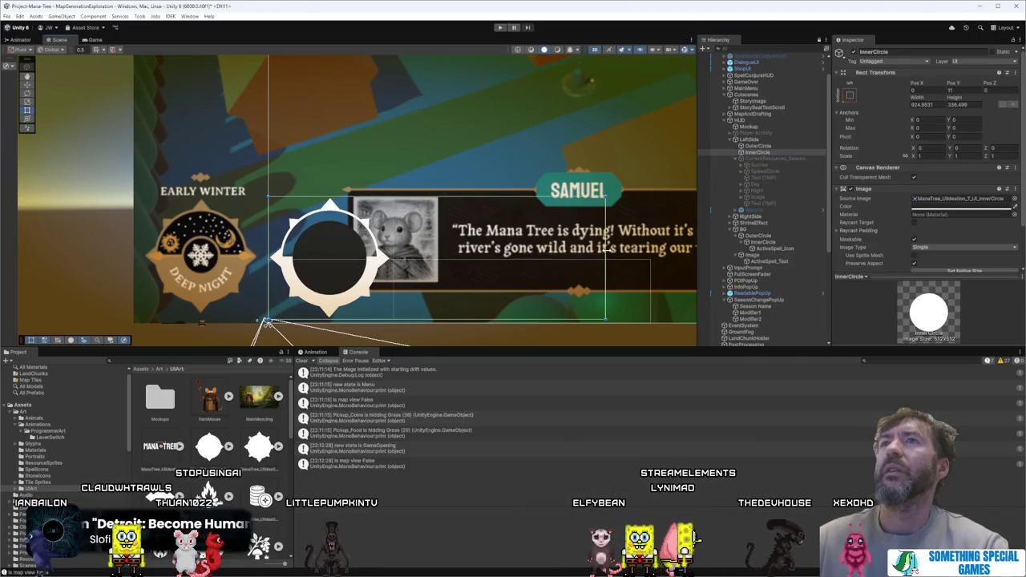
{"action": "left_click_drag", "start_coordinate": [607, 245], "coordinate": [395, 250]}
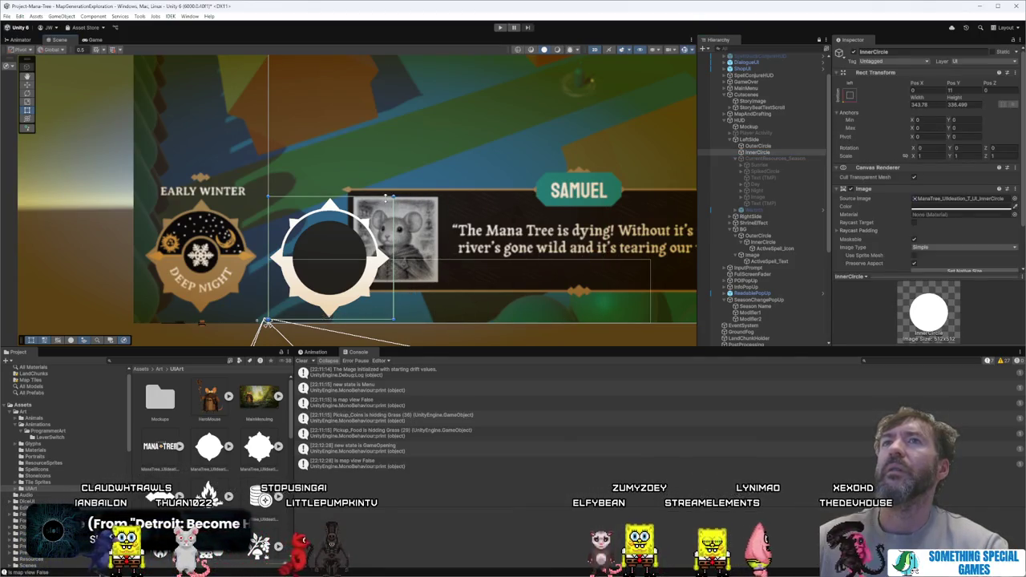
{"action": "left_click_drag", "start_coordinate": [398, 201], "coordinate": [349, 232]}
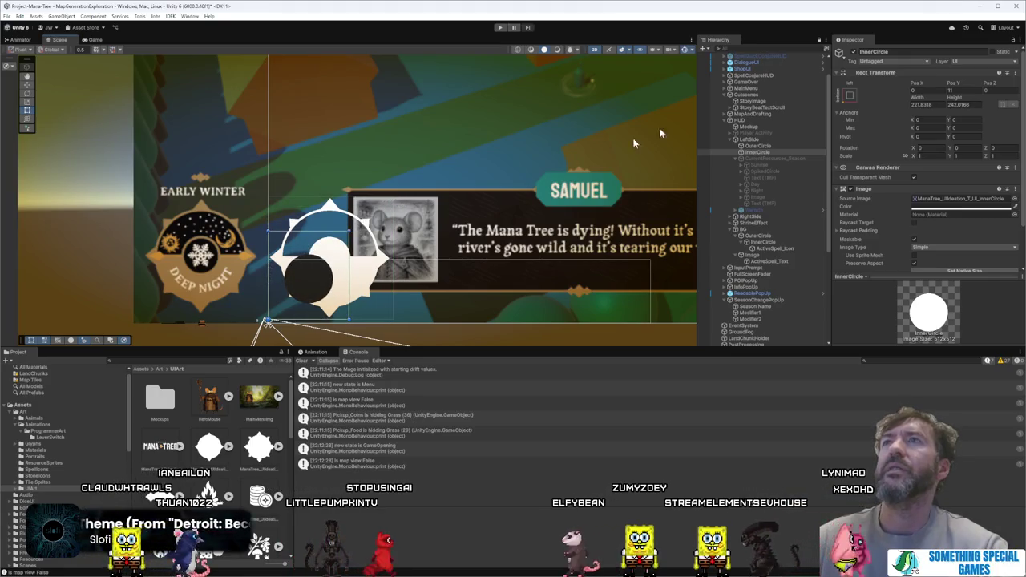
Step: Try middle-centre and bottom-left anchor presets on InnerCircle, then undo the anchor change
{"action": "left_click", "coordinate": [847, 96]}
{"action": "left_click", "coordinate": [896, 176]}
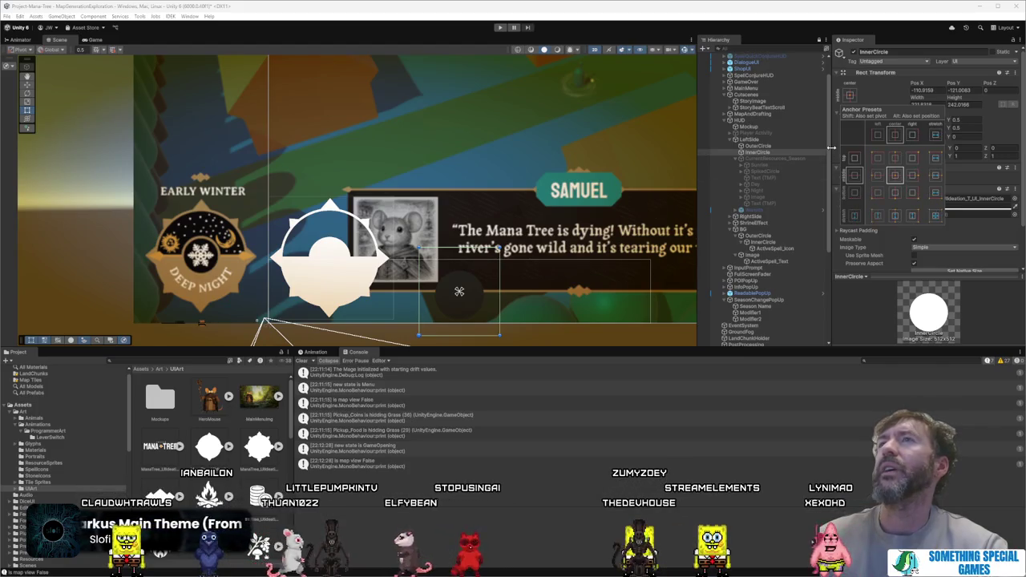
{"action": "left_click", "coordinate": [878, 192], "text": "alt"}
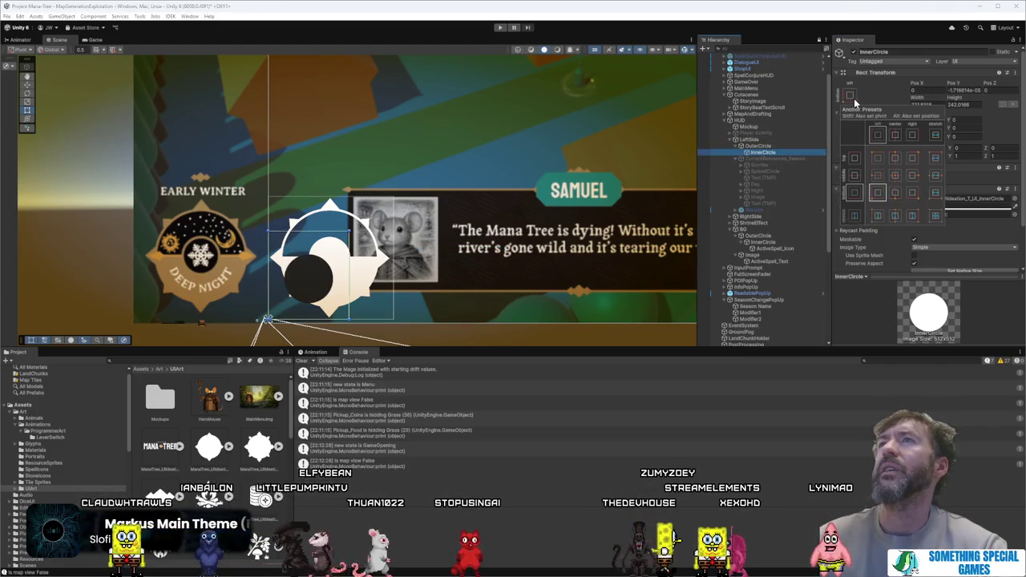
{"action": "left_click", "coordinate": [898, 178], "text": "alt"}
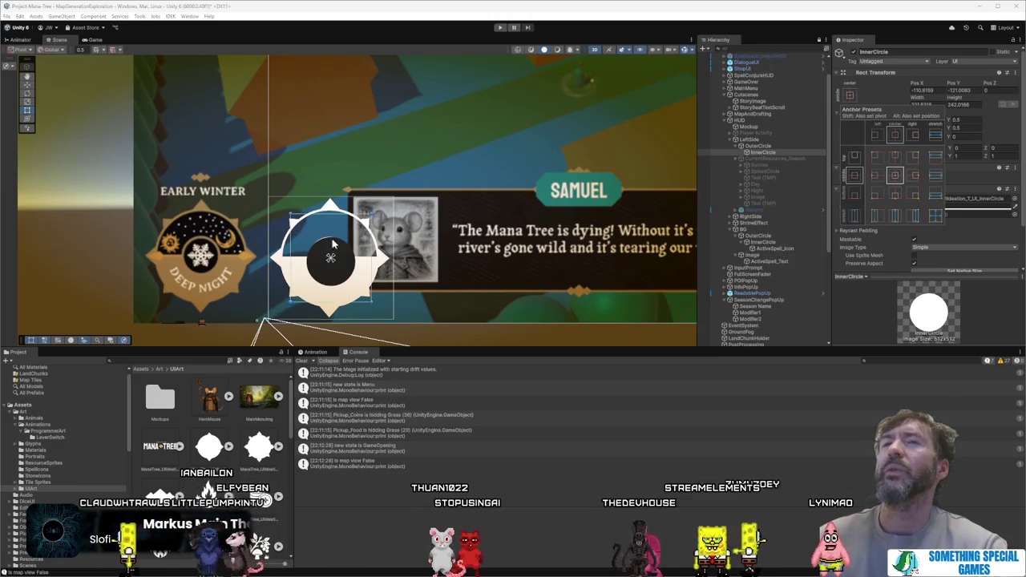
{"action": "key", "text": "ctrl+z"}
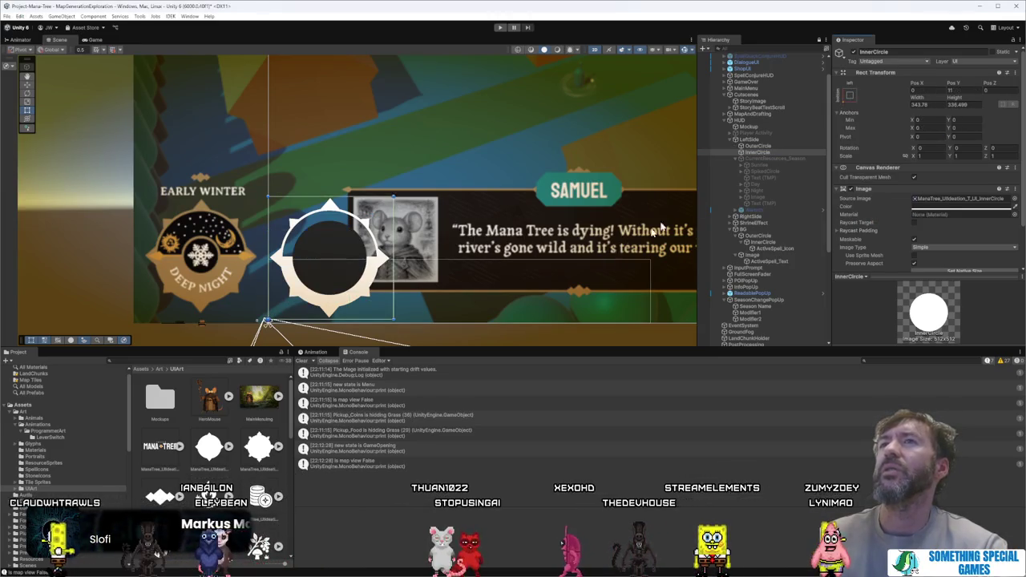
Step: Set the LeftSide container's anchor preset to stretch and fill its parent
{"action": "left_click", "coordinate": [773, 141]}
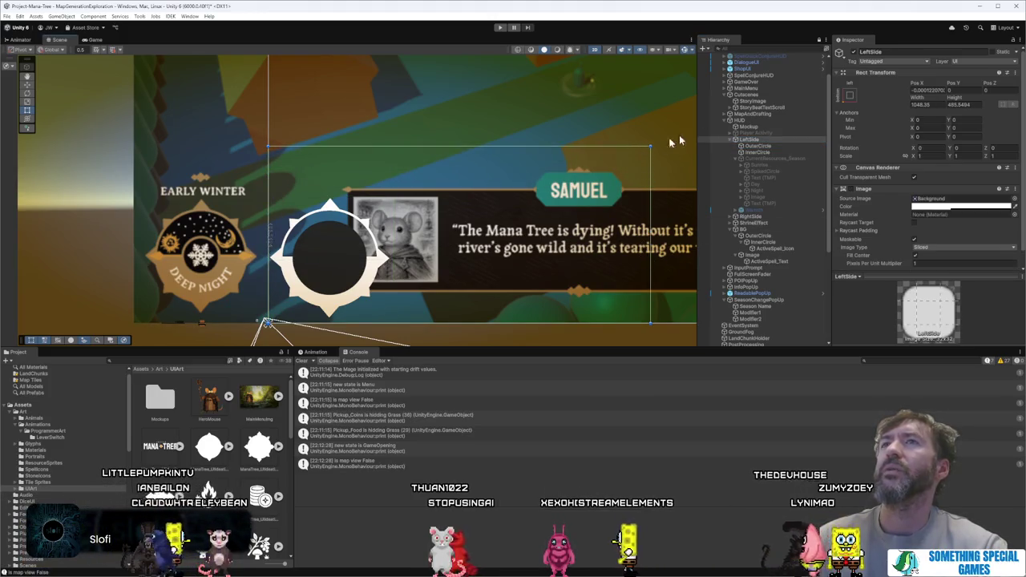
{"action": "left_click", "coordinate": [850, 95]}
{"action": "left_click", "coordinate": [934, 215], "text": "alt"}
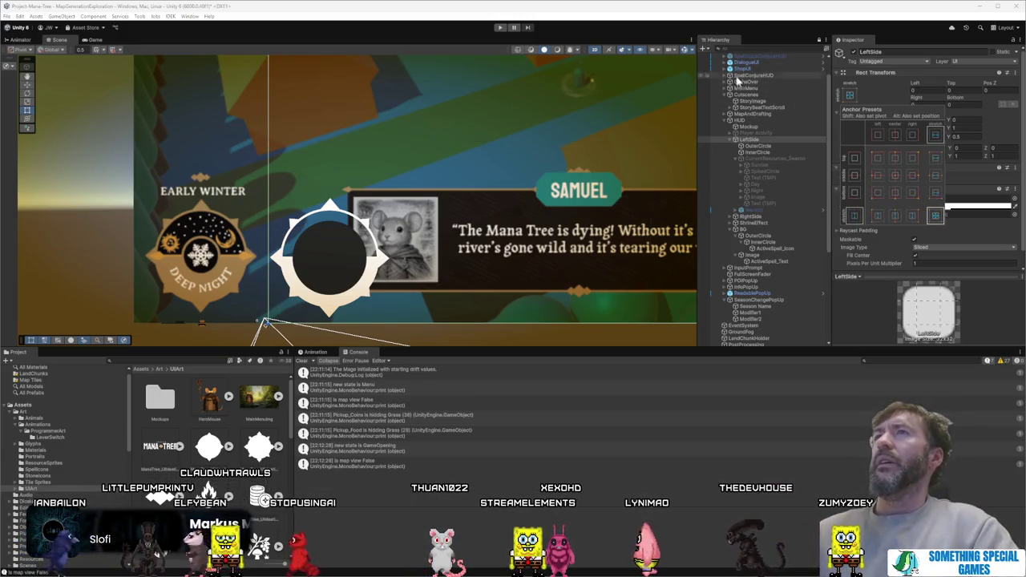
{"action": "left_click", "coordinate": [751, 20]}
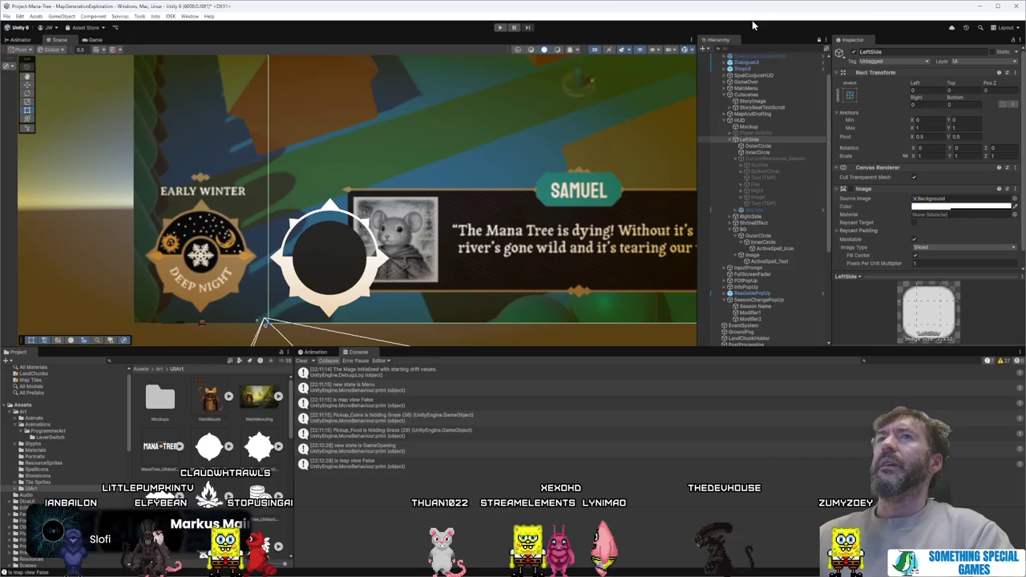
Step: Resize InnerCircle within the frame and anchor it to its parent's middle-centre
{"action": "left_click", "coordinate": [782, 145]}
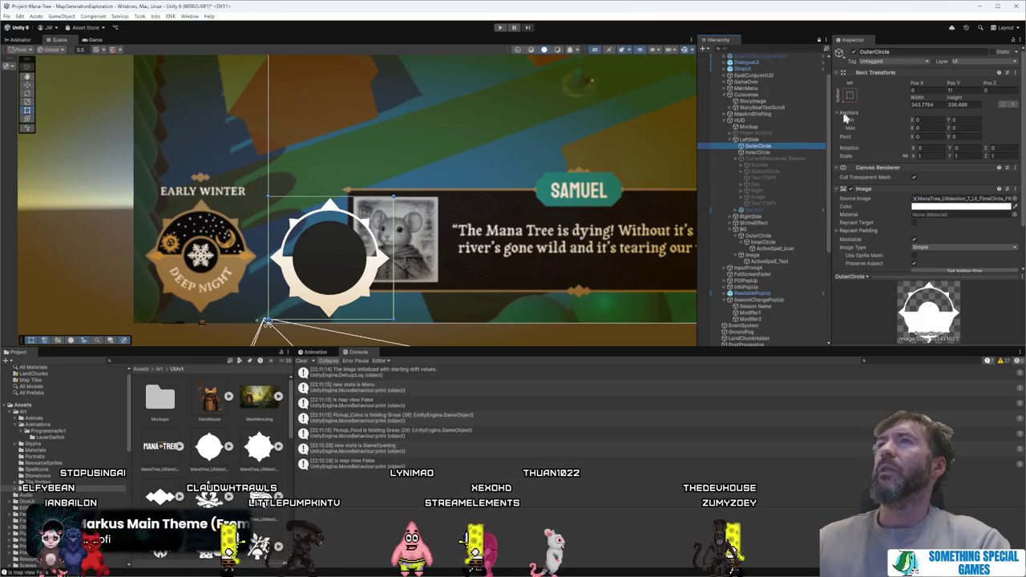
{"action": "left_click", "coordinate": [767, 153]}
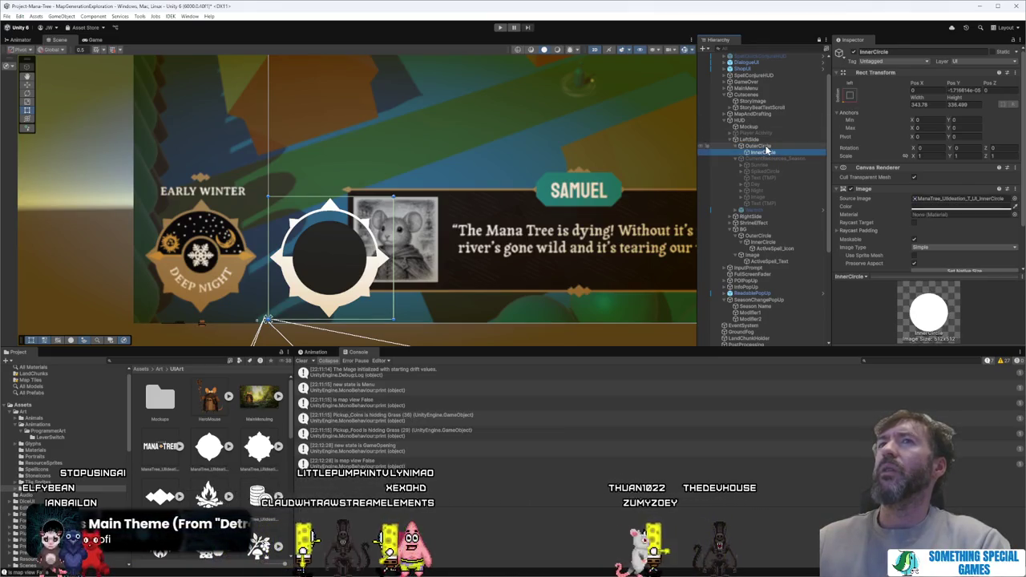
{"action": "left_click", "coordinate": [851, 95]}
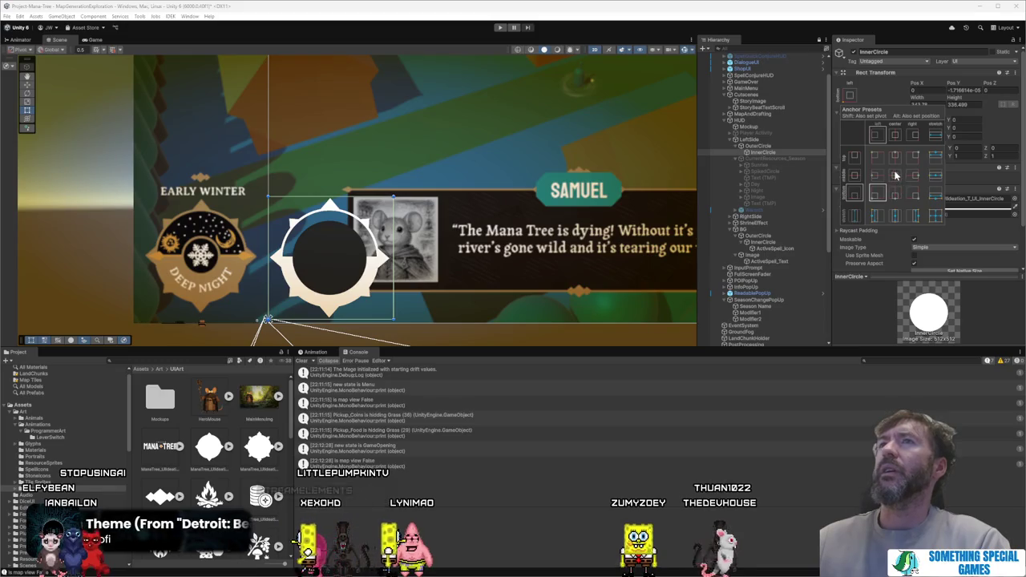
{"action": "mouse_move", "coordinate": [396, 196]}
{"action": "left_mouse_down"}
{"action": "mouse_move", "coordinate": [337, 244]}
{"action": "mouse_move", "coordinate": [344, 260]}
{"action": "left_mouse_up"}
{"action": "left_click", "coordinate": [851, 95]}
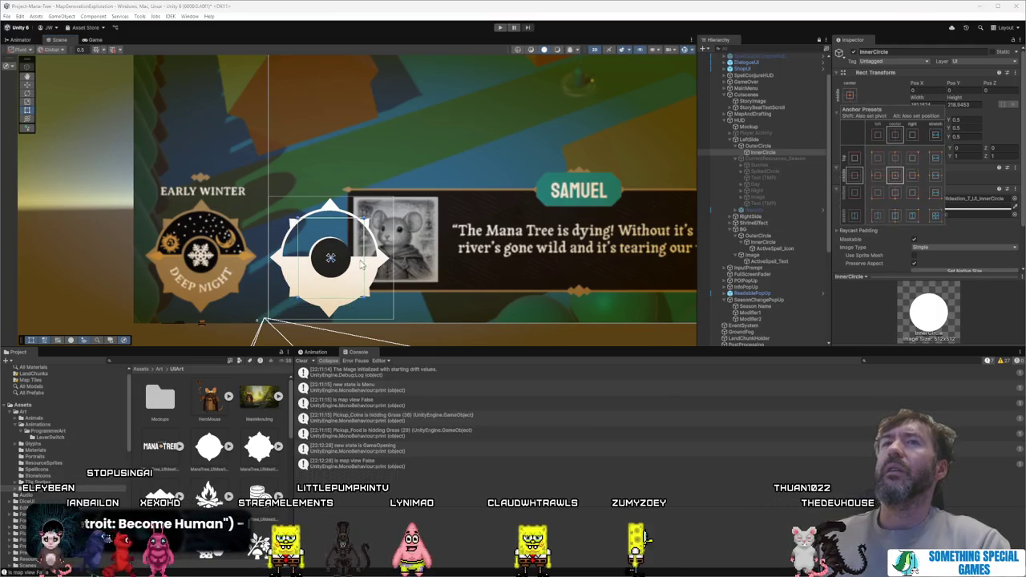
{"action": "left_click", "coordinate": [895, 176], "text": "alt"}
{"action": "key", "text": "f"}
{"action": "left_click_drag", "start_coordinate": [385, 216], "coordinate": [388, 213]}
Step: Resize InnerCircle to about 176.6 × 217.2 and nudge it to sit centred in the frame
{"action": "left_click", "coordinate": [382, 215]}
{"action": "key", "text": "ctrl+z"}
{"action": "left_click", "coordinate": [781, 154]}
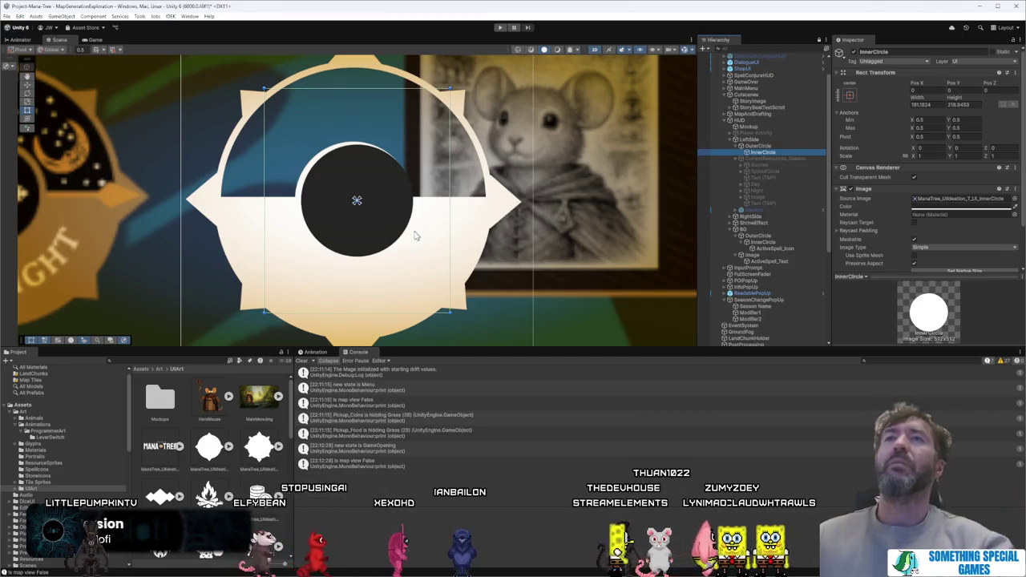
{"action": "left_click", "coordinate": [396, 233]}
{"action": "left_click", "coordinate": [397, 231]}
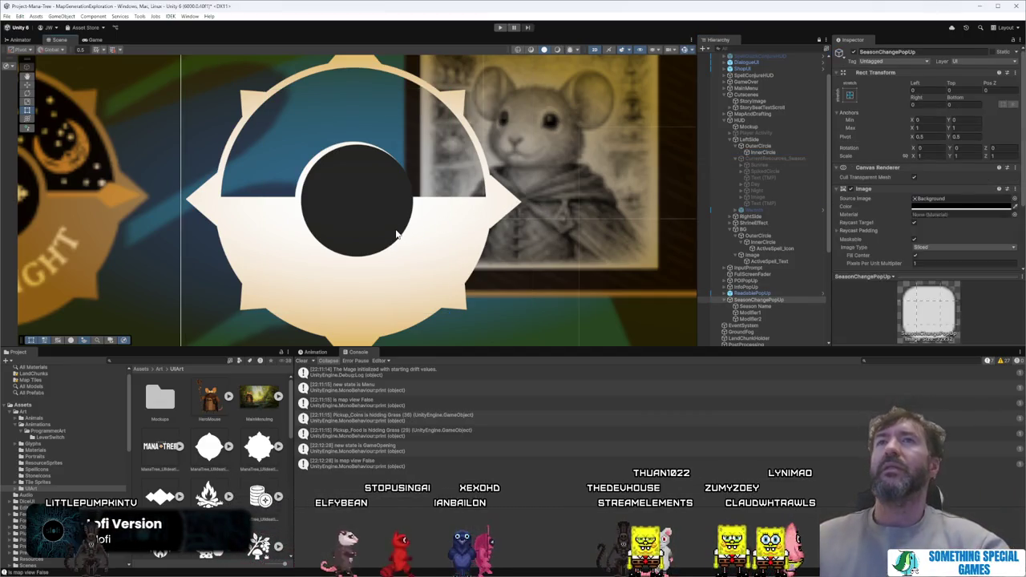
{"action": "left_click_drag", "start_coordinate": [451, 315], "coordinate": [441, 310]}
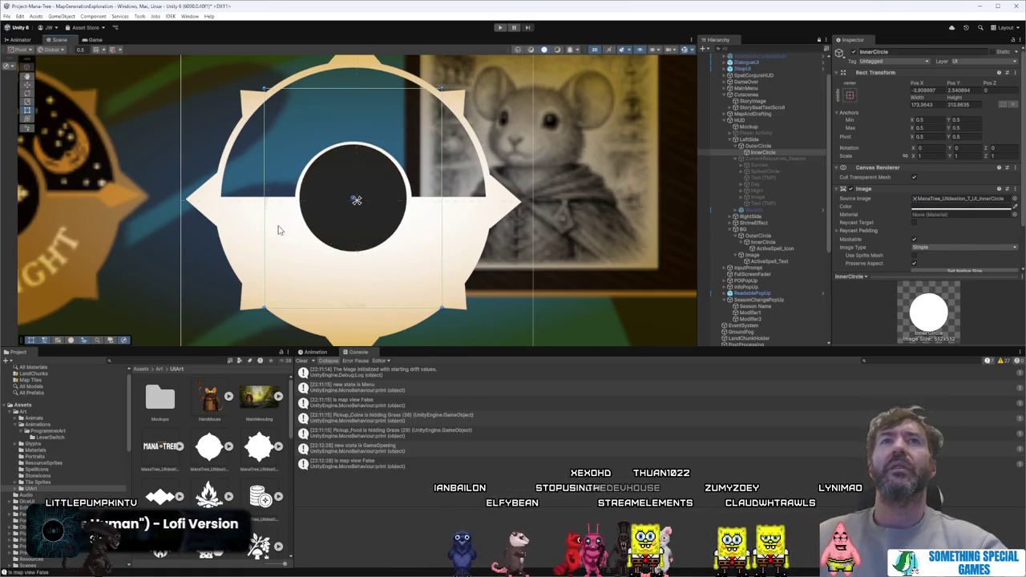
{"action": "scroll", "coordinate": [278, 230], "scroll_direction": "down", "scroll_amount": 2}
{"action": "left_click_drag", "start_coordinate": [393, 280], "coordinate": [395, 286]}
{"action": "left_click_drag", "start_coordinate": [371, 250], "coordinate": [367, 251]}
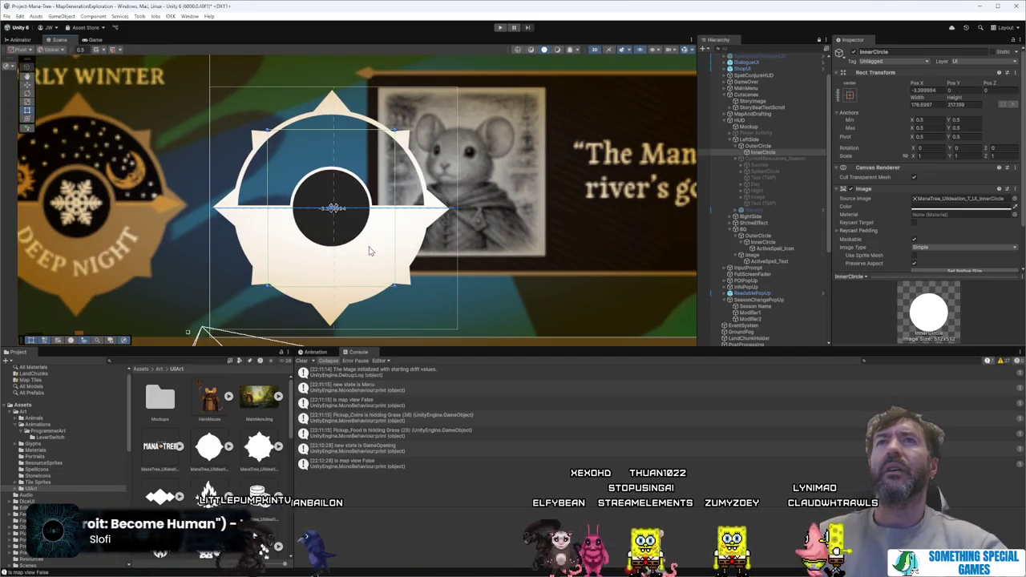
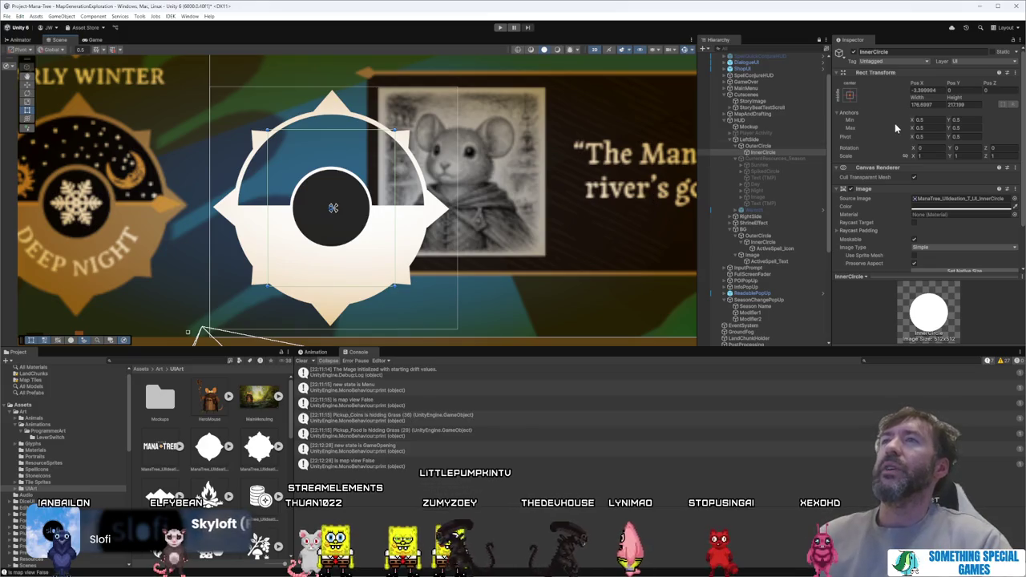
Step: Select the LeftSide group, then bring up and dismiss the HUD context menu
{"action": "scroll", "coordinate": [524, 191], "scroll_direction": "down", "scroll_amount": 2}
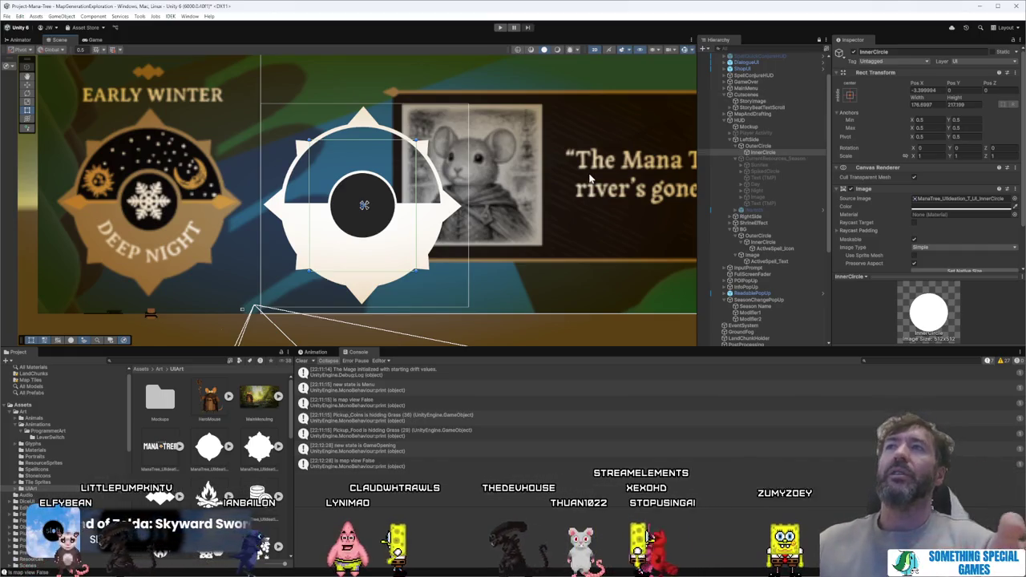
{"action": "scroll", "coordinate": [552, 193], "scroll_direction": "down", "scroll_amount": 1}
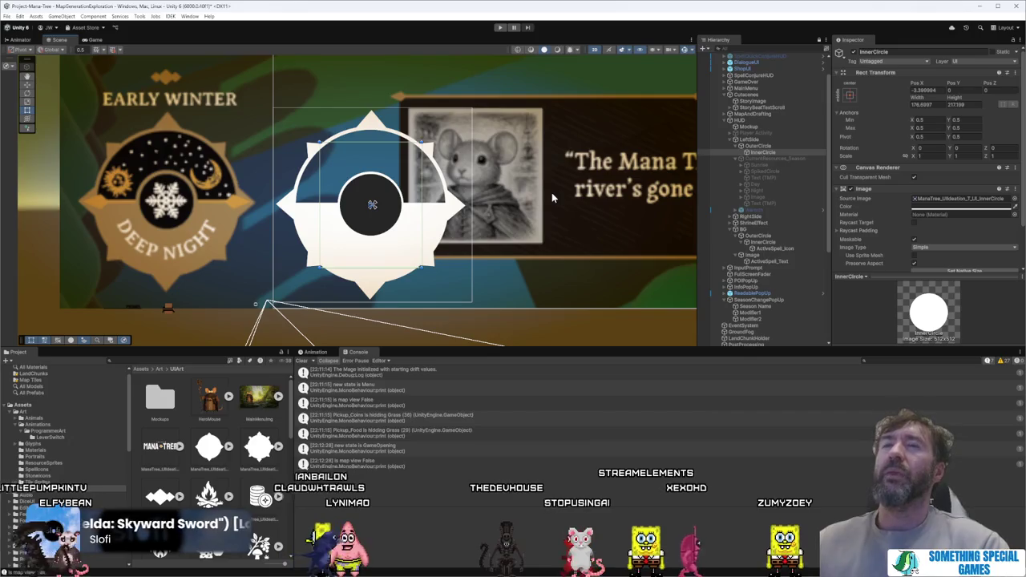
{"action": "left_click", "coordinate": [772, 140]}
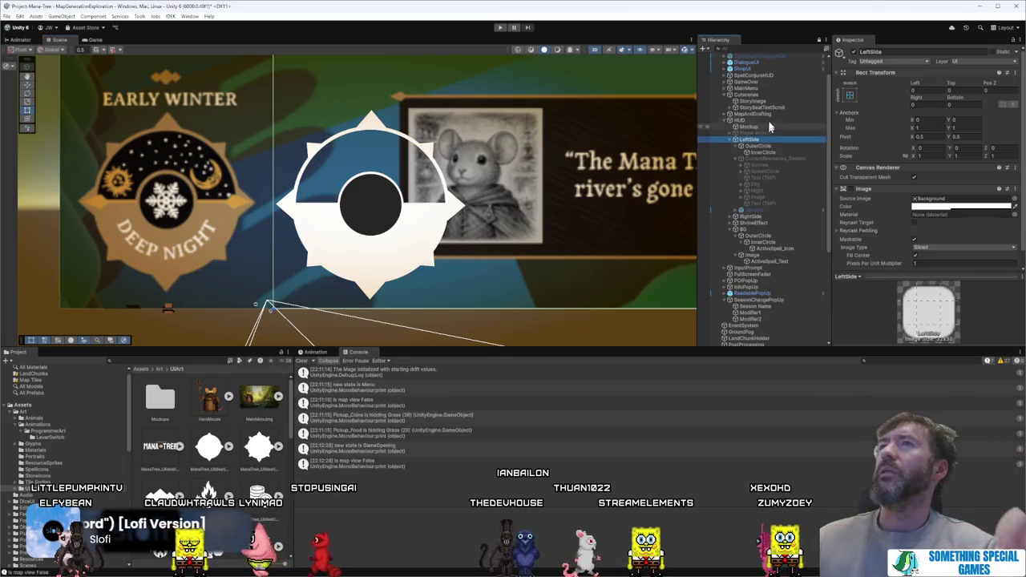
{"action": "right_click", "coordinate": [765, 120]}
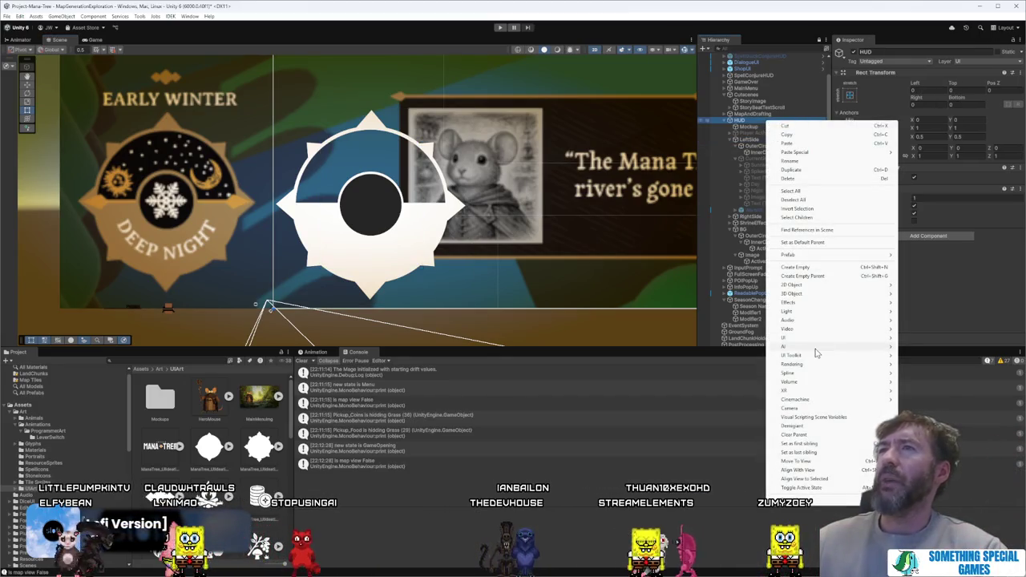
{"action": "mouse_move", "coordinate": [831, 344]}
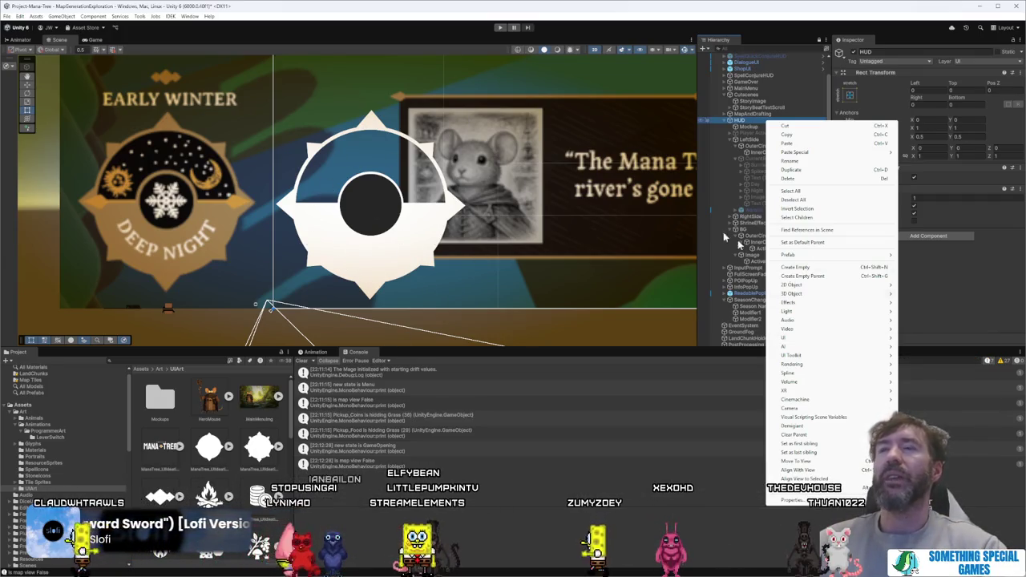
{"action": "left_click", "coordinate": [585, 32]}
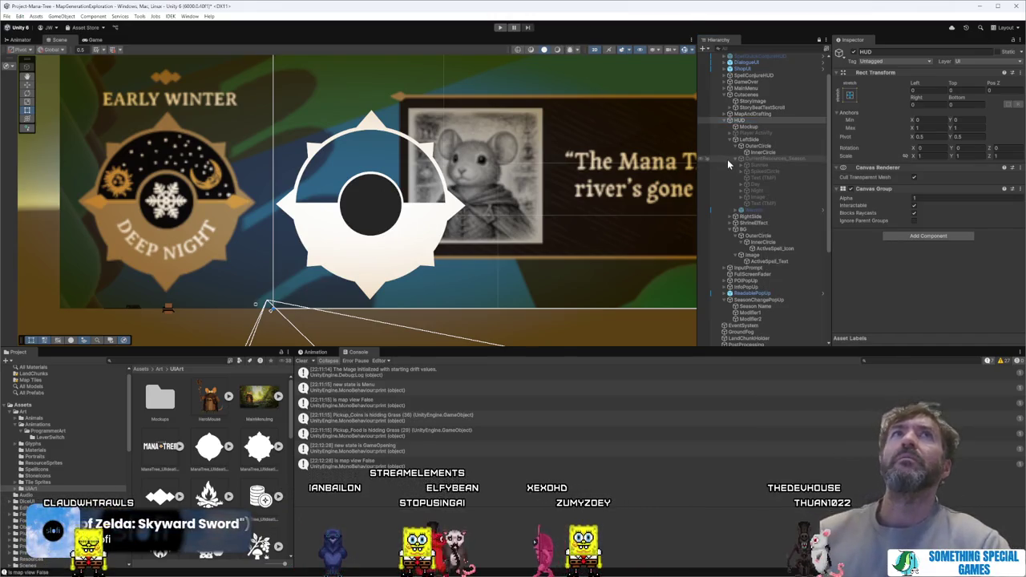
Step: Step through MainMenu, HUD and SeasonChangePopUp to select the OuterCircle gear ring
{"action": "left_click", "coordinate": [749, 88]}
{"action": "left_click", "coordinate": [769, 120]}
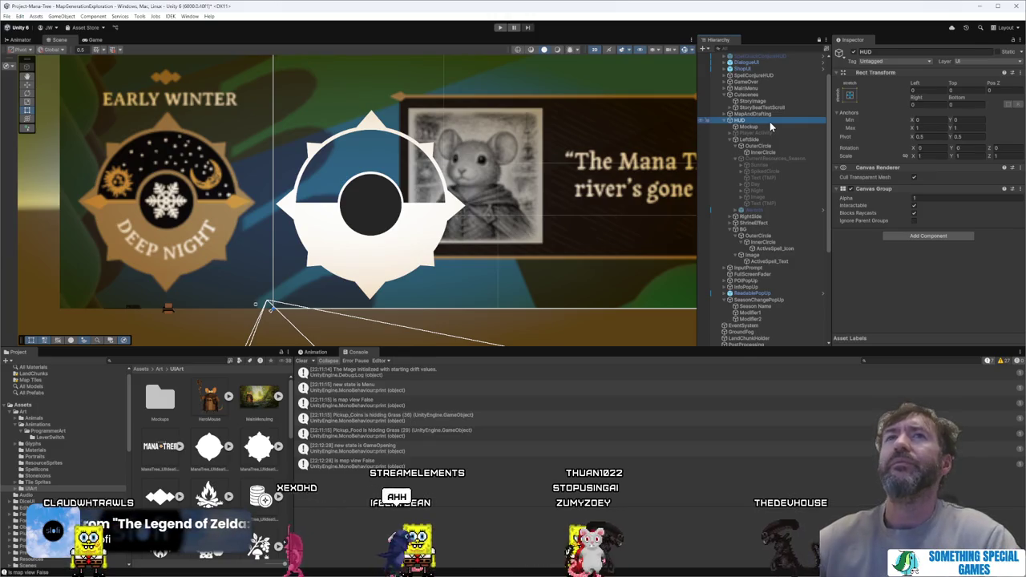
{"action": "left_click", "coordinate": [399, 253]}
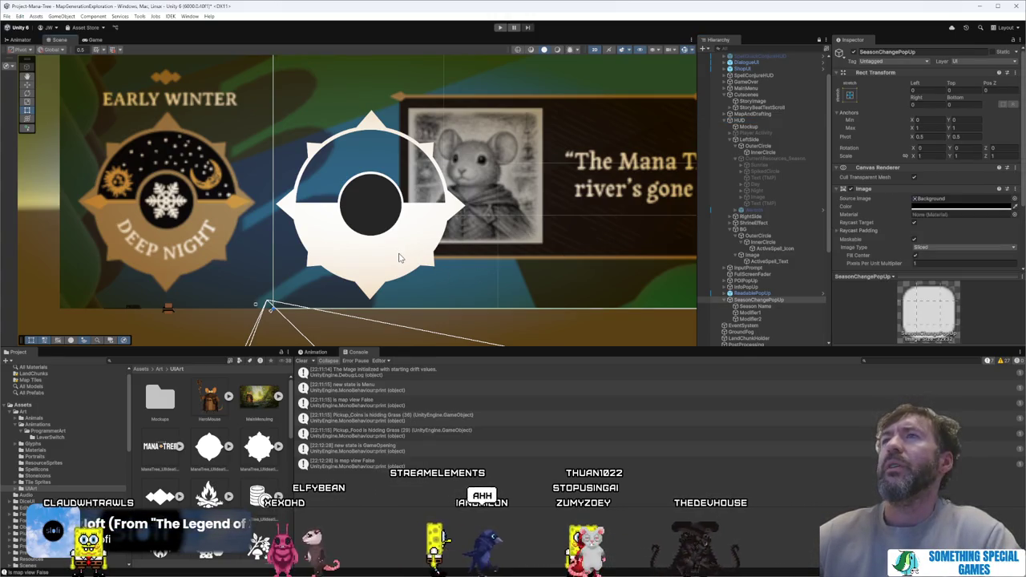
{"action": "left_click", "coordinate": [399, 257]}
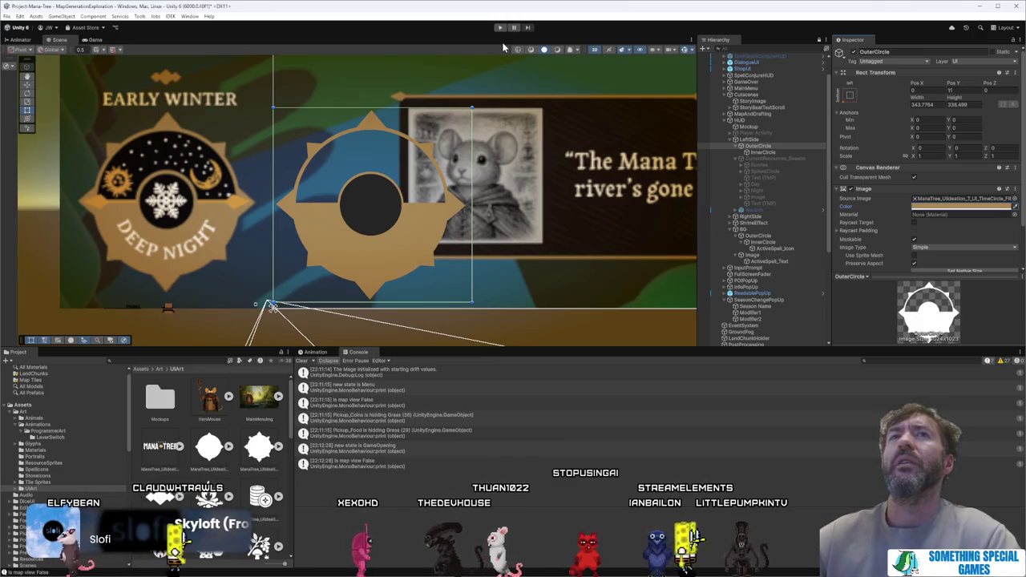
Step: Frame InnerCircle and resize it to about 174.6 × 214.7, centred inside the gold gear
{"action": "left_click", "coordinate": [374, 205]}
{"action": "left_click", "coordinate": [765, 152]}
{"action": "key", "text": "f"}
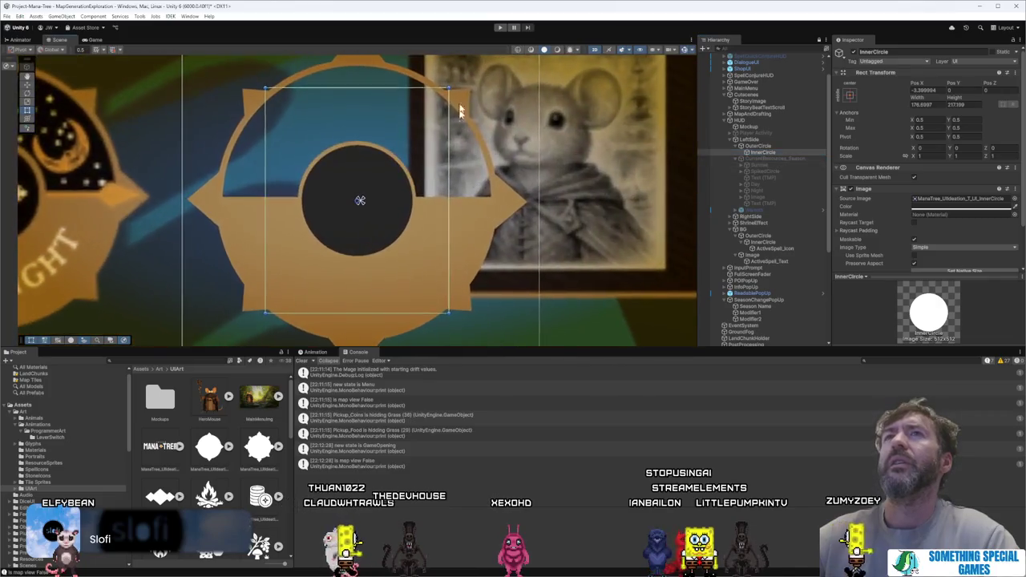
{"action": "left_click_drag", "start_coordinate": [450, 86], "coordinate": [449, 90]}
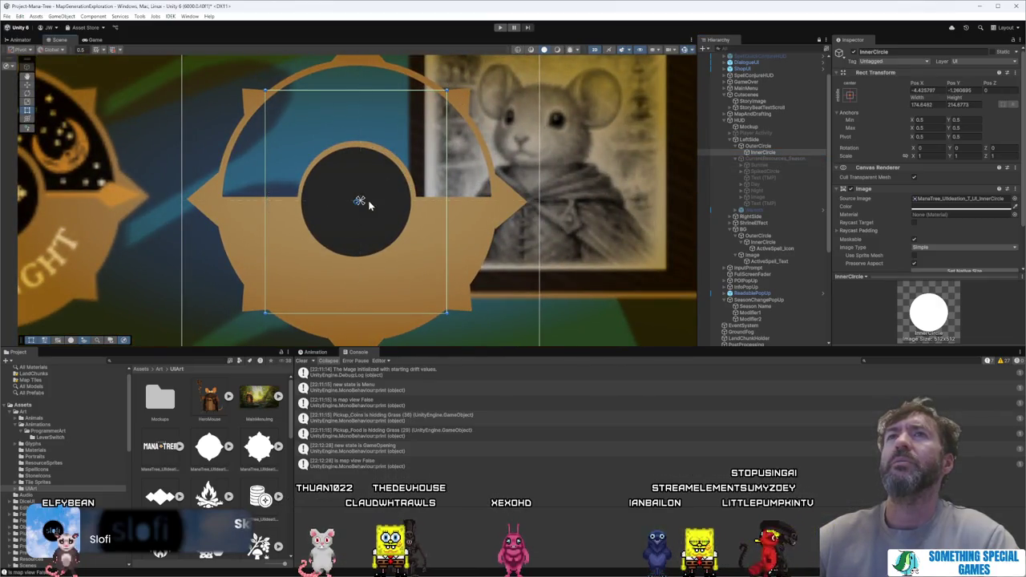
{"action": "left_click_drag", "start_coordinate": [360, 201], "coordinate": [371, 203]}
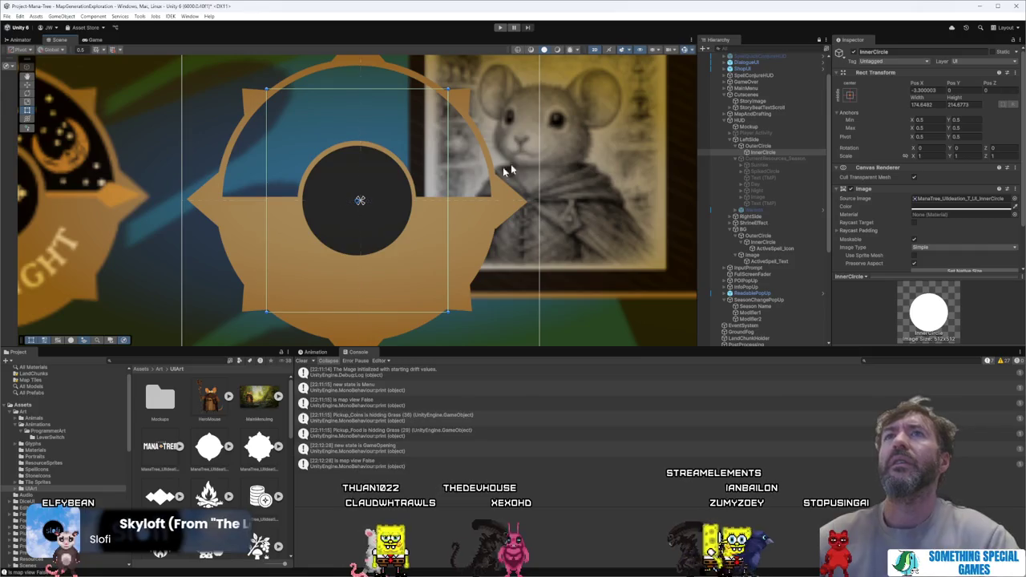
{"action": "scroll", "coordinate": [515, 154], "scroll_direction": "down", "scroll_amount": 5}
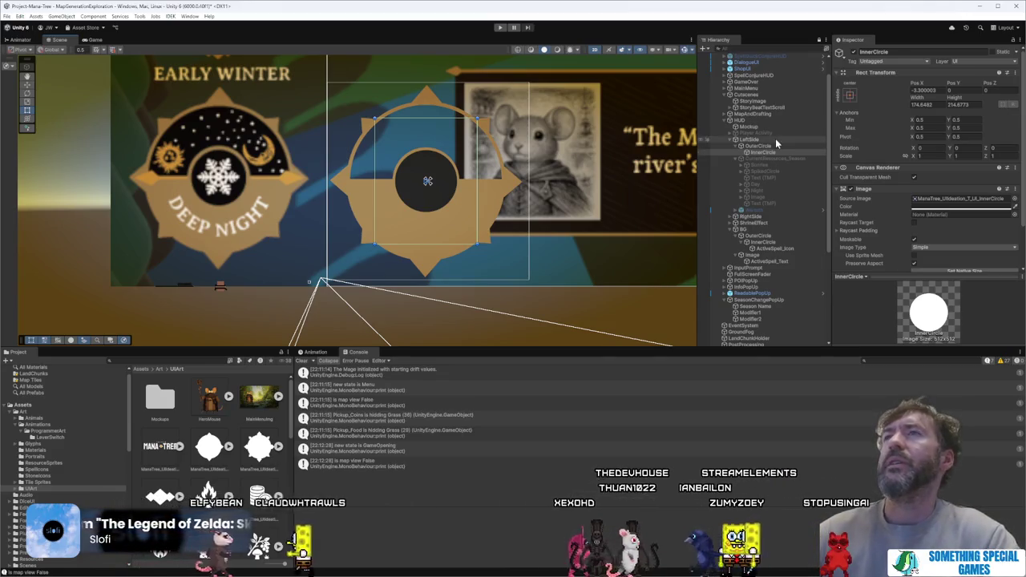
Step: Duplicate InnerCircle as SeasonIcon and browse the UIArt folder for an icon sprite
{"action": "key", "text": "ctrl+d"}
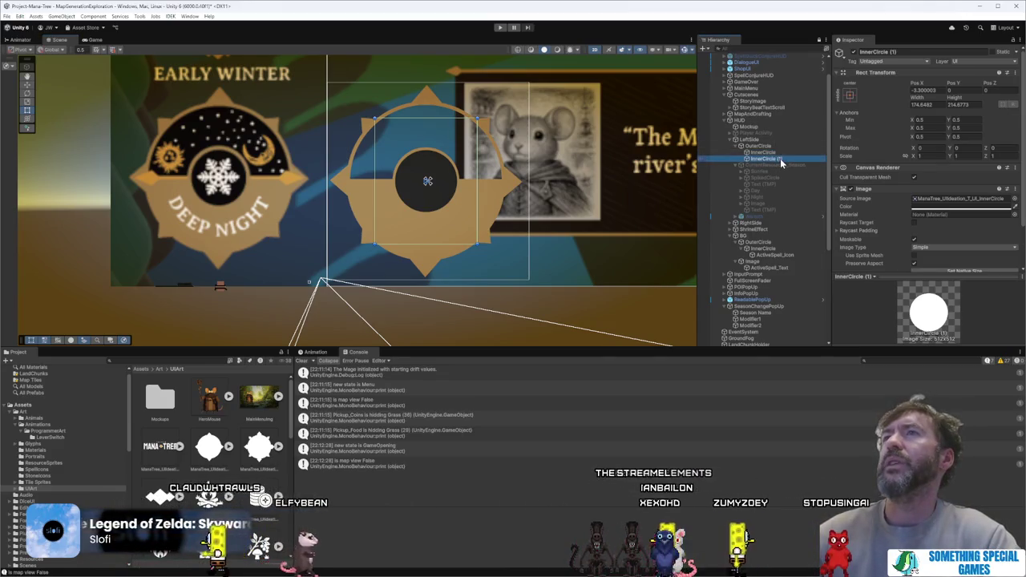
{"action": "type", "text": "SeasonIcon"}
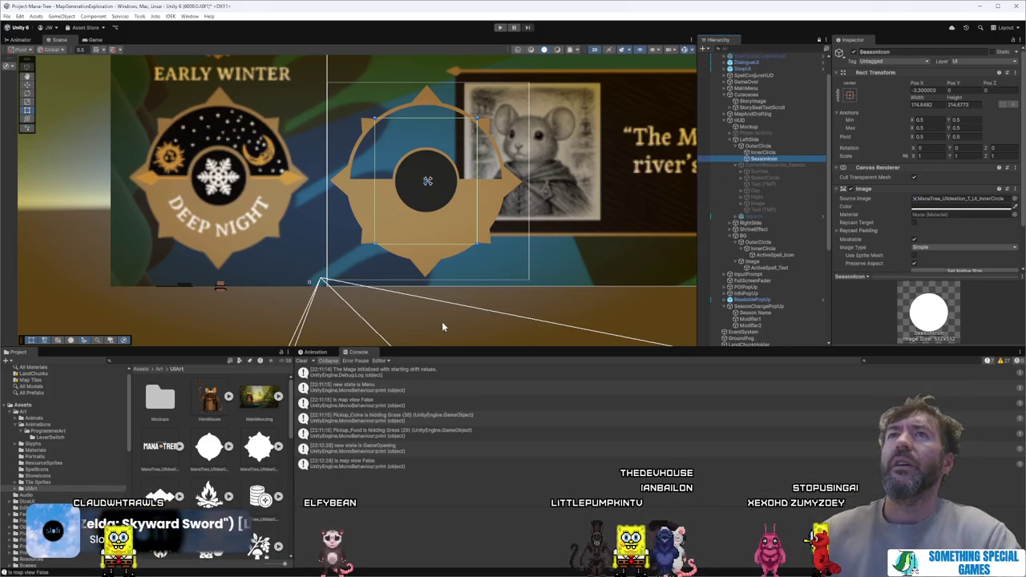
{"action": "scroll", "coordinate": [210, 429], "scroll_direction": "down", "scroll_amount": 6}
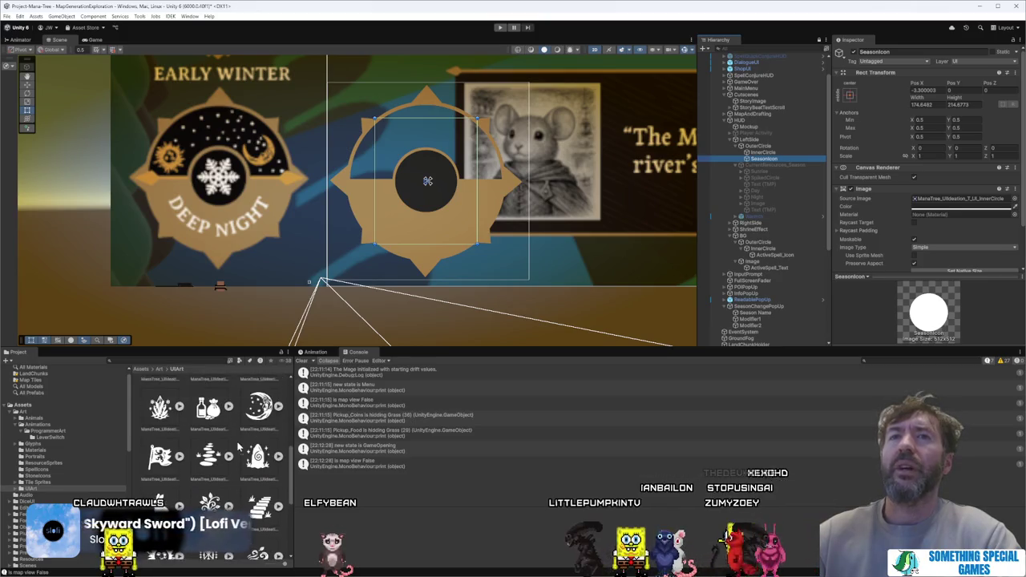
{"action": "scroll", "coordinate": [228, 453], "scroll_direction": "down", "scroll_amount": 6}
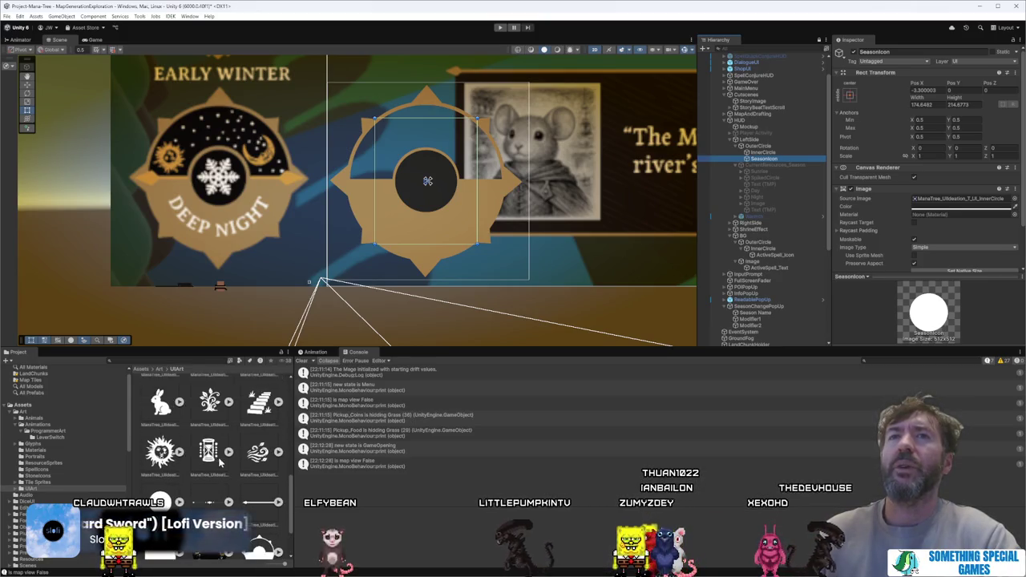
{"action": "scroll", "coordinate": [224, 461], "scroll_direction": "down", "scroll_amount": 8}
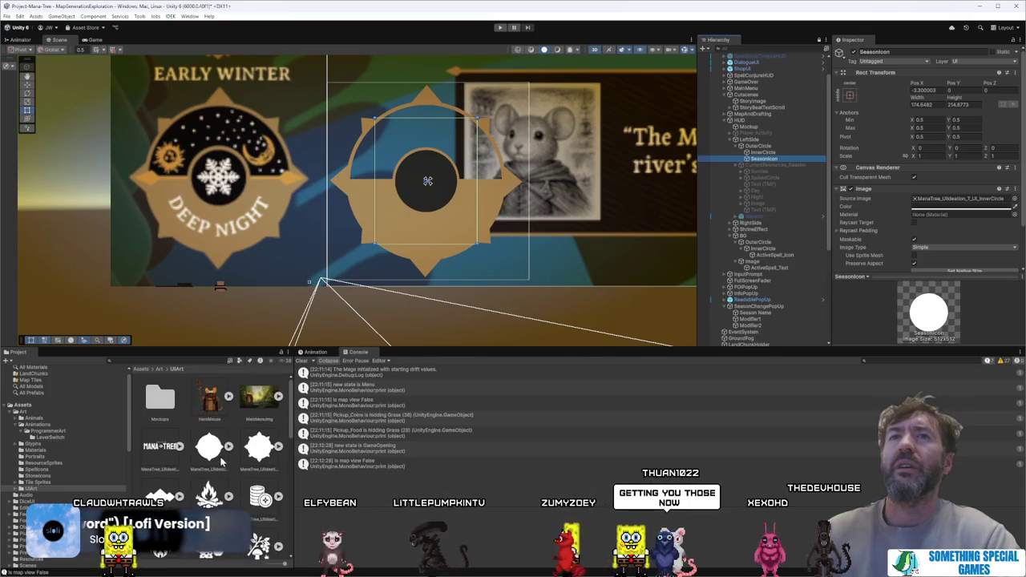
{"action": "scroll", "coordinate": [223, 453], "scroll_direction": "up", "scroll_amount": 8}
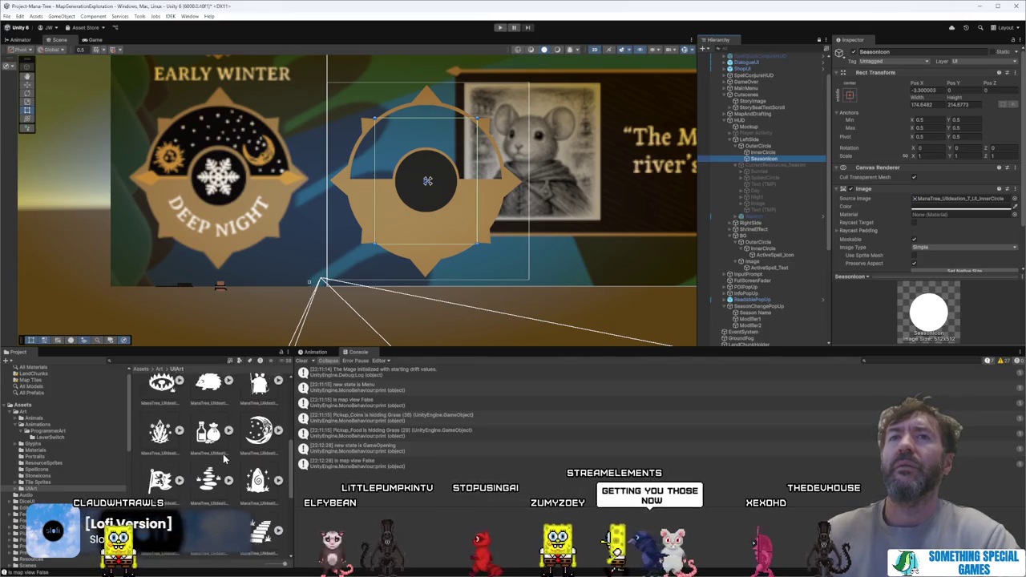
{"action": "scroll", "coordinate": [222, 454], "scroll_direction": "down", "scroll_amount": 4}
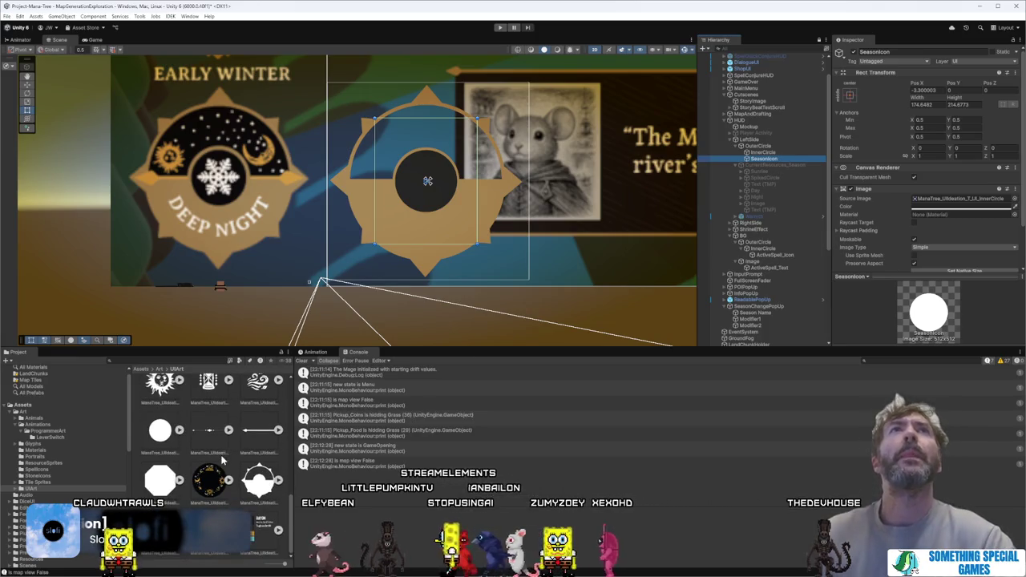
{"action": "scroll", "coordinate": [223, 459], "scroll_direction": "up", "scroll_amount": 3}
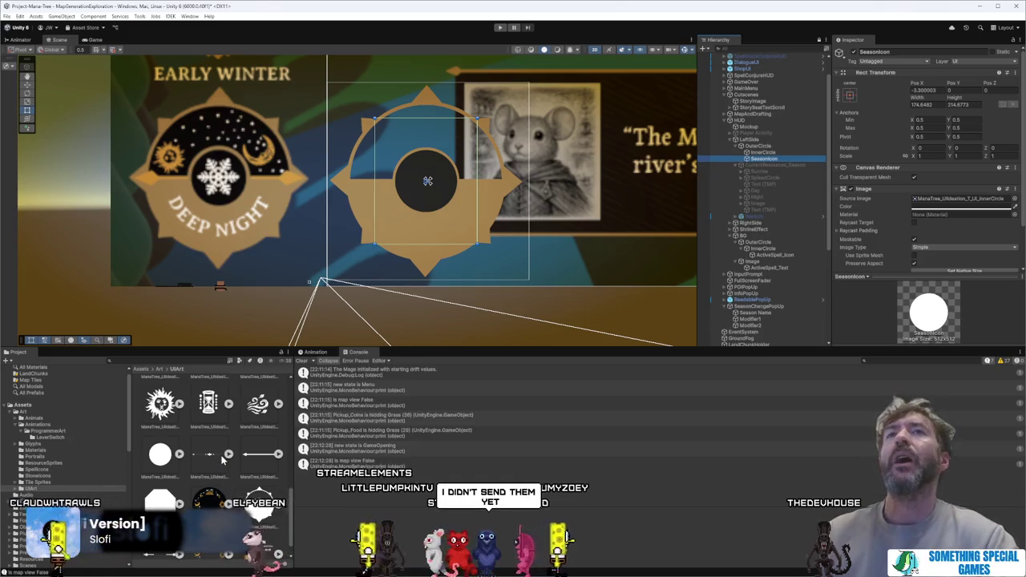
{"action": "scroll", "coordinate": [223, 462], "scroll_direction": "up", "scroll_amount": 3}
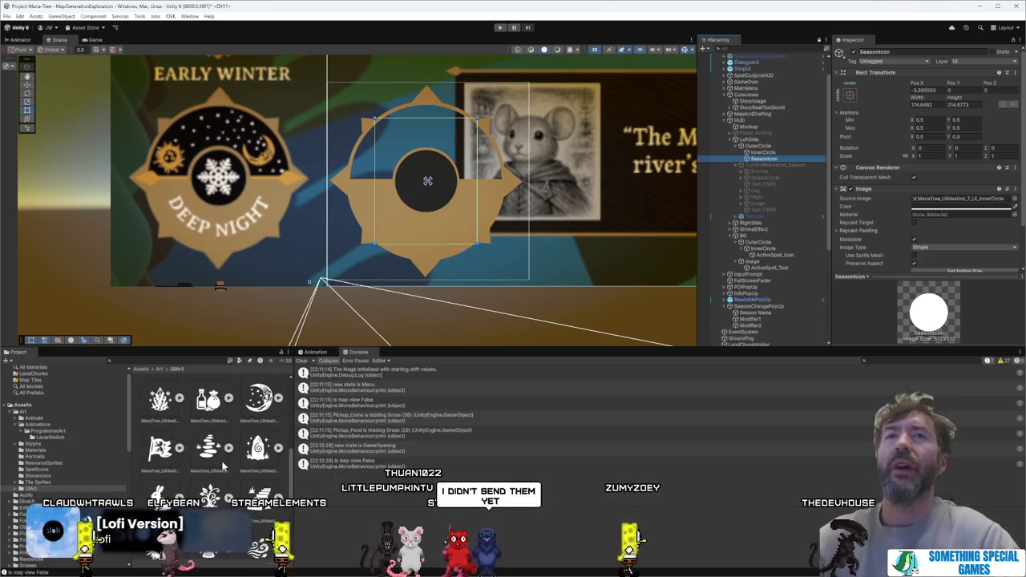
{"action": "scroll", "coordinate": [222, 467], "scroll_direction": "up", "scroll_amount": 1}
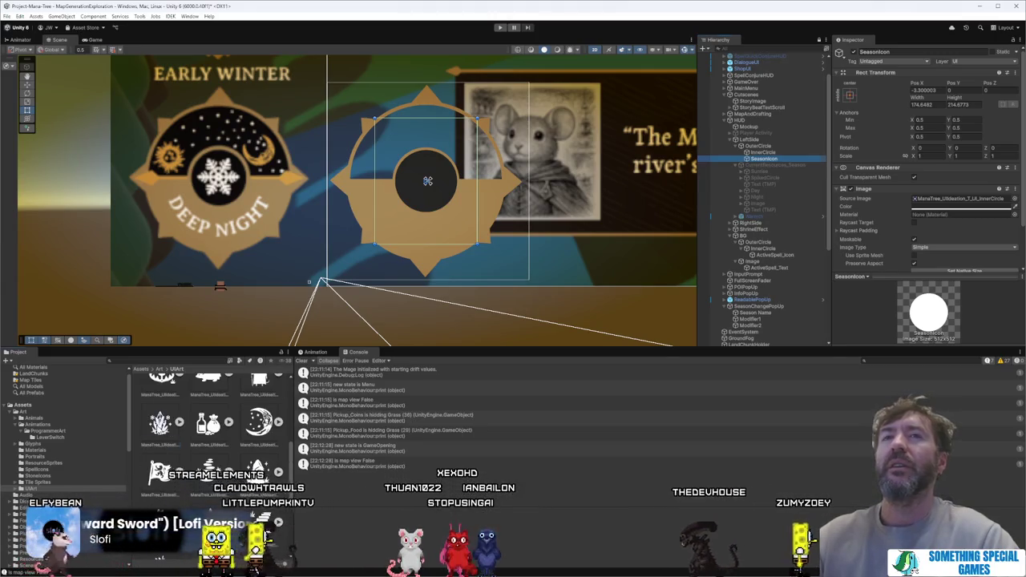
Step: Give SeasonIcon the ice-crystal snowflake sprite and shrink it to fit the circle
{"action": "left_click_drag", "start_coordinate": [946, 177], "coordinate": [945, 198]}
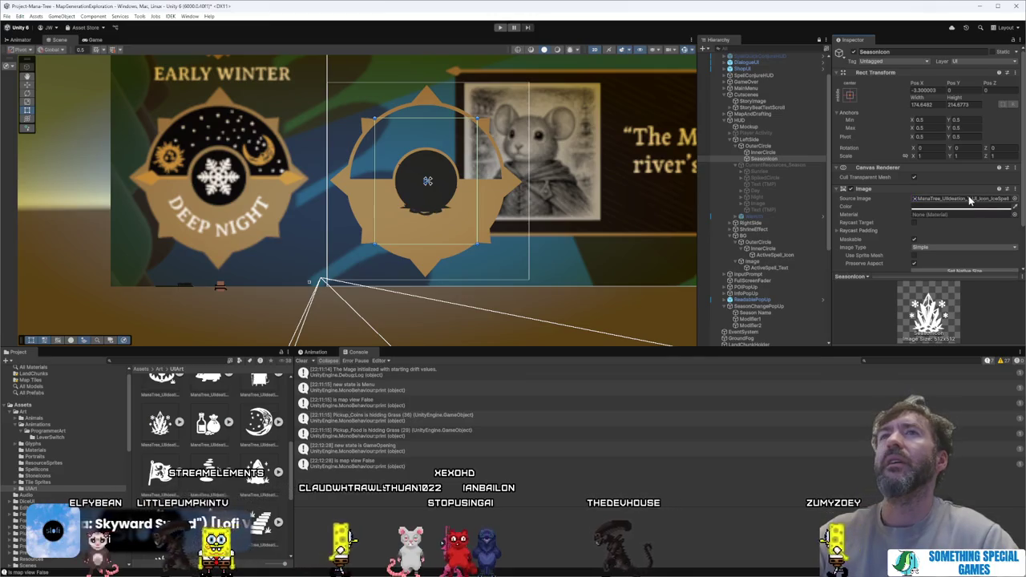
{"action": "left_click", "coordinate": [918, 207]}
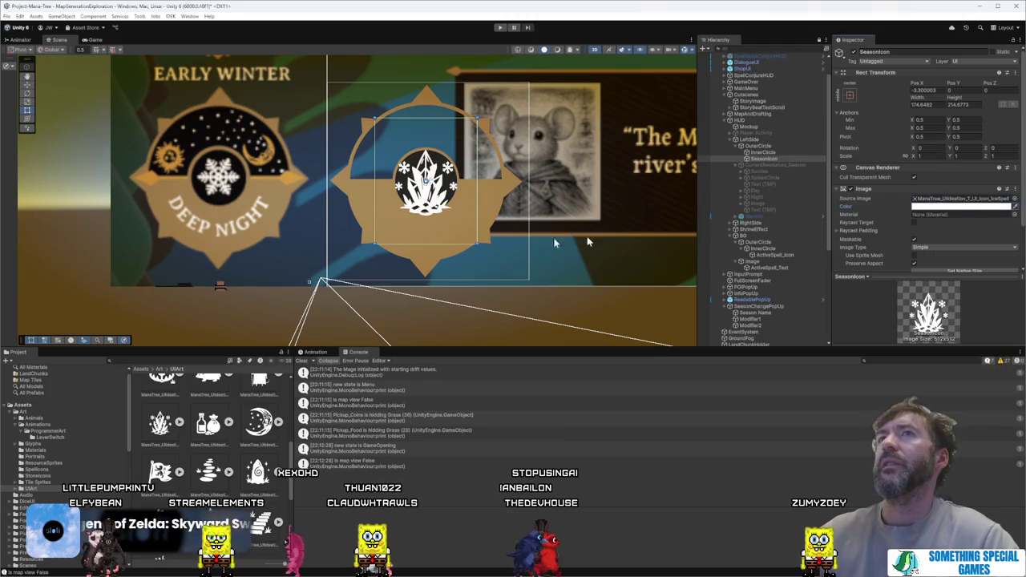
{"action": "left_click", "coordinate": [485, 102]}
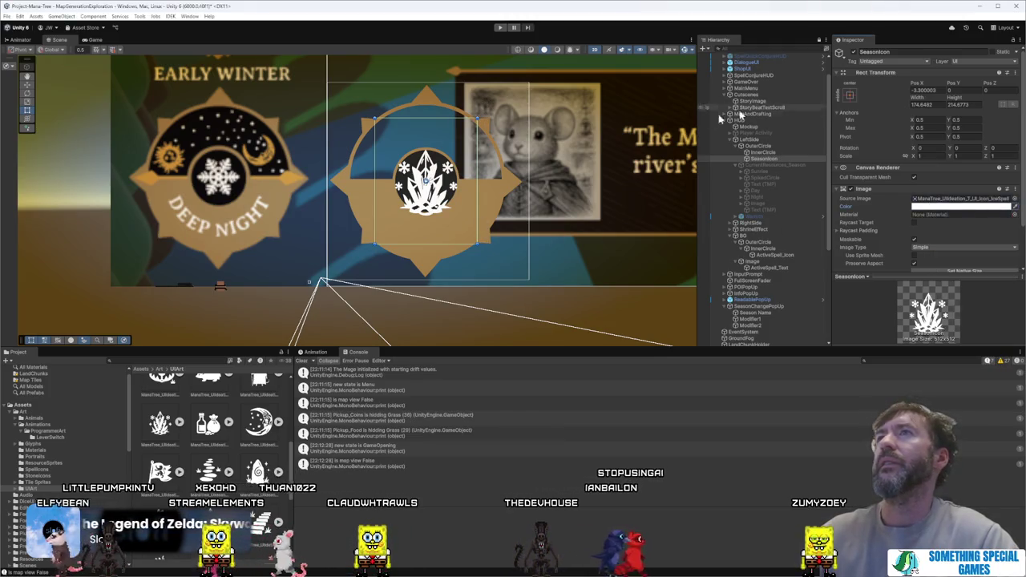
{"action": "mouse_move", "coordinate": [477, 118]}
{"action": "left_mouse_down"}
{"action": "mouse_move", "coordinate": [429, 173]}
{"action": "mouse_move", "coordinate": [457, 150]}
{"action": "left_mouse_up"}
{"action": "left_click_drag", "start_coordinate": [443, 192], "coordinate": [449, 183]}
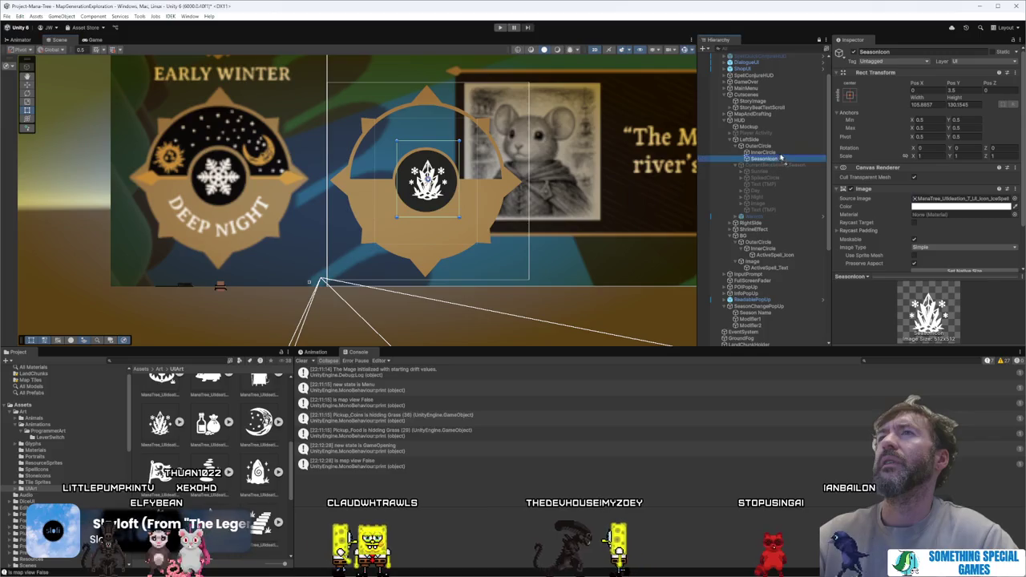
Step: Shrink the icon slightly more and centre it with the middle-centre anchor preset, Pos X/Y 0
{"action": "left_click", "coordinate": [849, 95]}
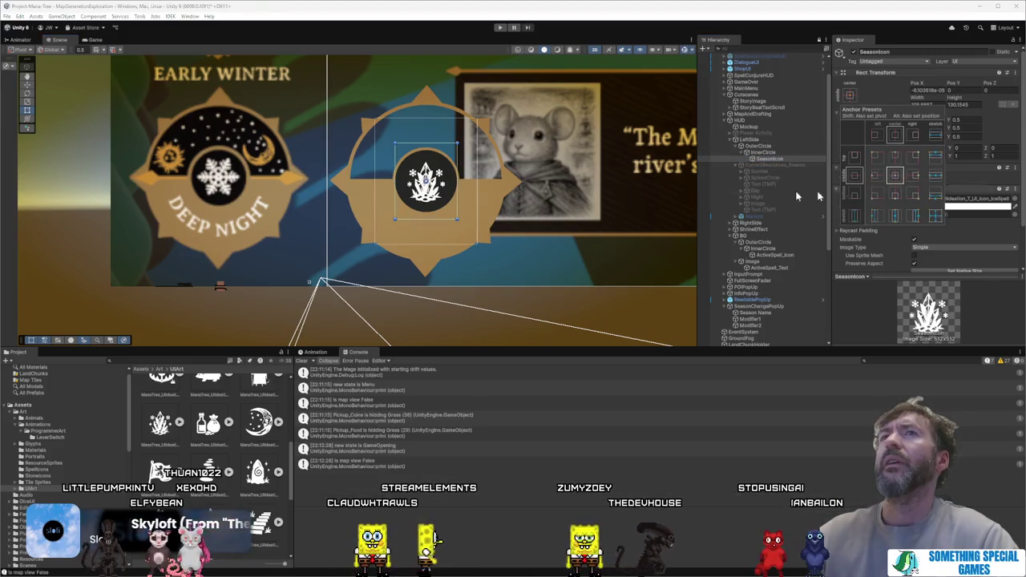
{"action": "scroll", "coordinate": [539, 234], "scroll_direction": "up", "scroll_amount": 5}
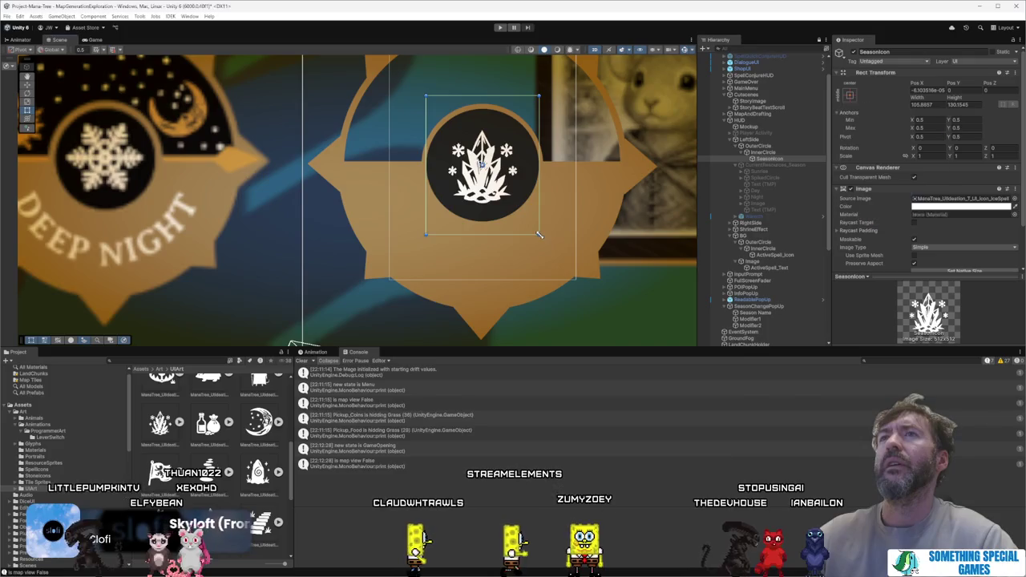
{"action": "left_click_drag", "start_coordinate": [540, 234], "coordinate": [531, 225]}
{"action": "left_click", "coordinate": [849, 94]}
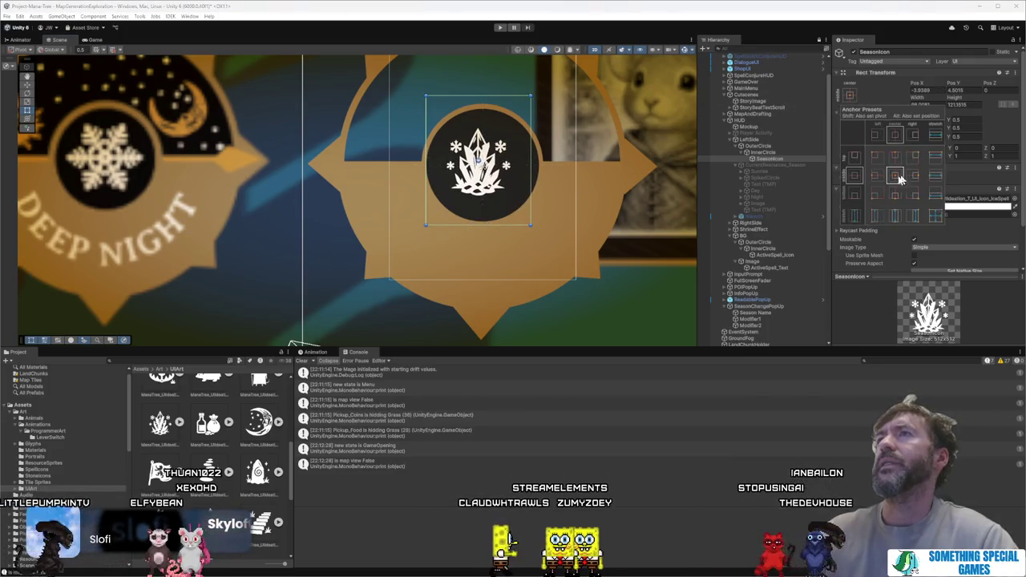
{"action": "left_click", "coordinate": [895, 176], "text": "alt"}
{"action": "scroll", "coordinate": [522, 190], "scroll_direction": "down", "scroll_amount": 3}
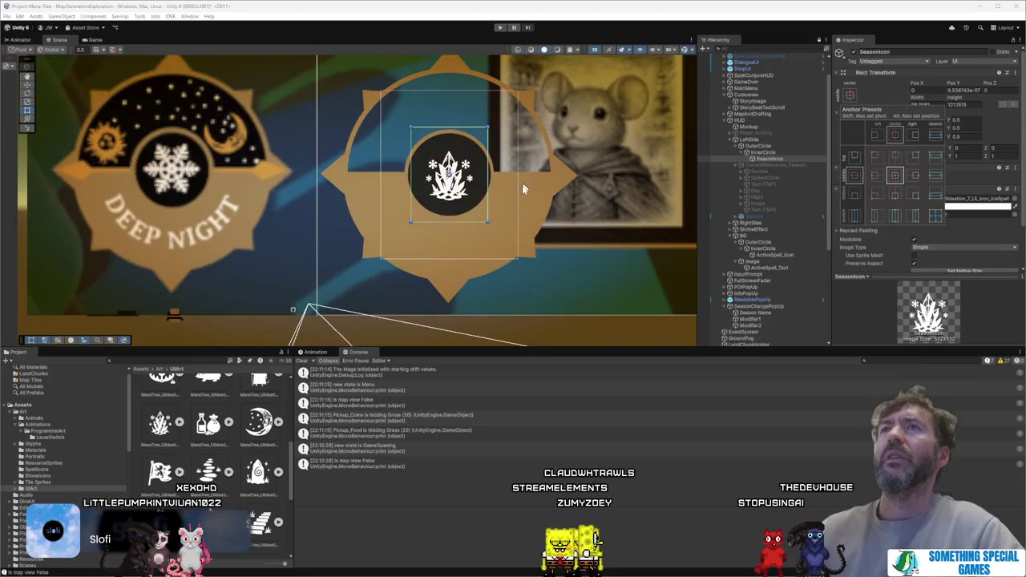
{"action": "scroll", "coordinate": [522, 189], "scroll_direction": "down", "scroll_amount": 3}
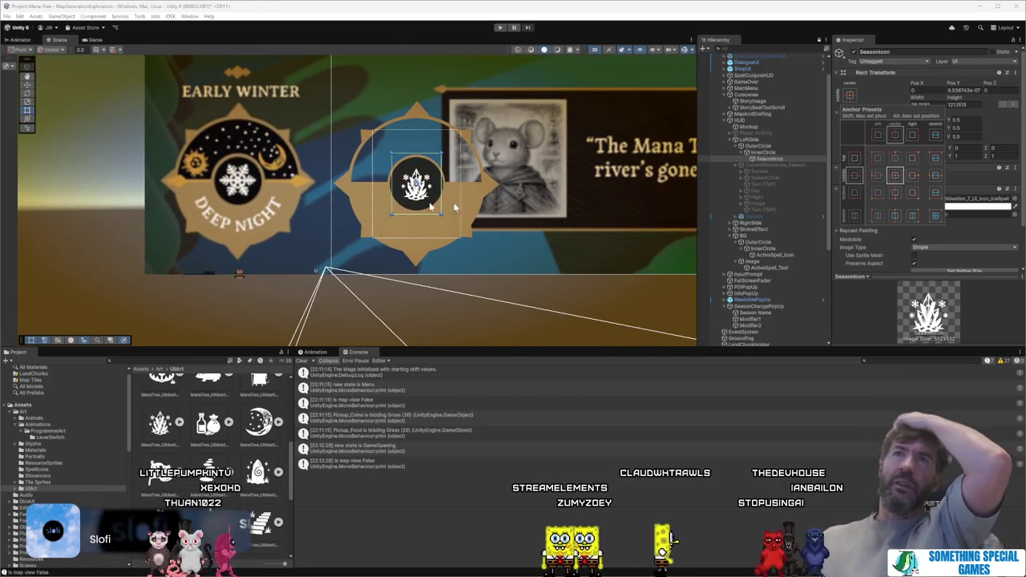
{"action": "left_click", "coordinate": [763, 147]}
Step: Add a UI Image under OuterCircle named SpearDecorative and assign it the double-spear sprite
{"action": "right_click", "coordinate": [771, 148]}
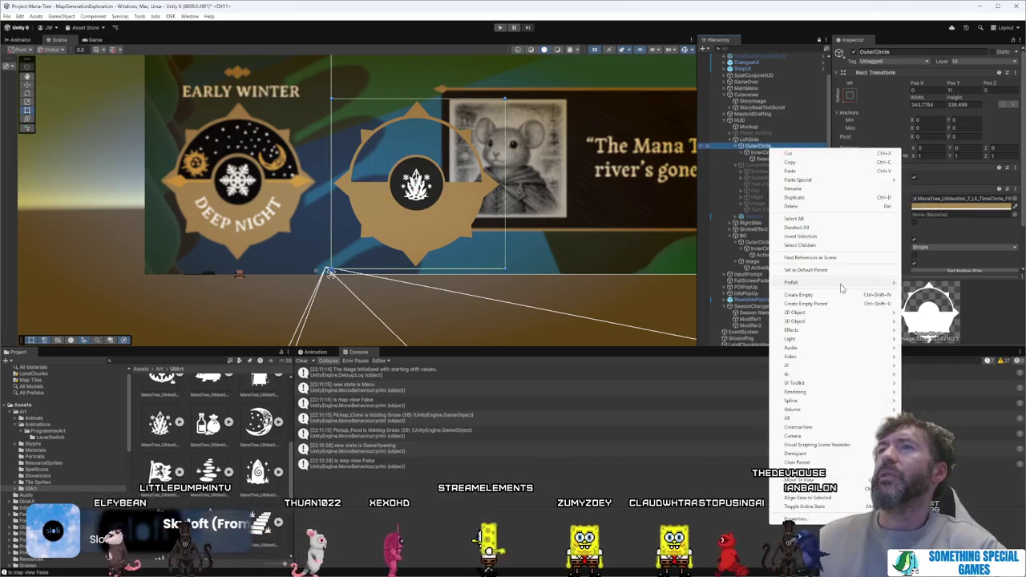
{"action": "mouse_move", "coordinate": [828, 372]}
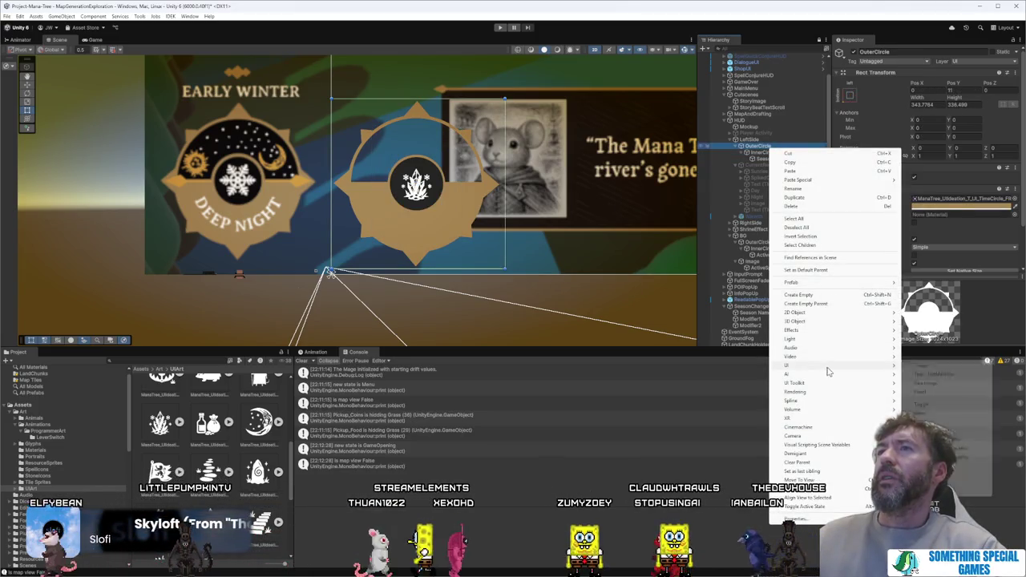
{"action": "left_click", "coordinate": [922, 367]}
{"action": "type", "text": "Spell"}
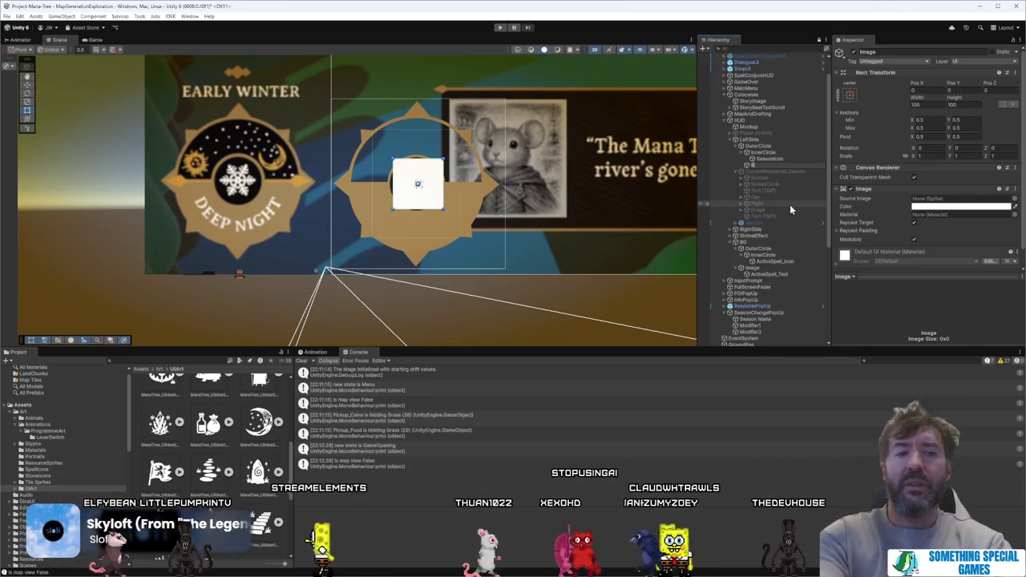
{"action": "type", "text": "rDecorat"}
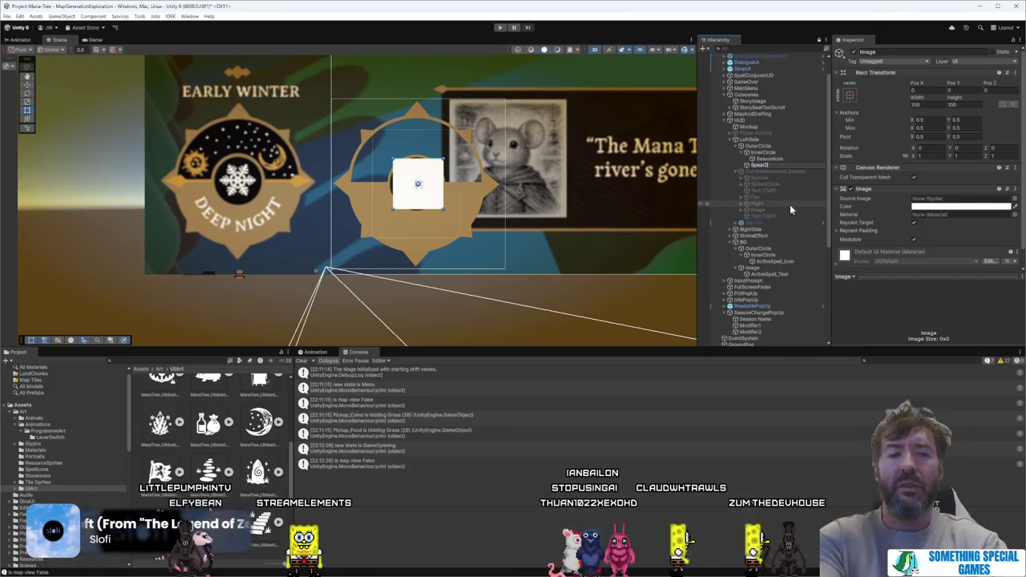
{"action": "type", "text": "ive"}
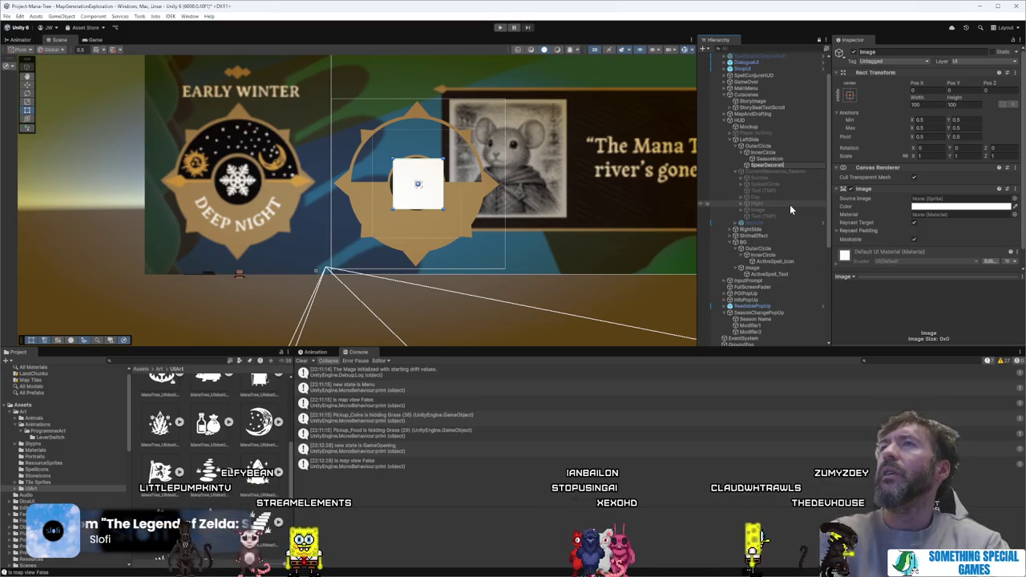
{"action": "key", "text": "Return"}
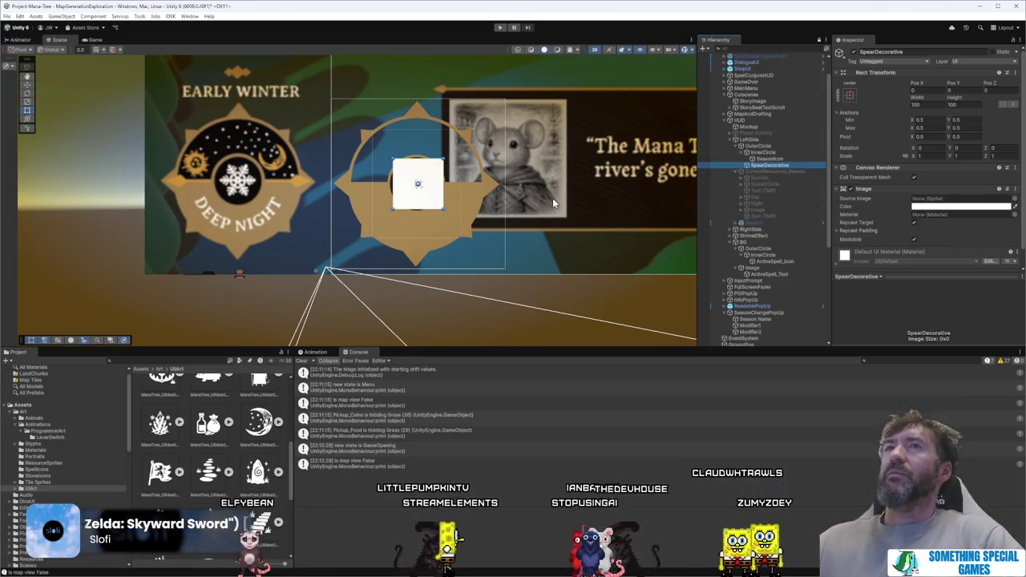
{"action": "scroll", "coordinate": [224, 473], "scroll_direction": "down", "scroll_amount": 5}
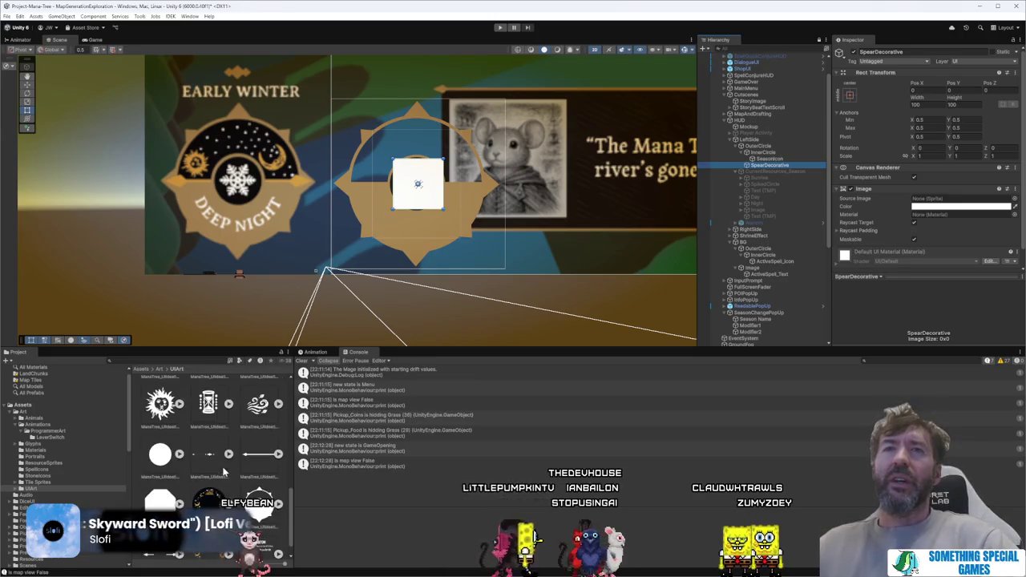
{"action": "scroll", "coordinate": [206, 478], "scroll_direction": "down", "scroll_amount": 1}
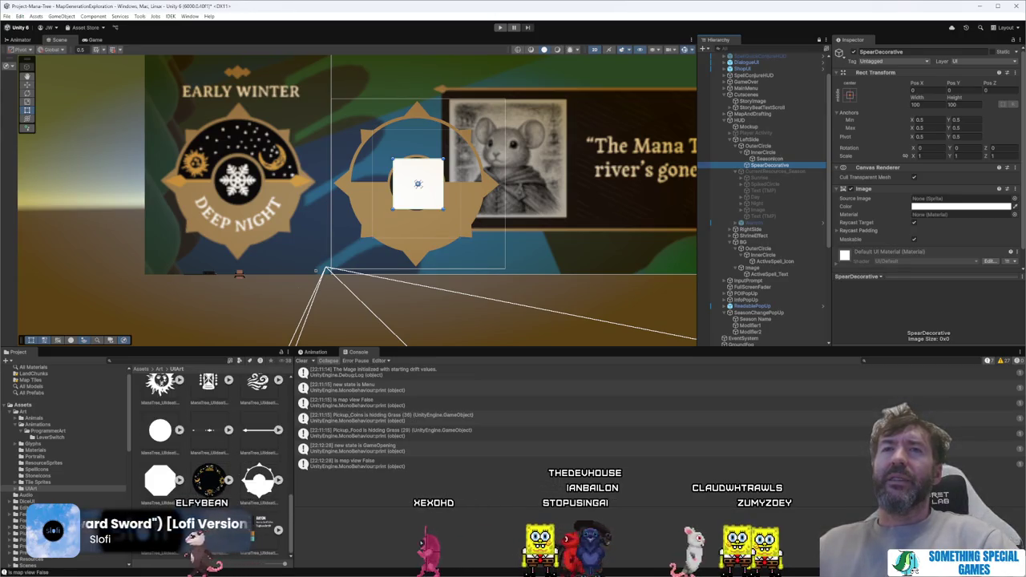
{"action": "left_click_drag", "start_coordinate": [947, 205], "coordinate": [946, 201]}
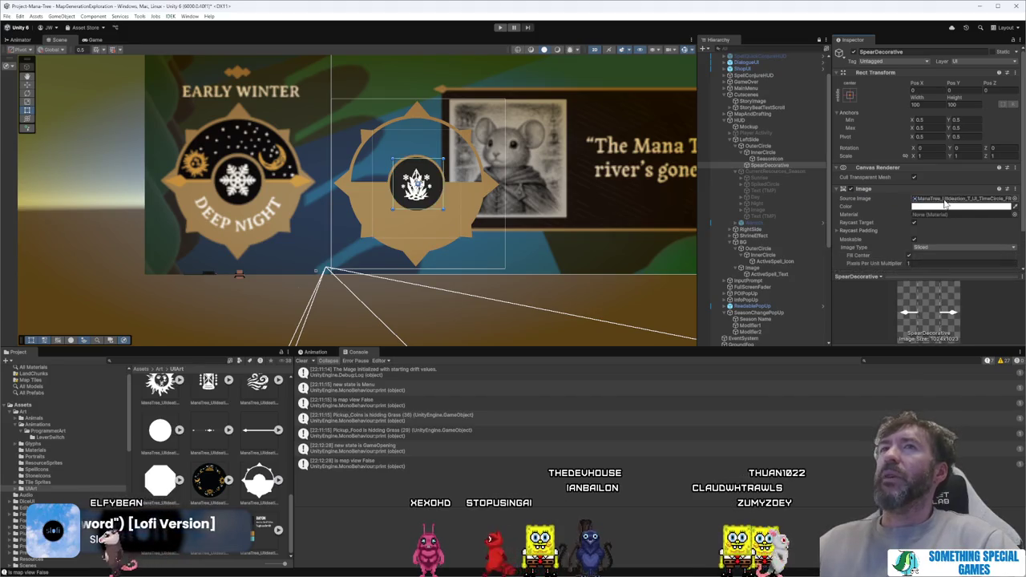
Step: Turn off Raycast Target on SpearDecorative and set its Image Type to Simple
{"action": "left_click", "coordinate": [849, 95]}
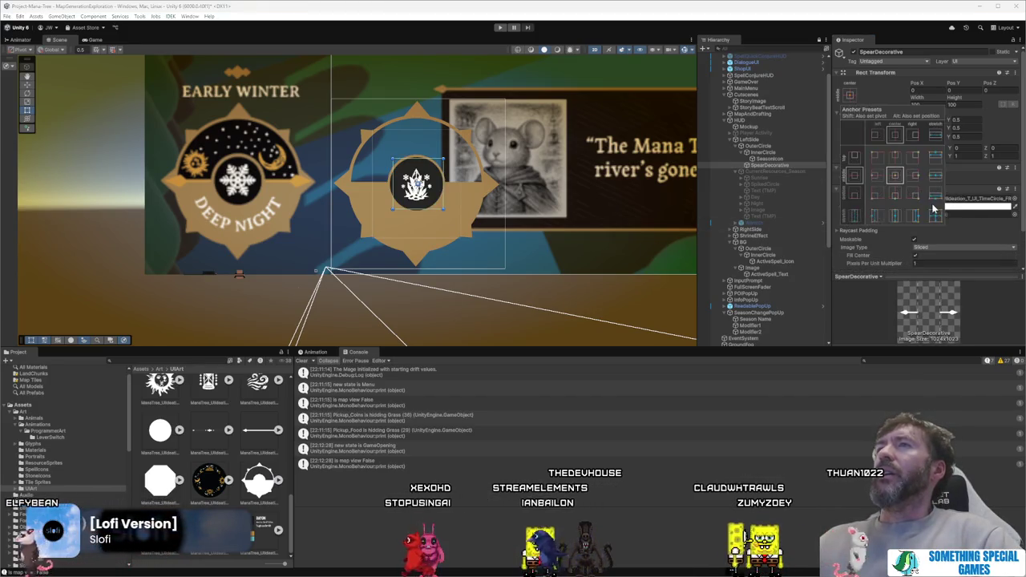
{"action": "left_click", "coordinate": [933, 176]}
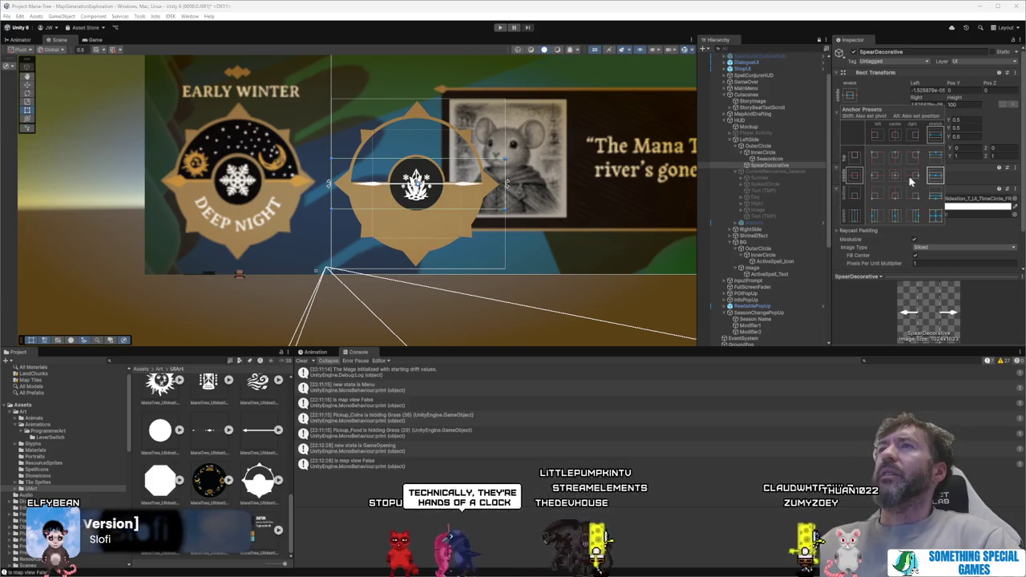
{"action": "left_click", "coordinate": [895, 175]}
{"action": "scroll", "coordinate": [910, 250], "scroll_direction": "down", "scroll_amount": 1}
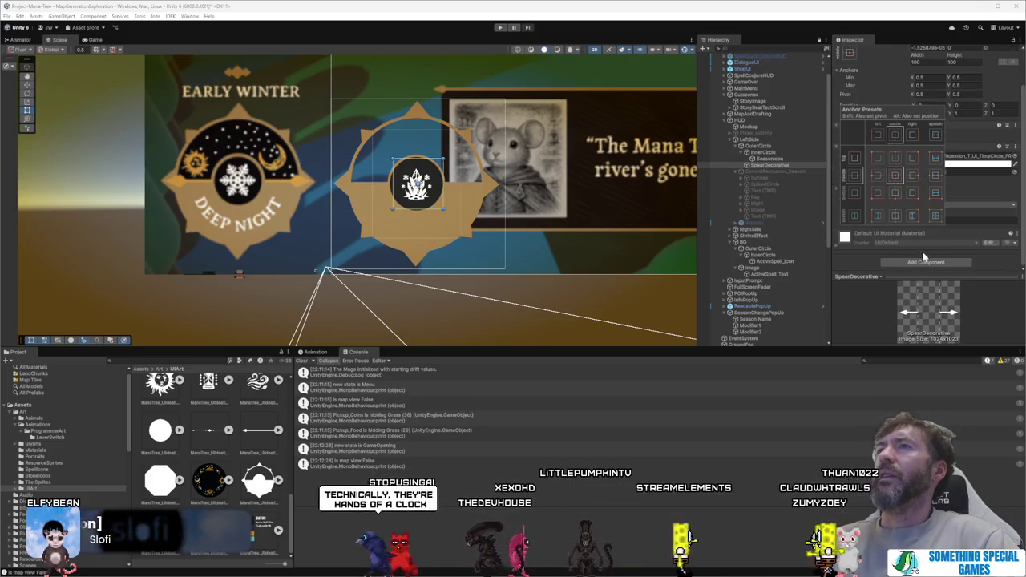
{"action": "left_click", "coordinate": [863, 258]}
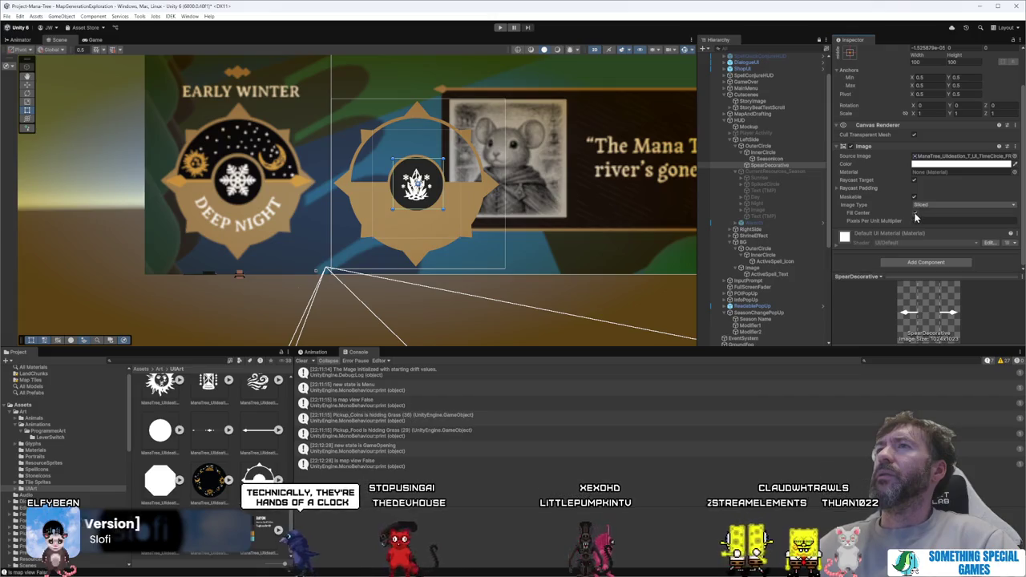
{"action": "left_click", "coordinate": [914, 180]}
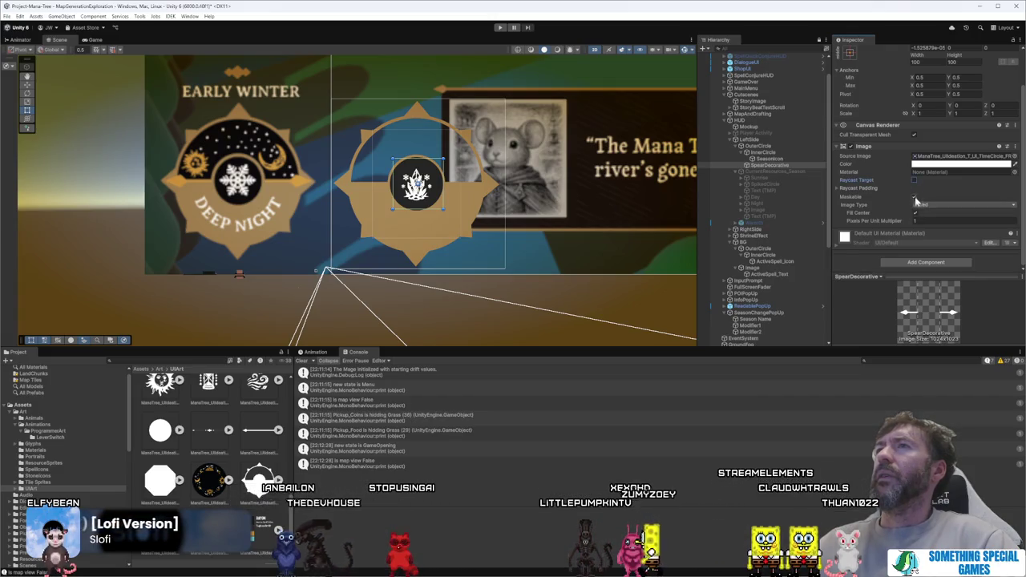
{"action": "left_click", "coordinate": [920, 204]}
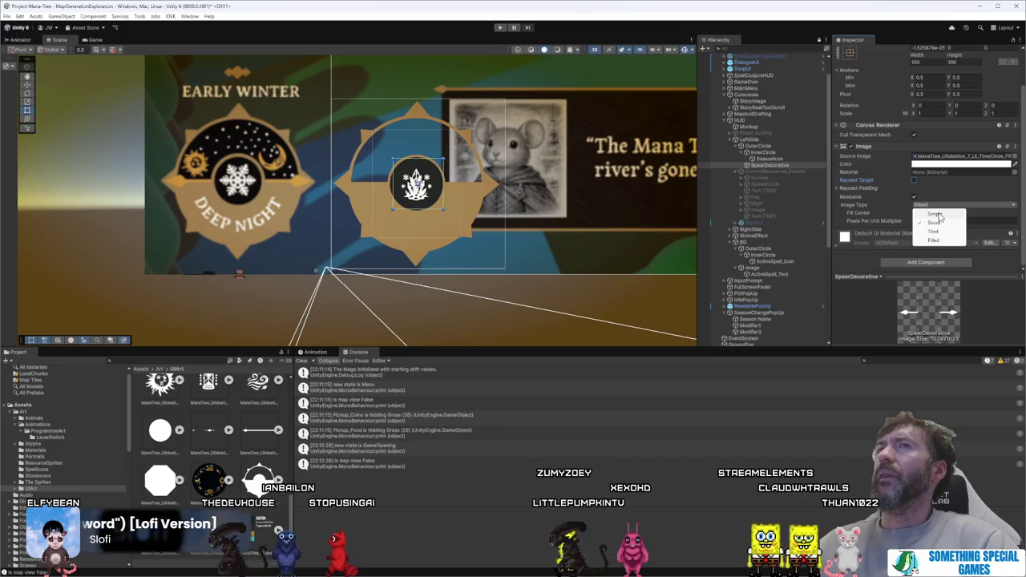
{"action": "left_click", "coordinate": [936, 214]}
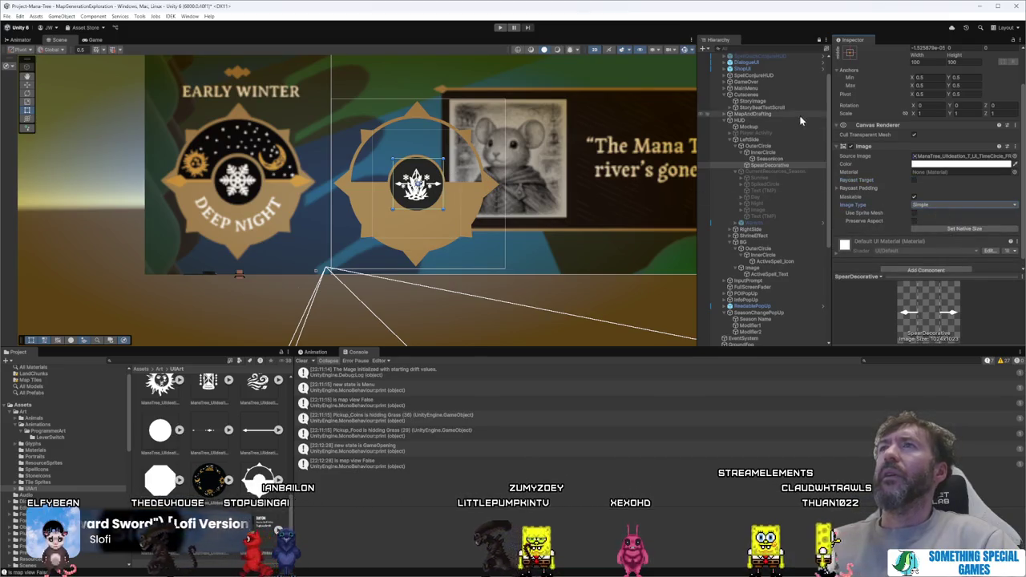
Step: Stretch the spears horizontally across the circle and drag their edges to resize them
{"action": "left_click", "coordinate": [849, 52]}
{"action": "left_click", "coordinate": [935, 132]}
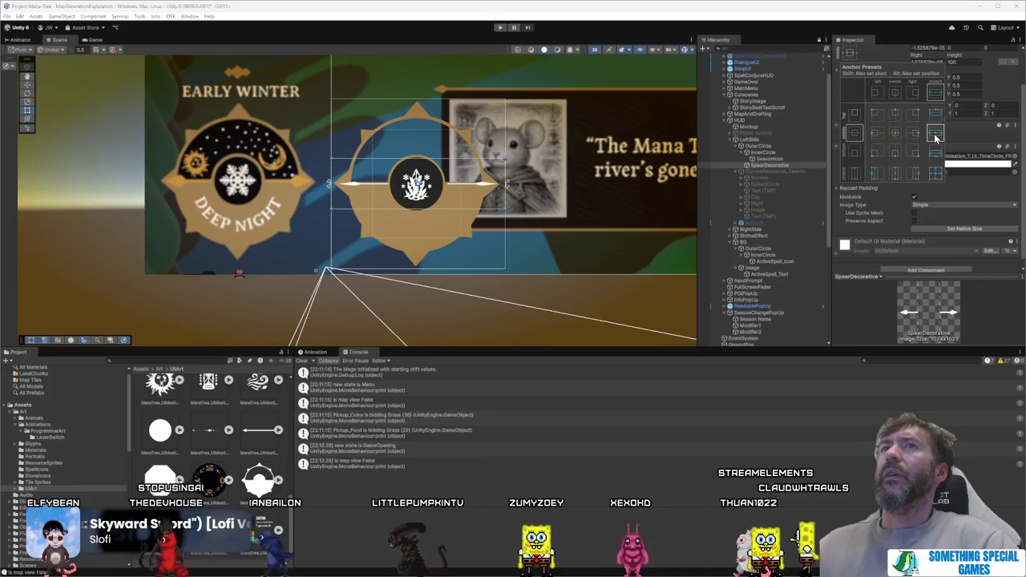
{"action": "scroll", "coordinate": [360, 201], "scroll_direction": "up", "scroll_amount": 3}
{"action": "scroll", "coordinate": [458, 168], "scroll_direction": "up", "scroll_amount": 2}
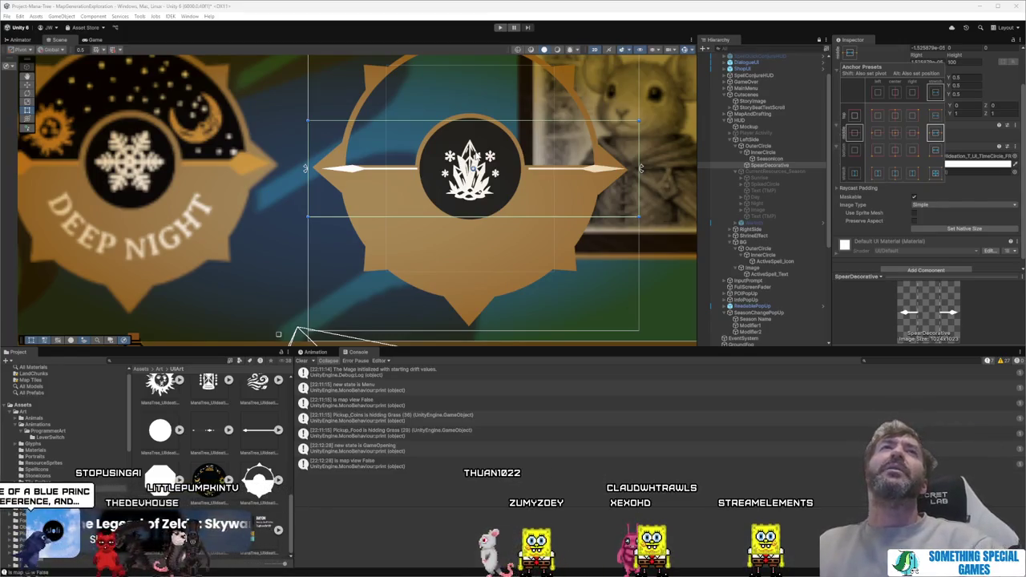
{"action": "left_click", "coordinate": [314, 163]}
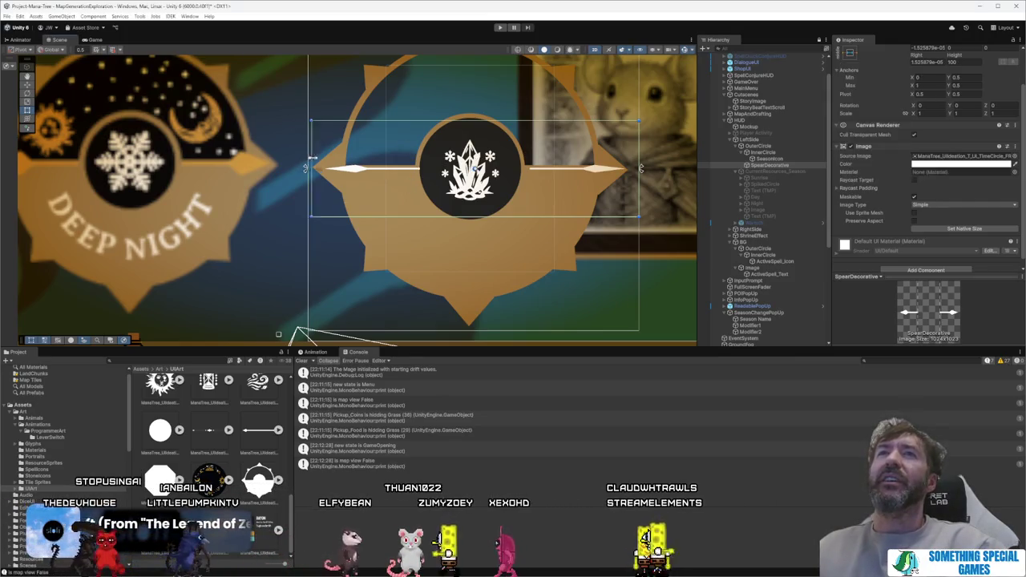
{"action": "left_click_drag", "start_coordinate": [305, 168], "coordinate": [454, 167]}
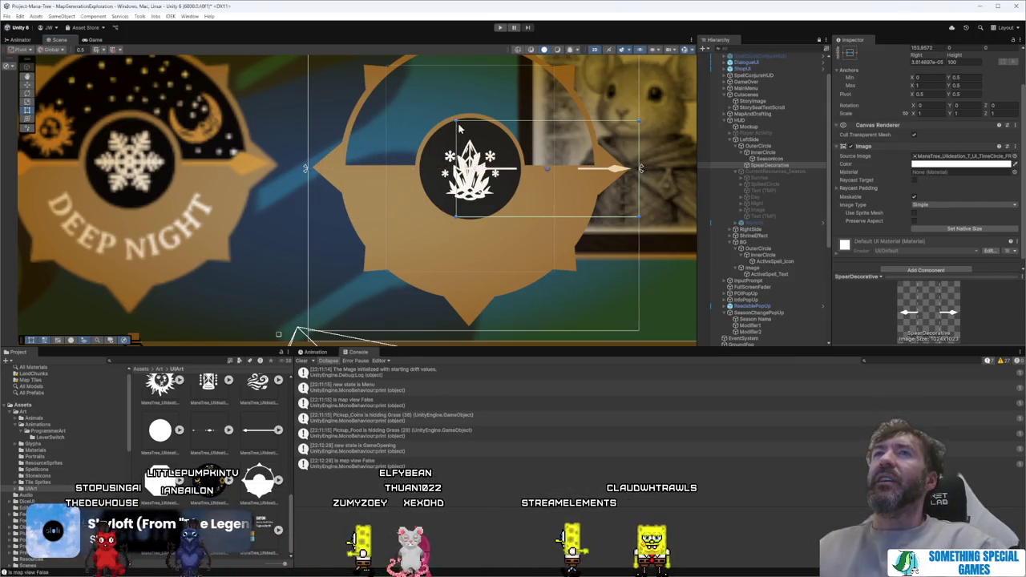
{"action": "left_click_drag", "start_coordinate": [459, 126], "coordinate": [369, 56]}
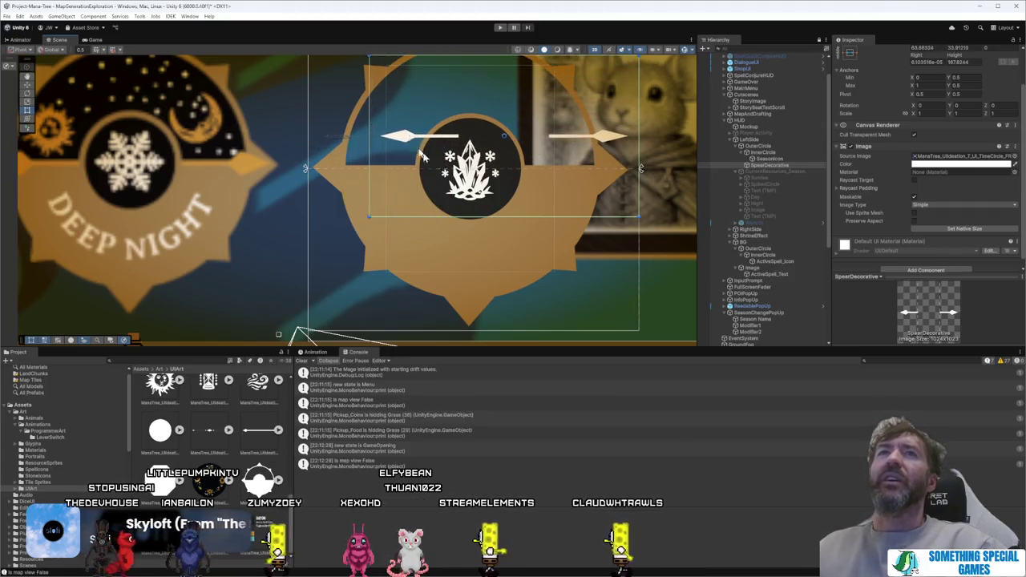
Step: Apply the stretch-stretch anchor preset so the spears fill OuterCircle
{"action": "scroll", "coordinate": [423, 157], "scroll_direction": "down", "scroll_amount": 4}
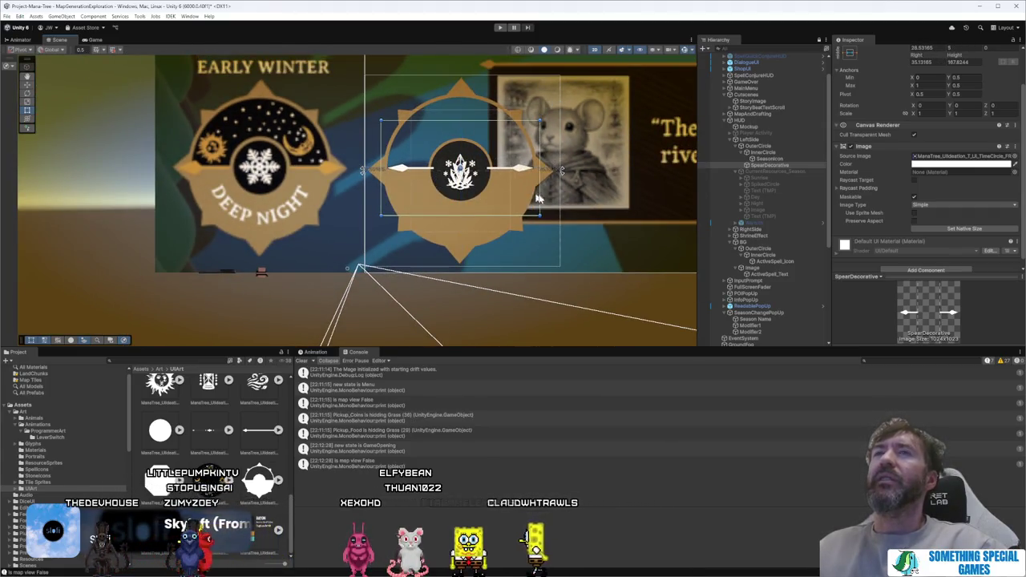
{"action": "scroll", "coordinate": [868, 75], "scroll_direction": "up", "scroll_amount": 3}
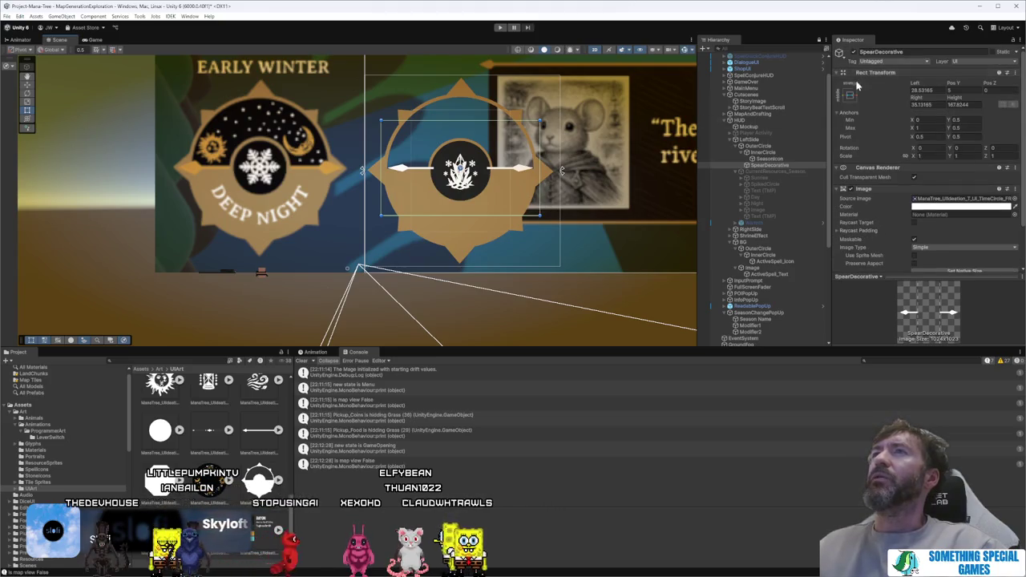
{"action": "left_click", "coordinate": [849, 94]}
{"action": "left_click", "coordinate": [935, 218], "text": "alt"}
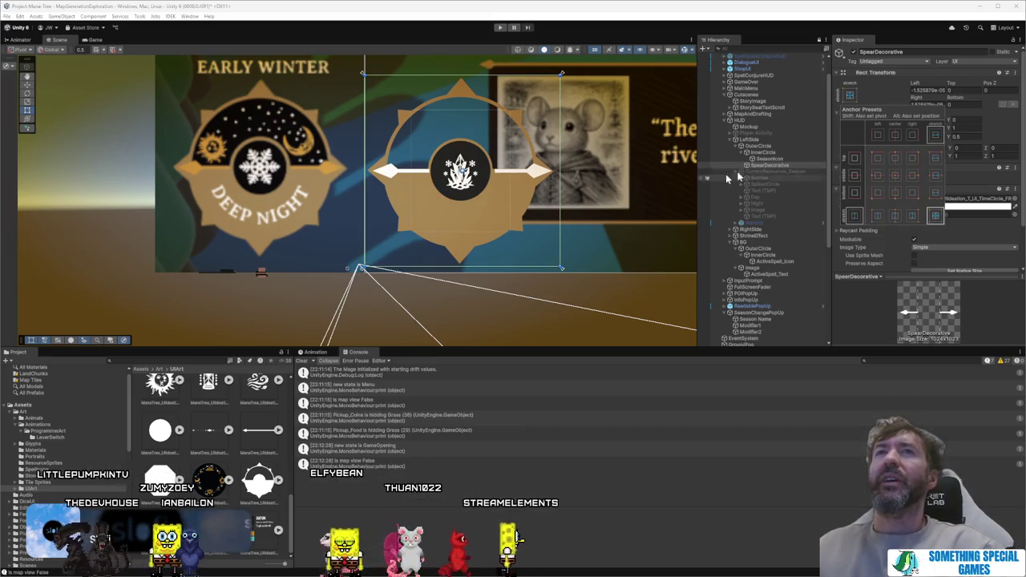
{"action": "left_click", "coordinate": [1016, 210]}
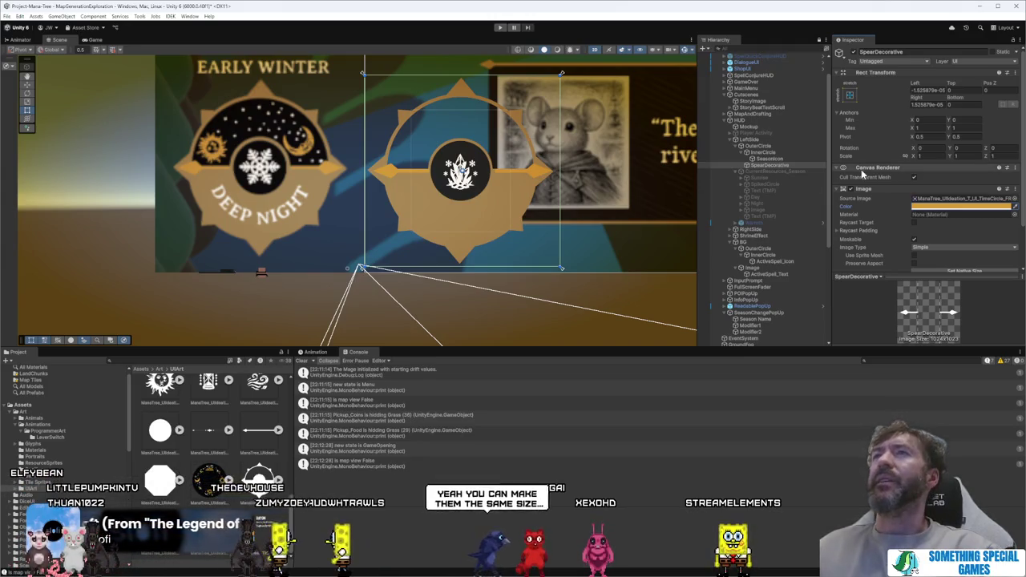
Step: Select OuterCircle and enlarge its Inspector sprite preview to study the star frame shape
{"action": "key", "text": "Up"}
{"action": "key", "text": "Up"}
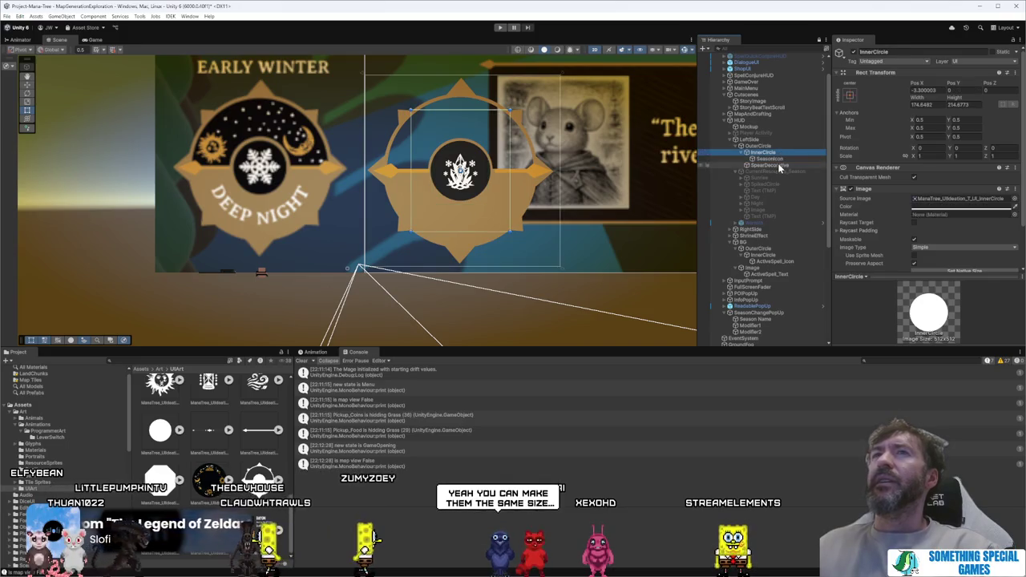
{"action": "key", "text": "Up"}
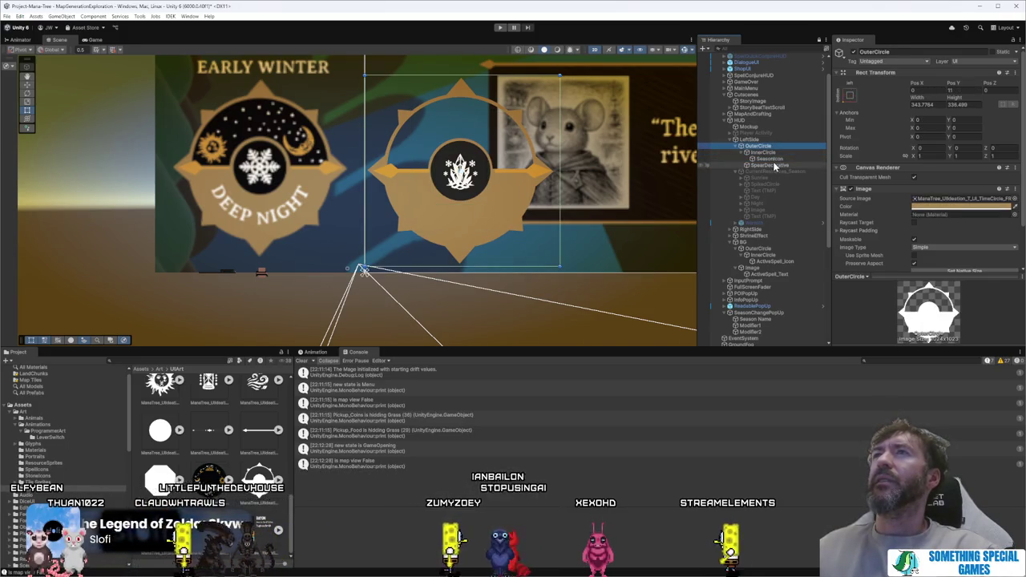
{"action": "left_click", "coordinate": [774, 165]}
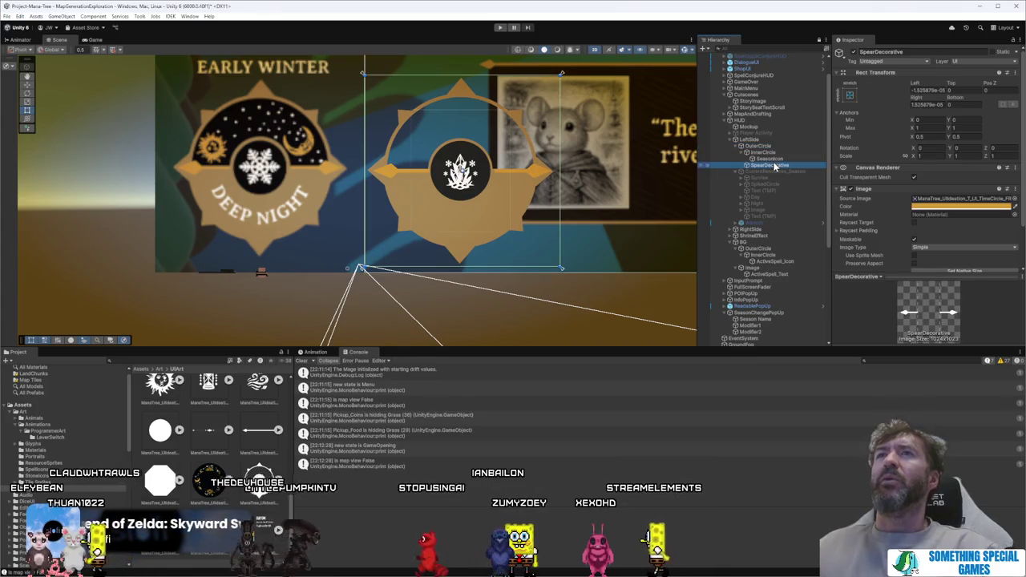
{"action": "scroll", "coordinate": [350, 192], "scroll_direction": "up", "scroll_amount": 2}
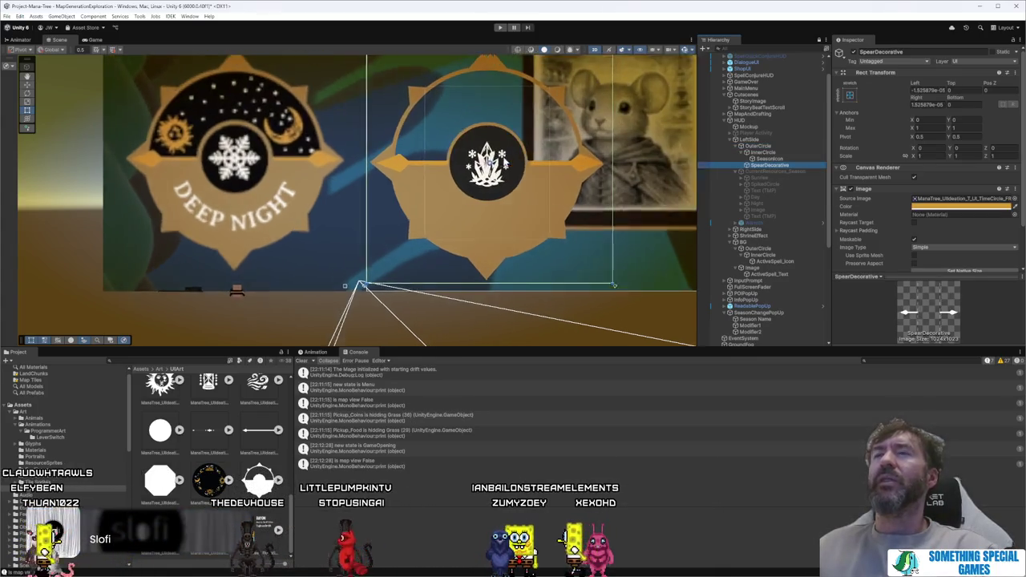
{"action": "key", "text": "Up"}
{"action": "key", "text": "Up"}
{"action": "left_click", "coordinate": [786, 147]}
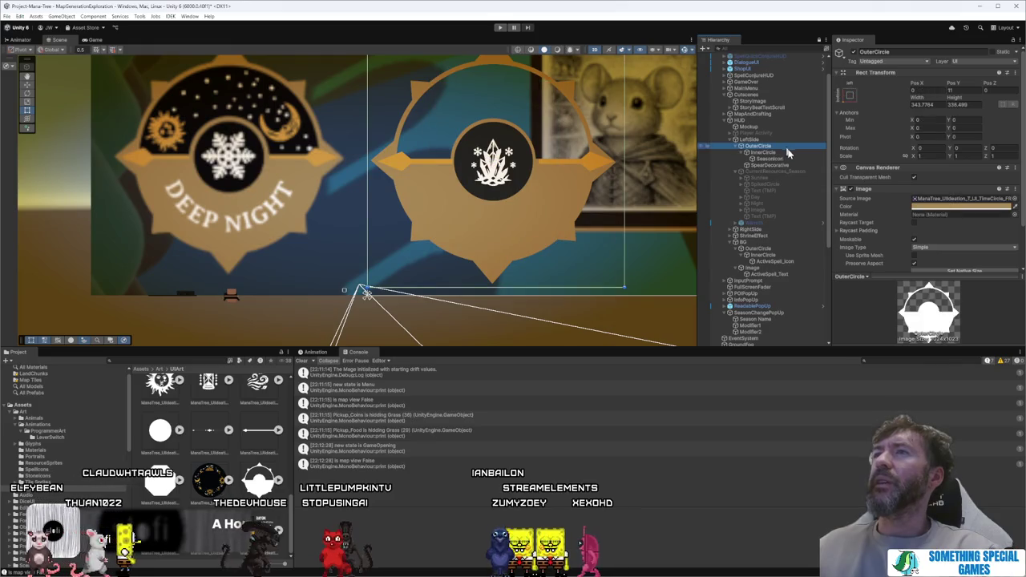
{"action": "left_click_drag", "start_coordinate": [940, 272], "coordinate": [920, 123]}
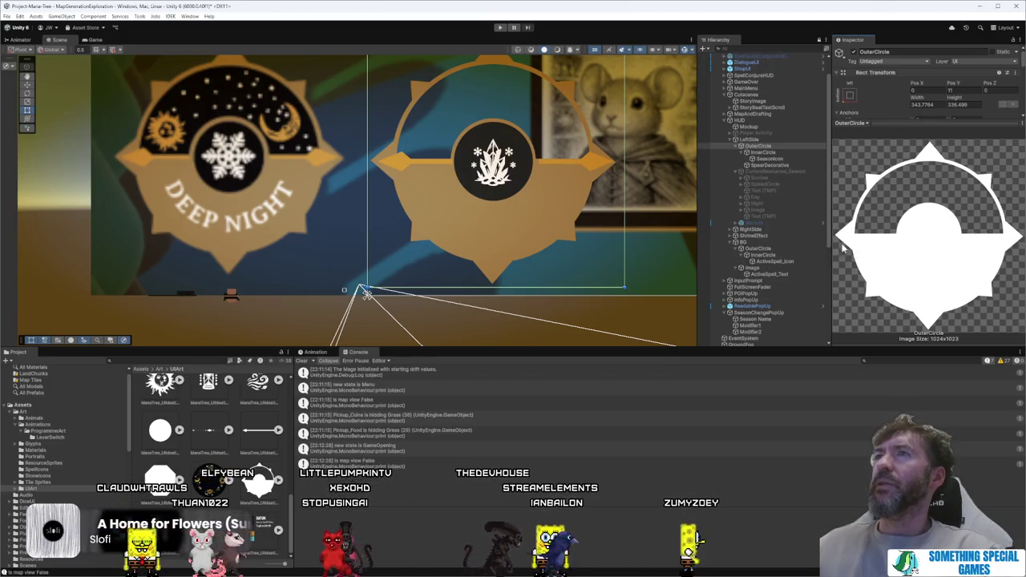
{"action": "scroll", "coordinate": [468, 157], "scroll_direction": "up", "scroll_amount": 5}
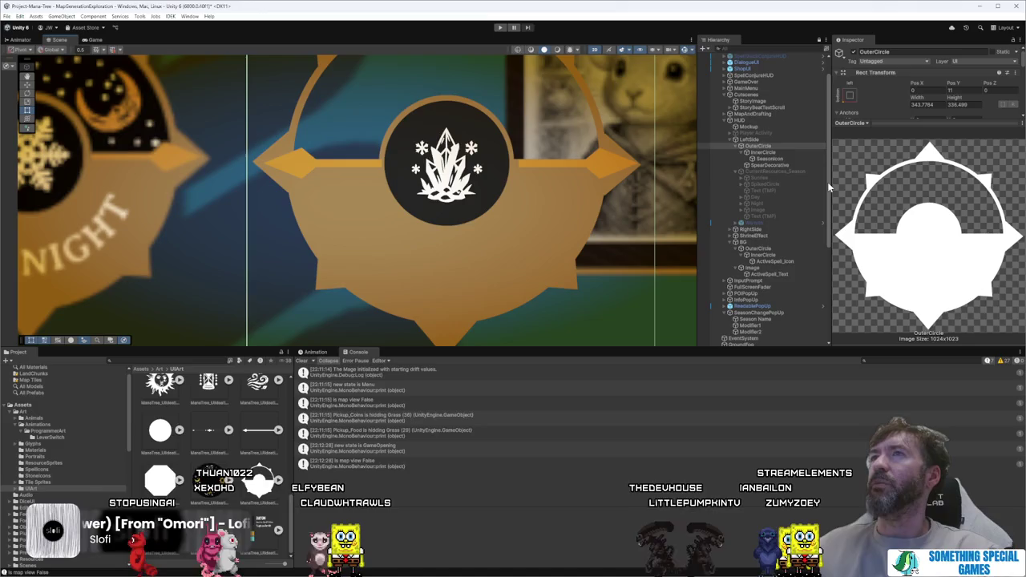
Step: Widen the Inspector, shrink the sprite preview to show all components, and make the Scene view taller
{"action": "left_click_drag", "start_coordinate": [830, 187], "coordinate": [763, 187]}
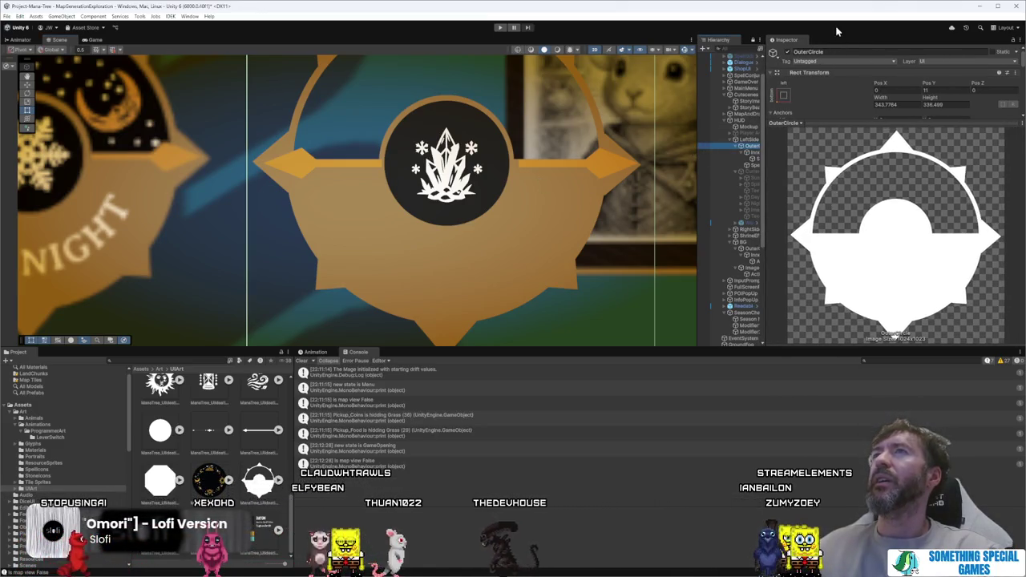
{"action": "left_click_drag", "start_coordinate": [862, 118], "coordinate": [863, 222]}
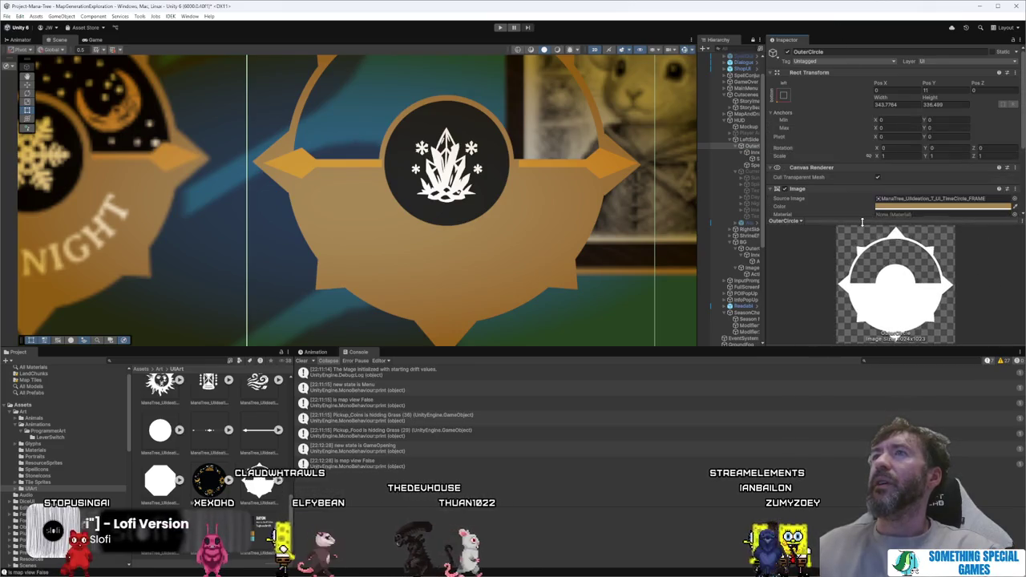
{"action": "left_click_drag", "start_coordinate": [497, 348], "coordinate": [497, 455]}
{"action": "scroll", "coordinate": [614, 261], "scroll_direction": "down", "scroll_amount": 2}
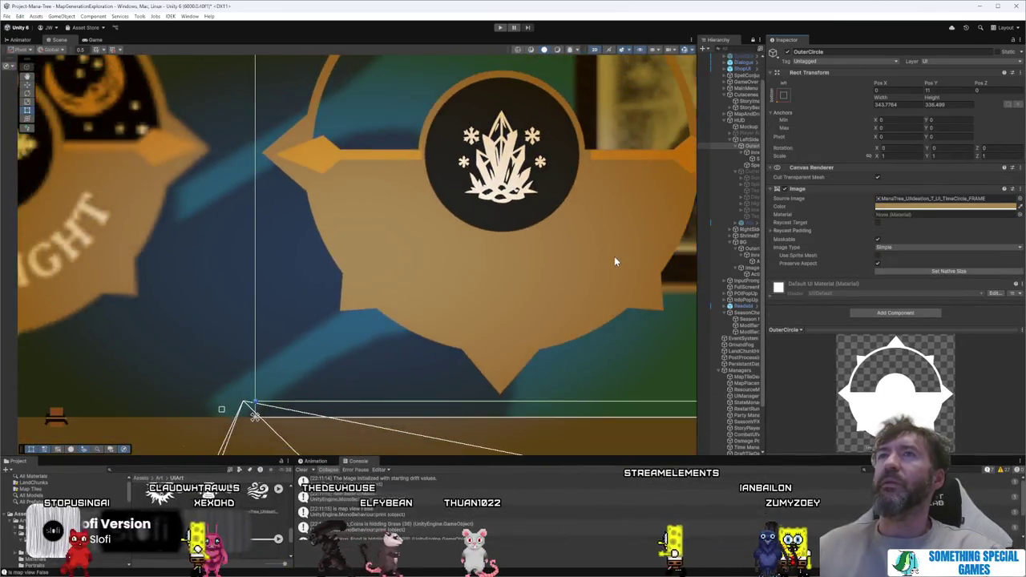
{"action": "scroll", "coordinate": [615, 258], "scroll_direction": "down", "scroll_amount": 2}
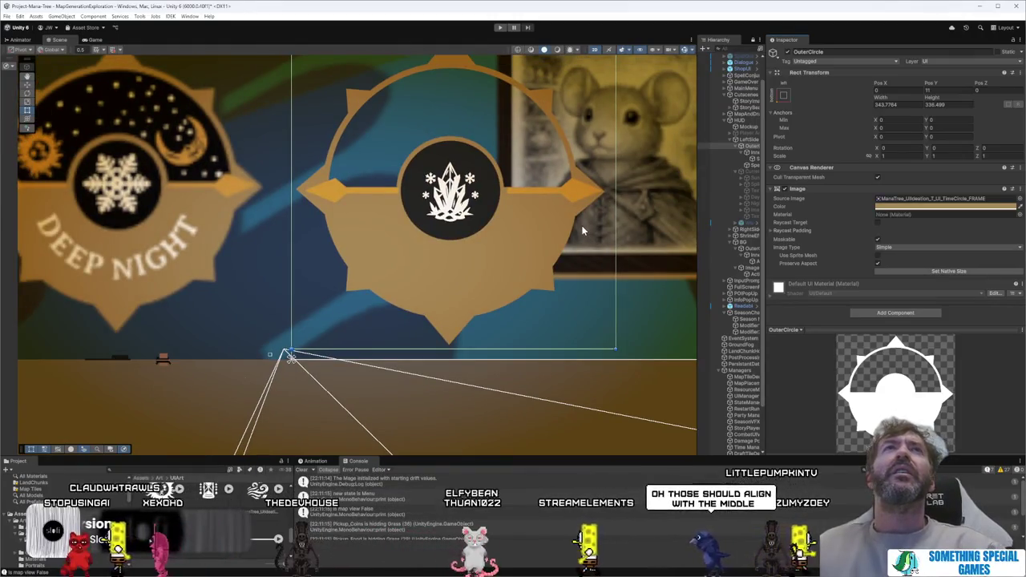
{"action": "scroll", "coordinate": [609, 186], "scroll_direction": "up", "scroll_amount": 1}
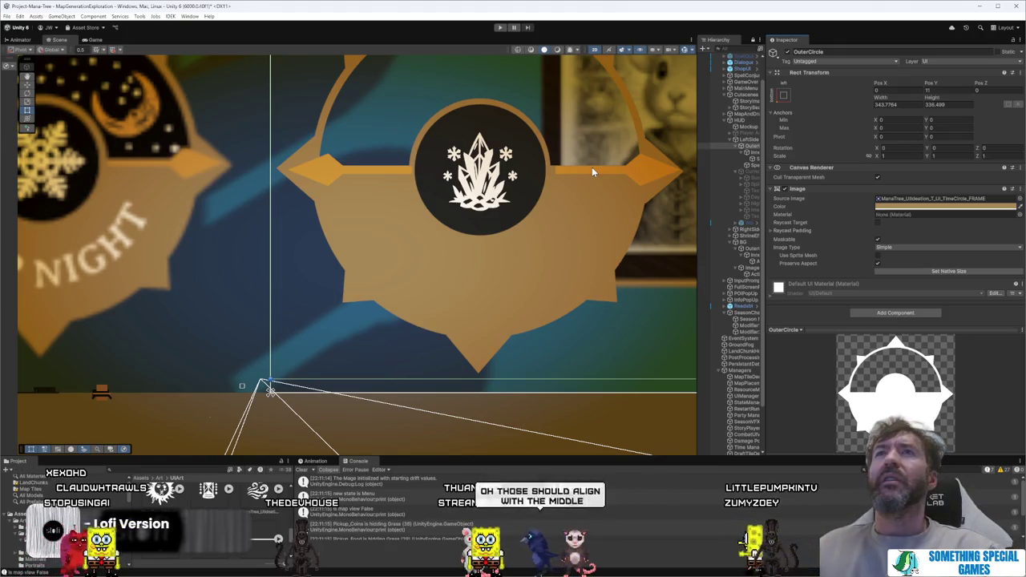
{"action": "scroll", "coordinate": [591, 166], "scroll_direction": "down", "scroll_amount": 2}
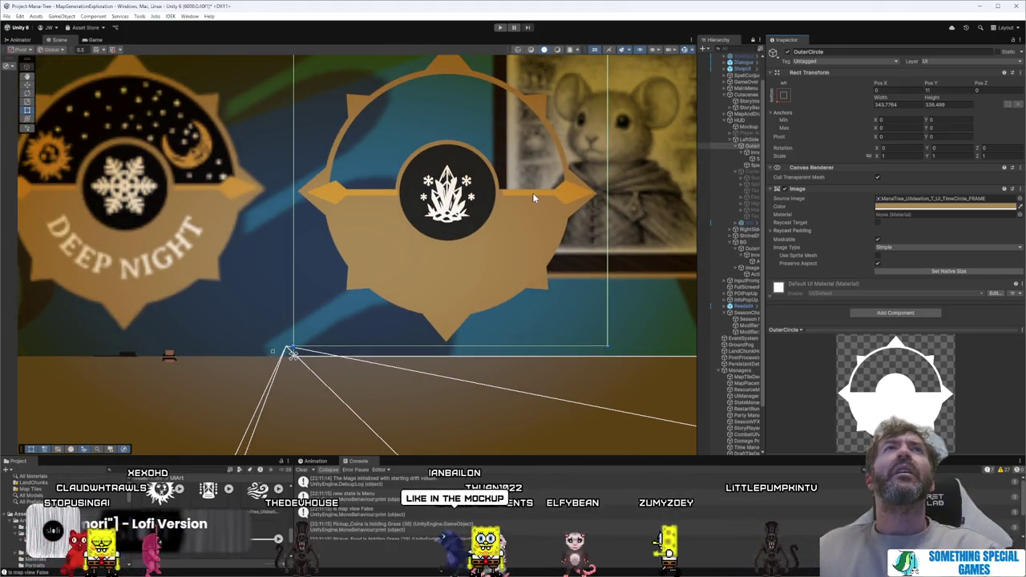
{"action": "scroll", "coordinate": [532, 193], "scroll_direction": "down", "scroll_amount": 2}
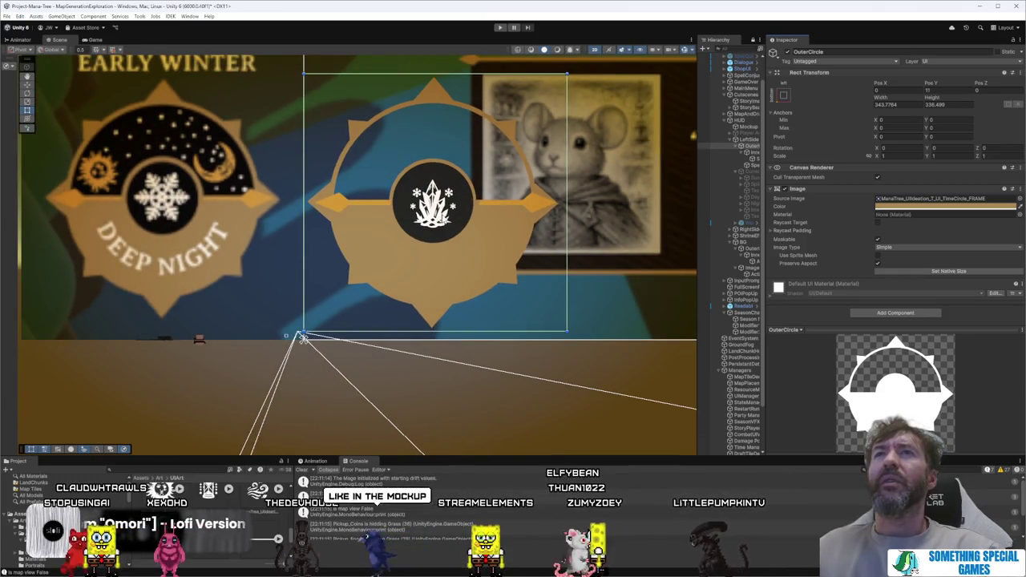
Step: Widen the Hierarchy panel and select OuterCircle under LeftSide
{"action": "left_click_drag", "start_coordinate": [697, 159], "coordinate": [637, 159]}
{"action": "left_click", "coordinate": [699, 141]}
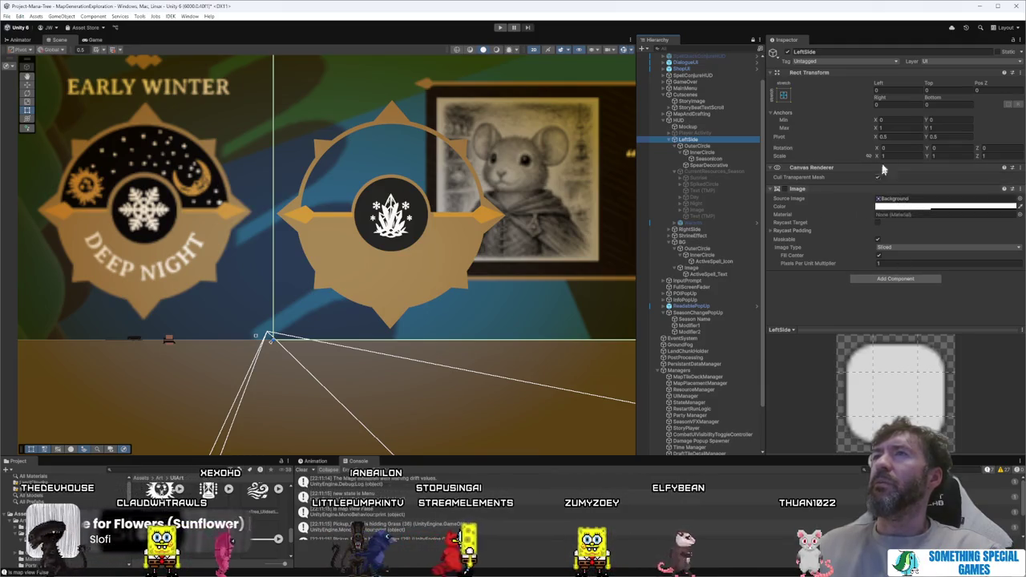
{"action": "left_click", "coordinate": [687, 121]}
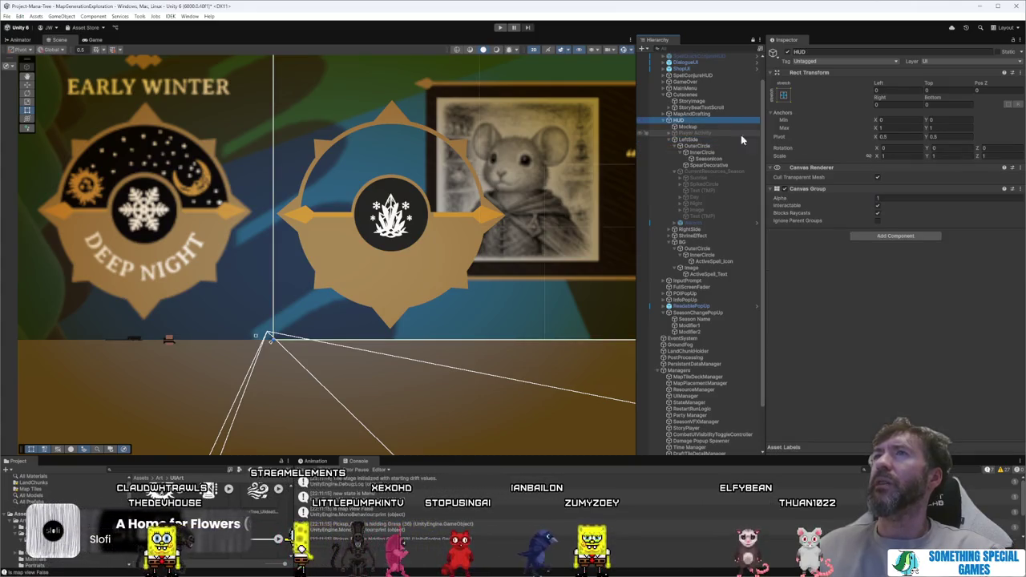
{"action": "left_click", "coordinate": [713, 146]}
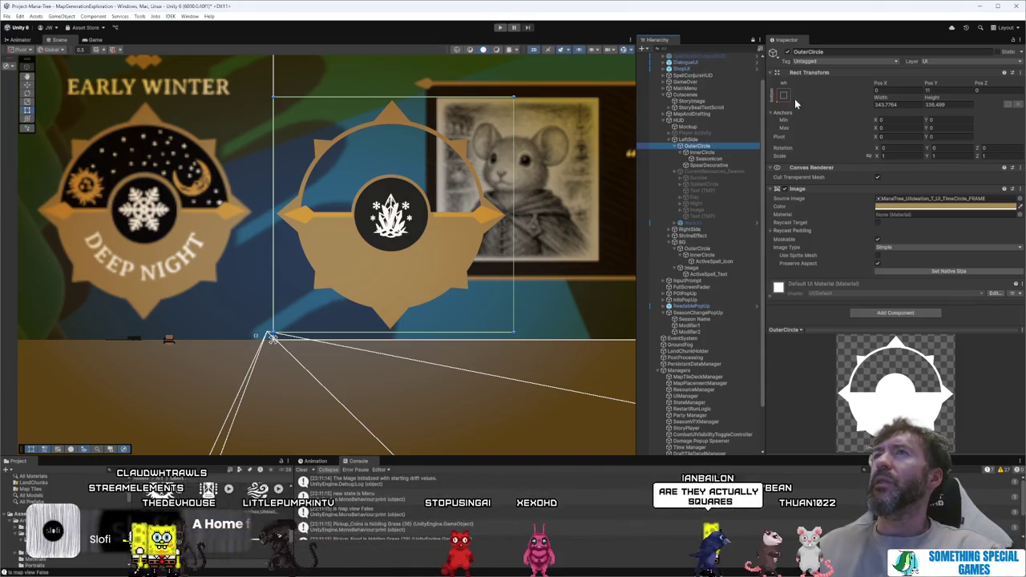
Step: Set the OuterCircle frame's Width and Height to 350, undoing a trial corner resize
{"action": "left_click", "coordinate": [783, 95]}
{"action": "left_click", "coordinate": [809, 195], "text": "alt"}
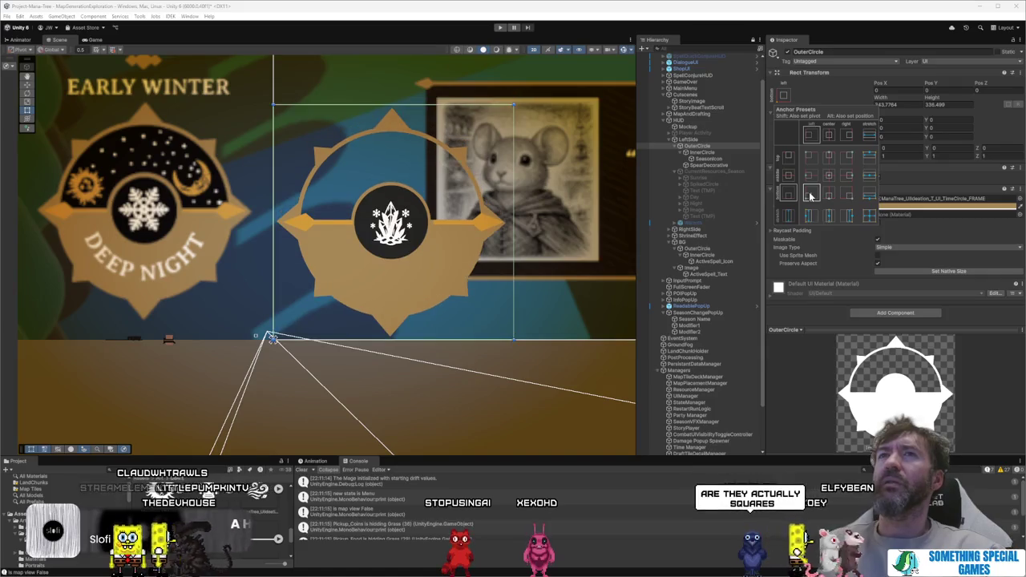
{"action": "left_click", "coordinate": [808, 192]}
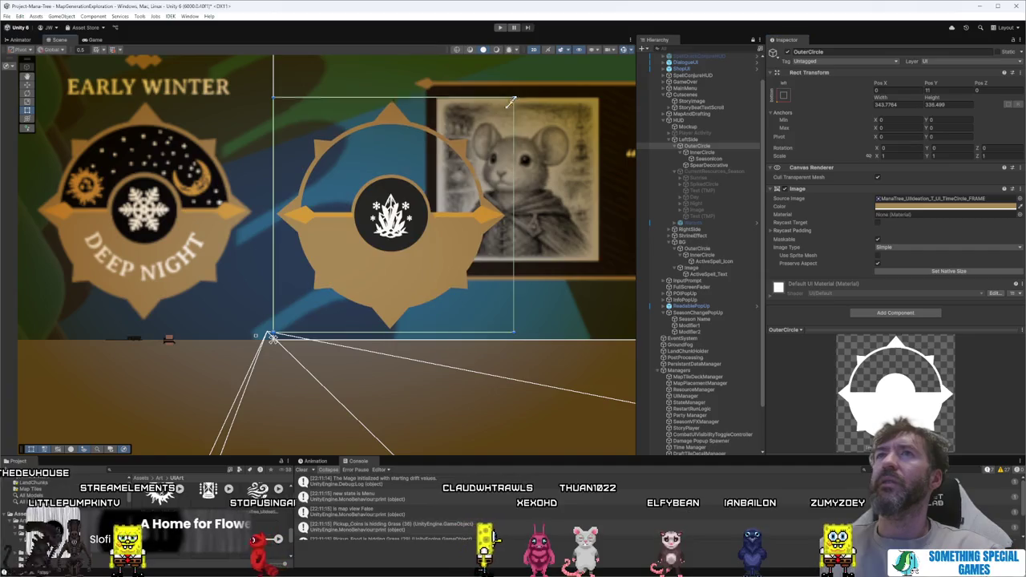
{"action": "mouse_move", "coordinate": [513, 97]}
{"action": "left_mouse_down"}
{"action": "mouse_move", "coordinate": [517, 125]}
{"action": "mouse_move", "coordinate": [481, 193]}
{"action": "left_mouse_up"}
{"action": "key", "text": "ctrl+z"}
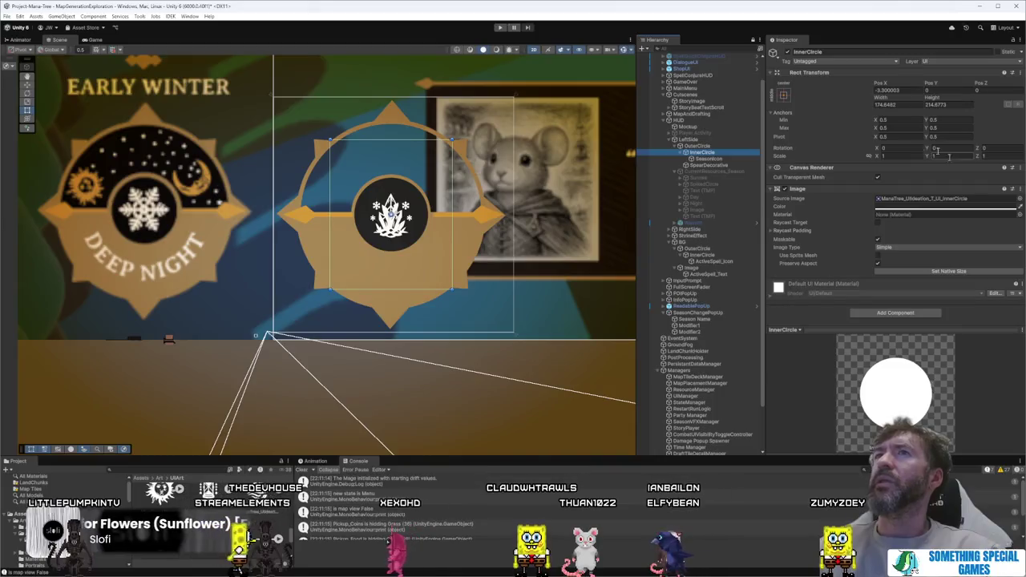
{"action": "left_click", "coordinate": [783, 95]}
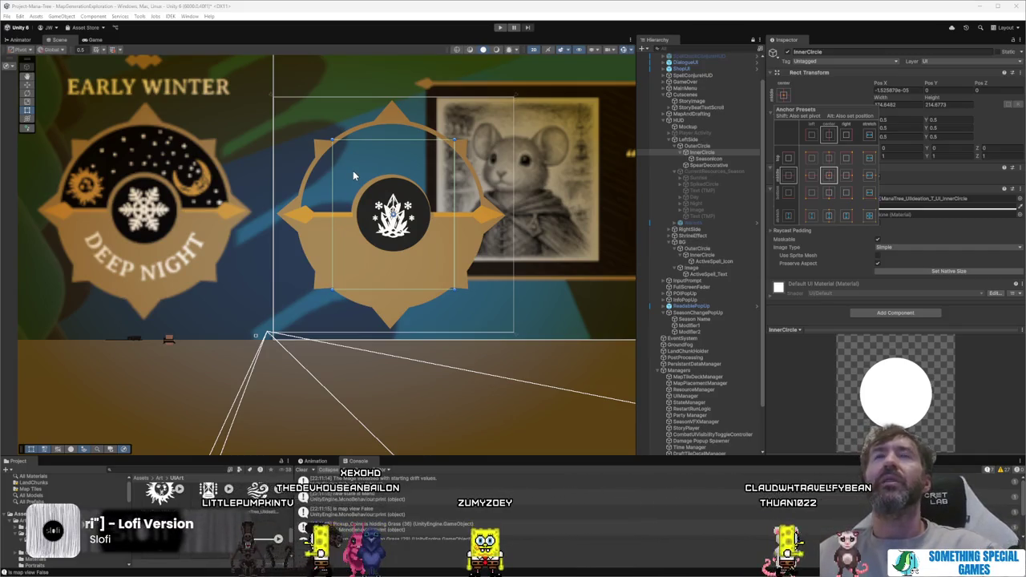
{"action": "left_click", "coordinate": [716, 146]}
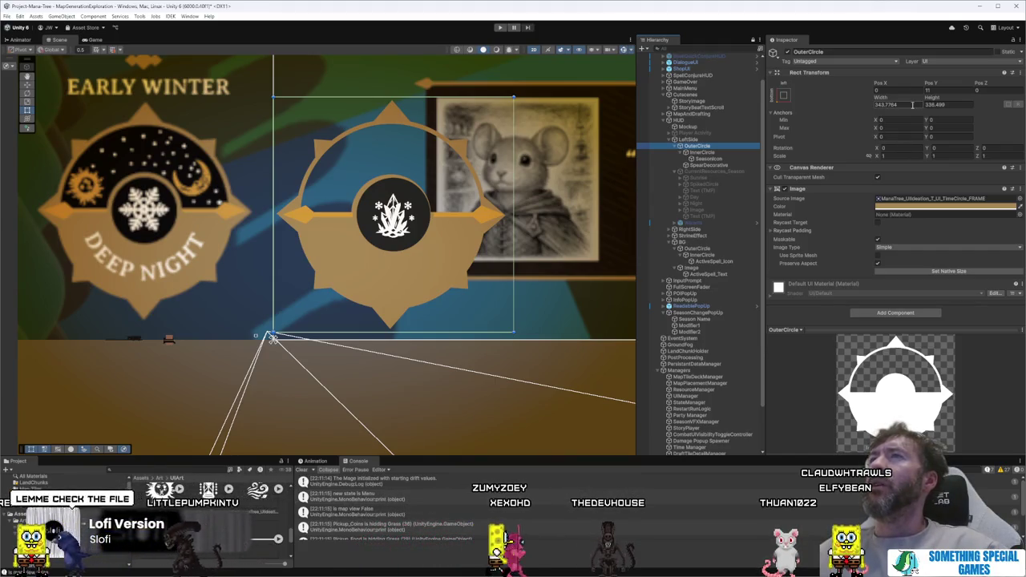
{"action": "type", "text": "35"}
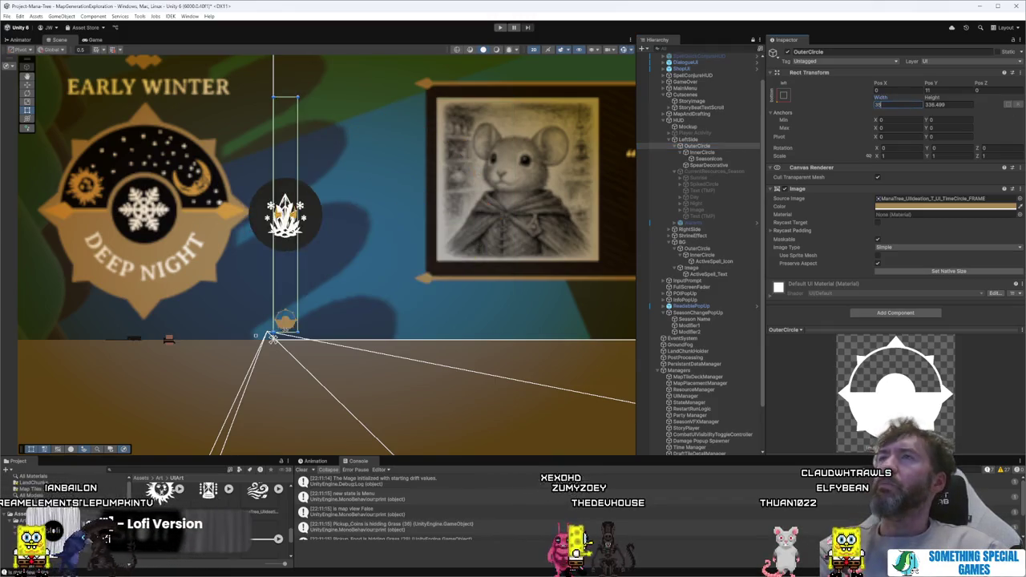
{"action": "type", "text": "0350"}
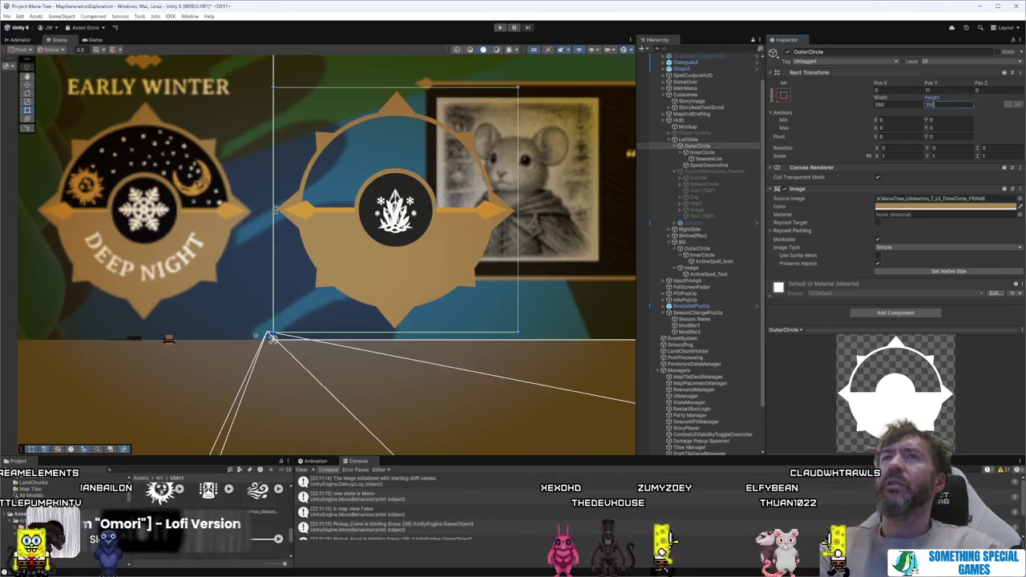
Step: Check anchor presets on InnerCircle, SeasonIcon and SpearDecorative, and adjust the spears' left and right offsets
{"action": "left_click", "coordinate": [698, 152]}
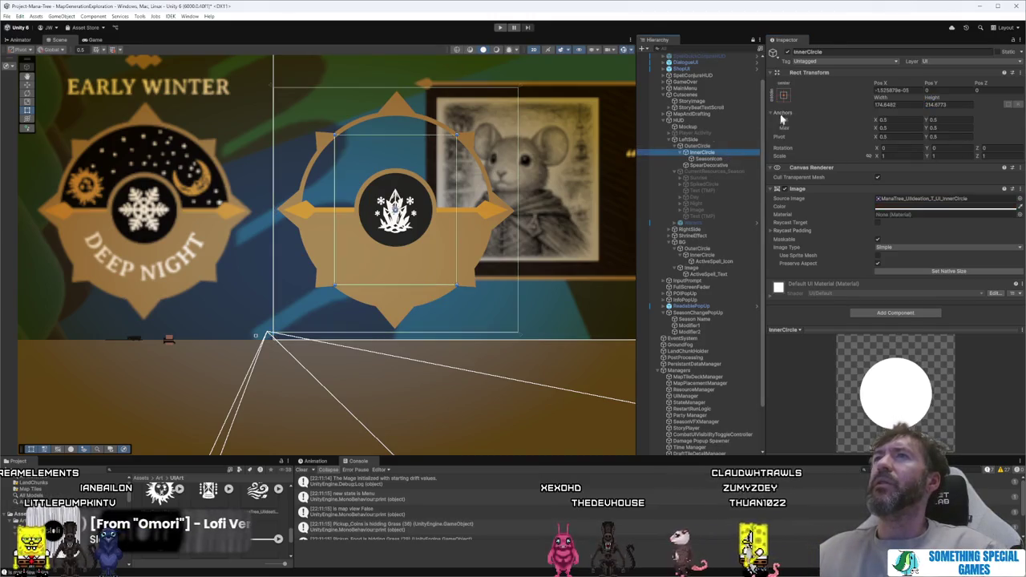
{"action": "left_click", "coordinate": [783, 95]}
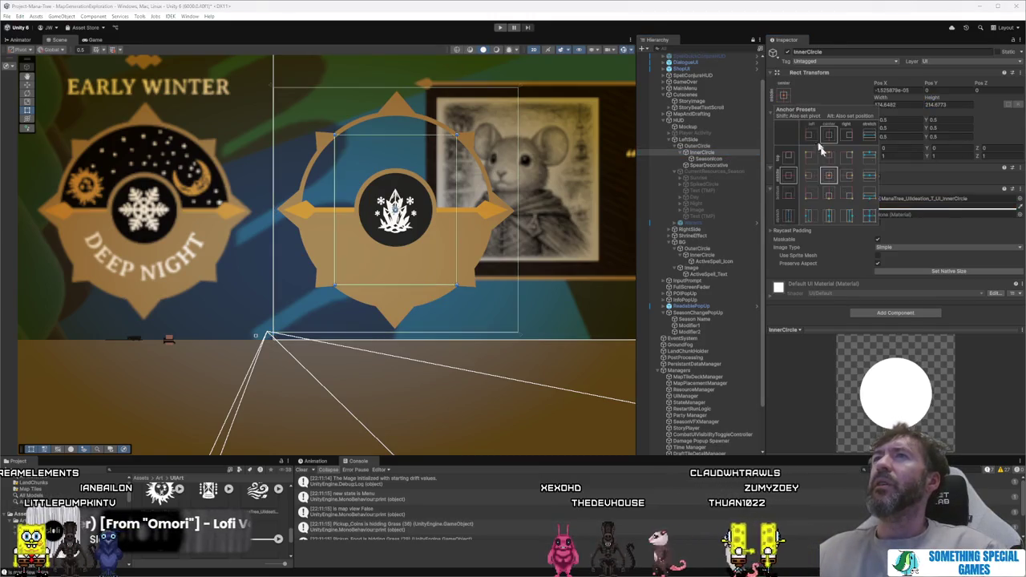
{"action": "left_click", "coordinate": [709, 158]}
{"action": "left_click", "coordinate": [783, 94]}
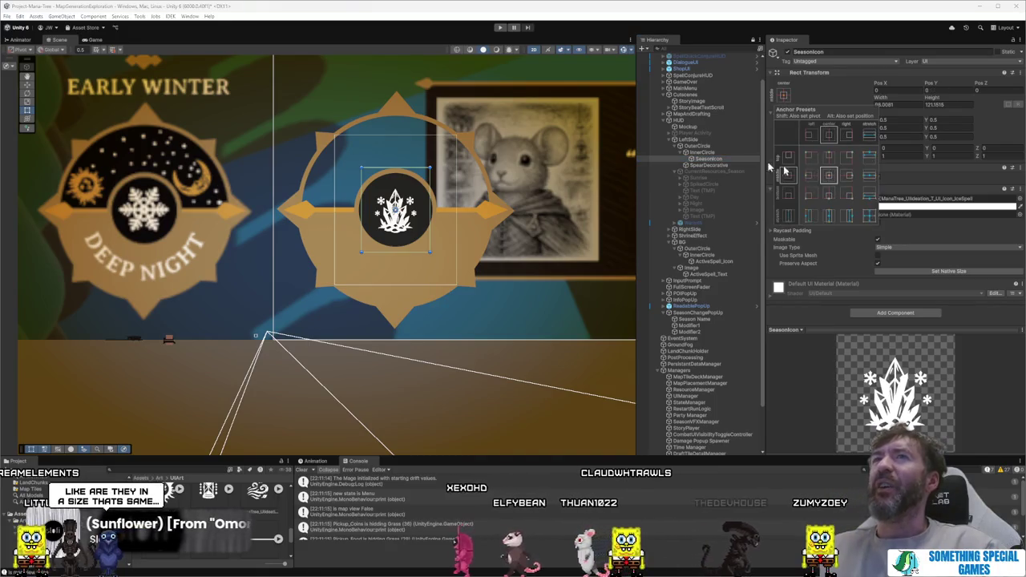
{"action": "left_click", "coordinate": [716, 165]}
{"action": "left_click", "coordinate": [783, 95]}
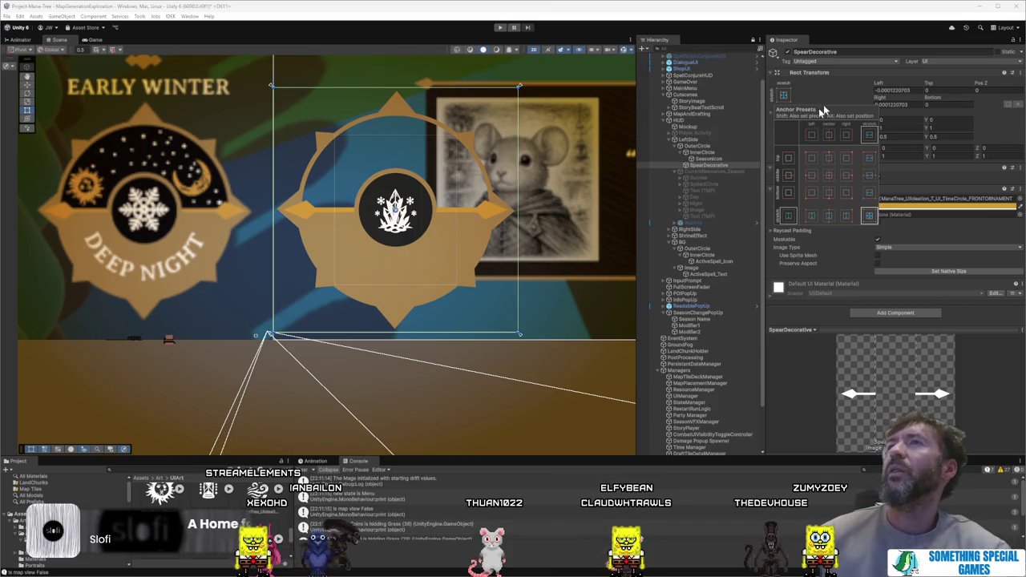
{"action": "left_click", "coordinate": [908, 117]}
{"action": "left_click", "coordinate": [909, 90]}
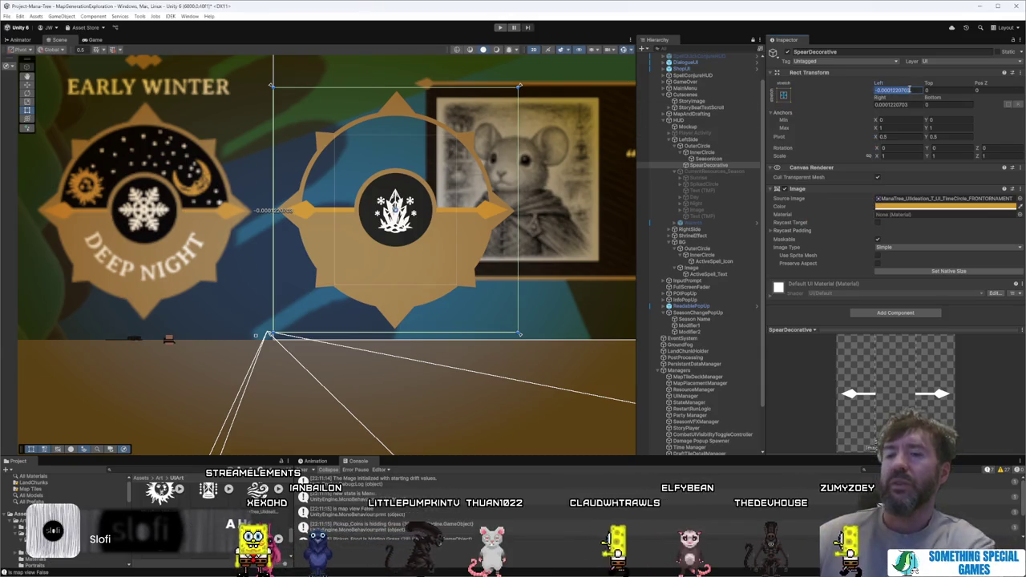
{"action": "type", "text": "0"}
{"action": "left_click", "coordinate": [920, 104]}
{"action": "type", "text": "0"}
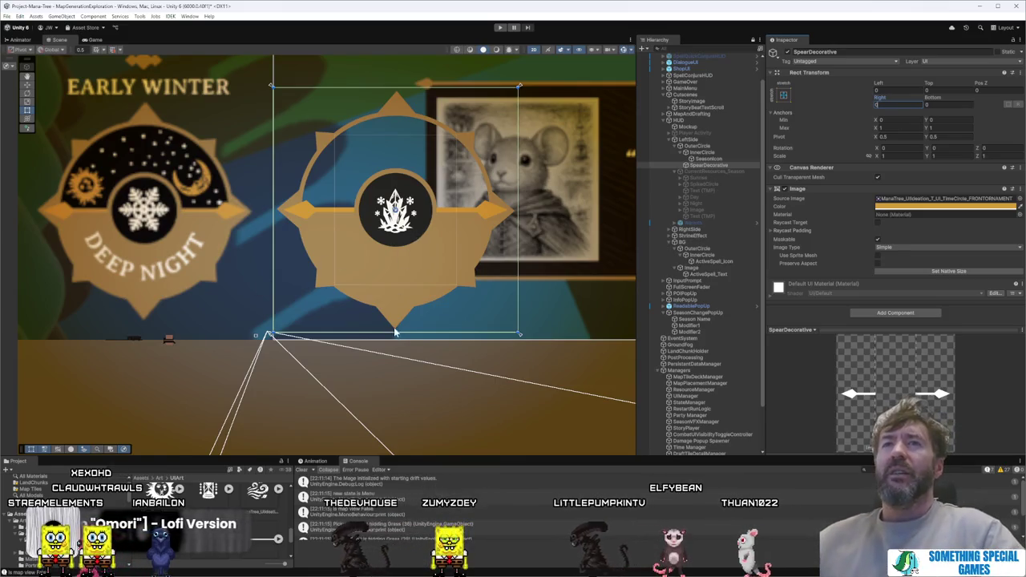
{"action": "left_click", "coordinate": [709, 159]}
{"action": "left_click", "coordinate": [680, 152]}
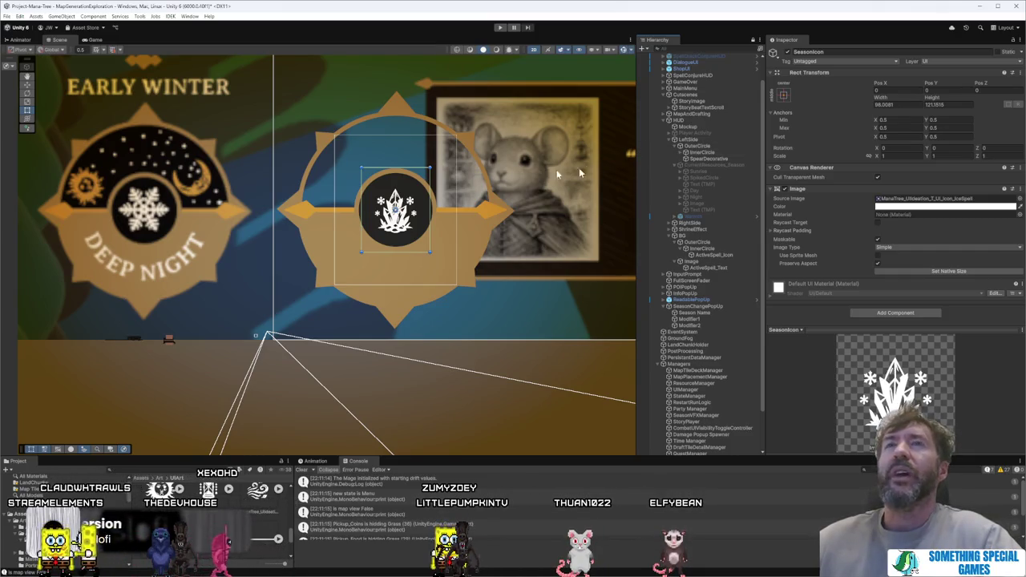
Step: Create a new UI Image under LeftSide and frame it in the Scene view
{"action": "left_click", "coordinate": [696, 147]}
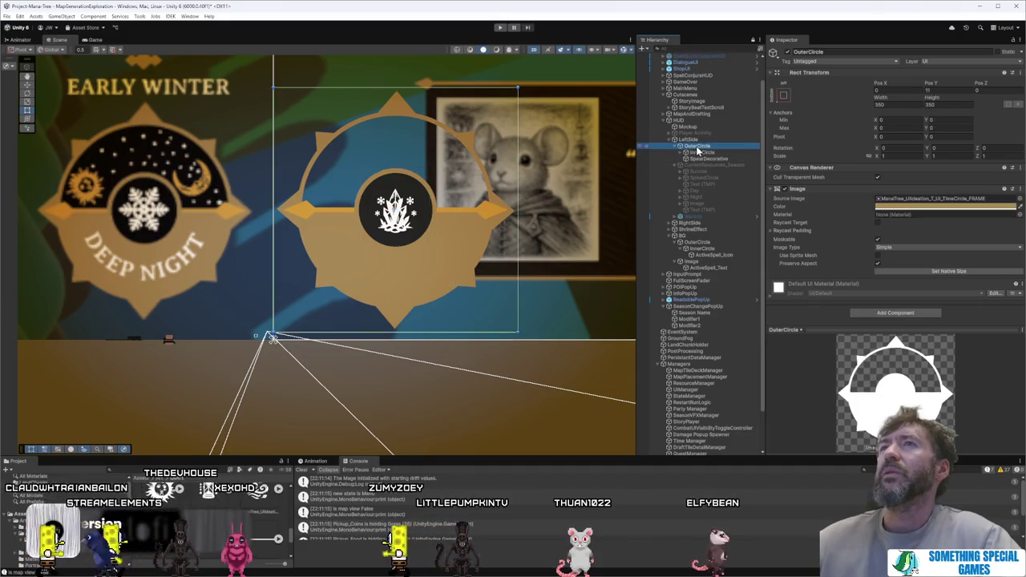
{"action": "right_click", "coordinate": [694, 148]}
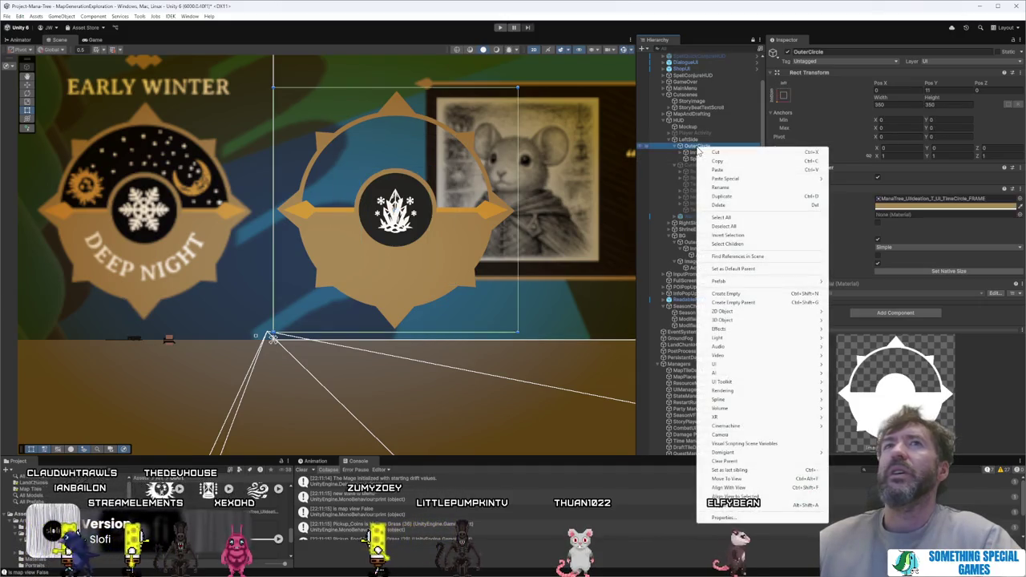
{"action": "left_click", "coordinate": [678, 150]}
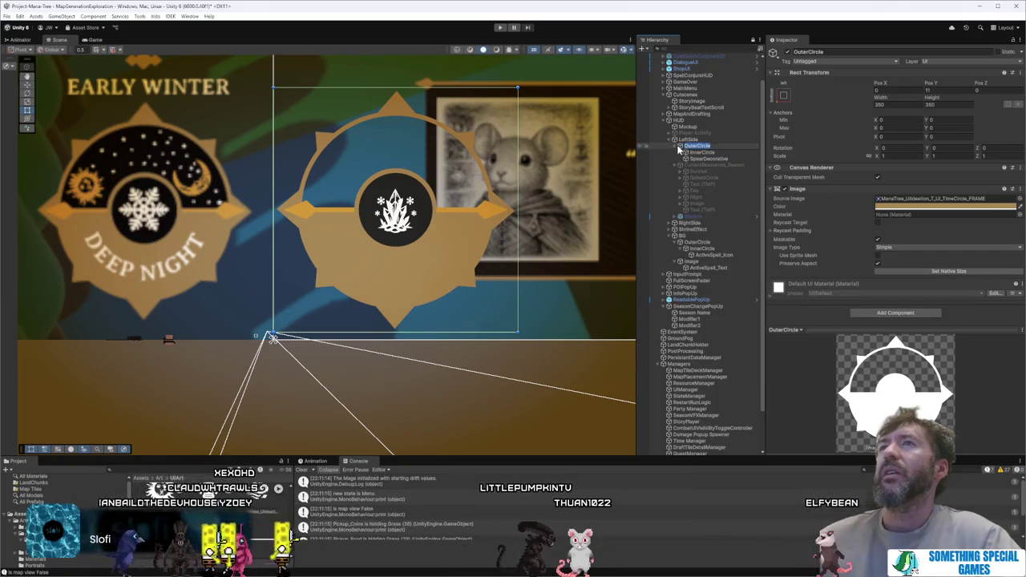
{"action": "right_click", "coordinate": [687, 140]}
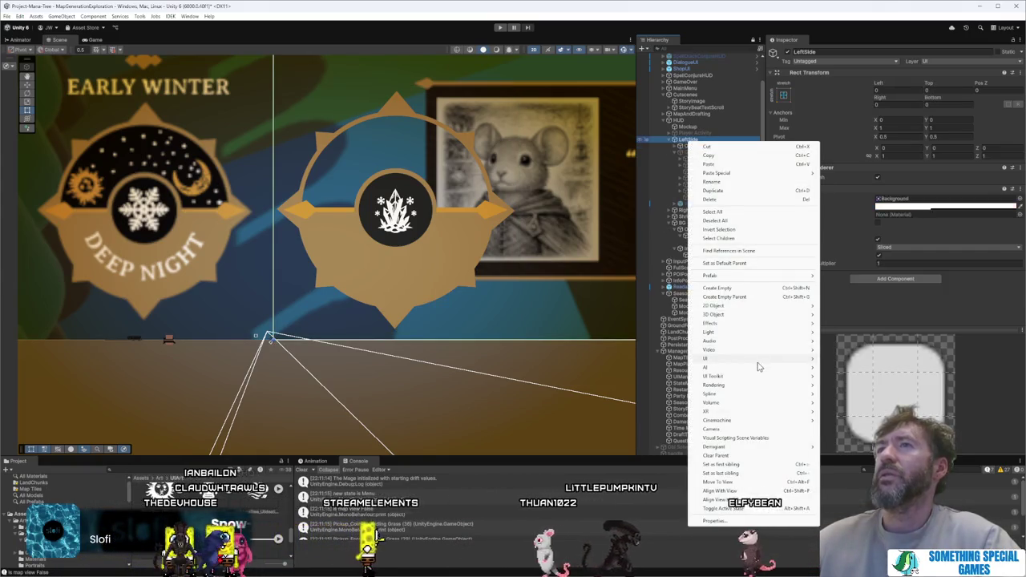
{"action": "mouse_move", "coordinate": [759, 366]}
{"action": "left_click", "coordinate": [854, 367]}
{"action": "left_click_drag", "start_coordinate": [539, 240], "coordinate": [544, 221]}
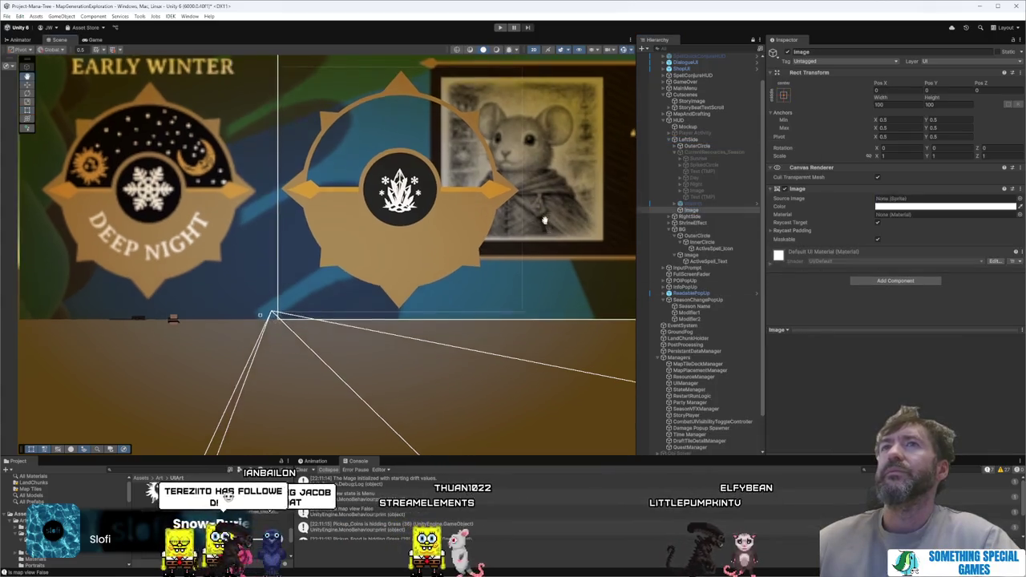
{"action": "key", "text": "f"}
Step: Apply the stretch anchor preset to the white image, nudge it slightly left, and heighten the Project panel
{"action": "left_click", "coordinate": [783, 94]}
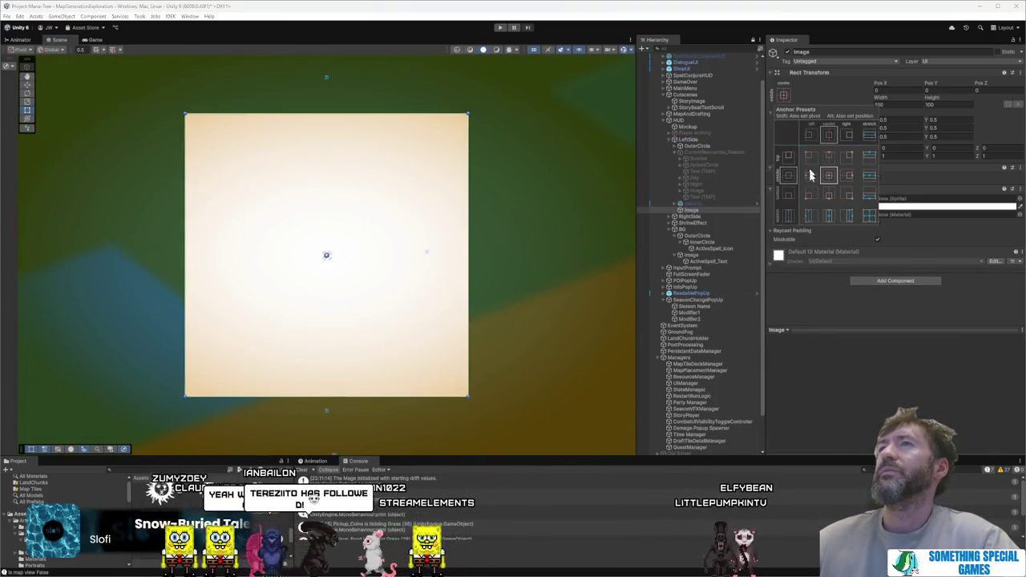
{"action": "left_click", "coordinate": [870, 215], "text": "alt"}
{"action": "scroll", "coordinate": [506, 229], "scroll_direction": "down", "scroll_amount": 10}
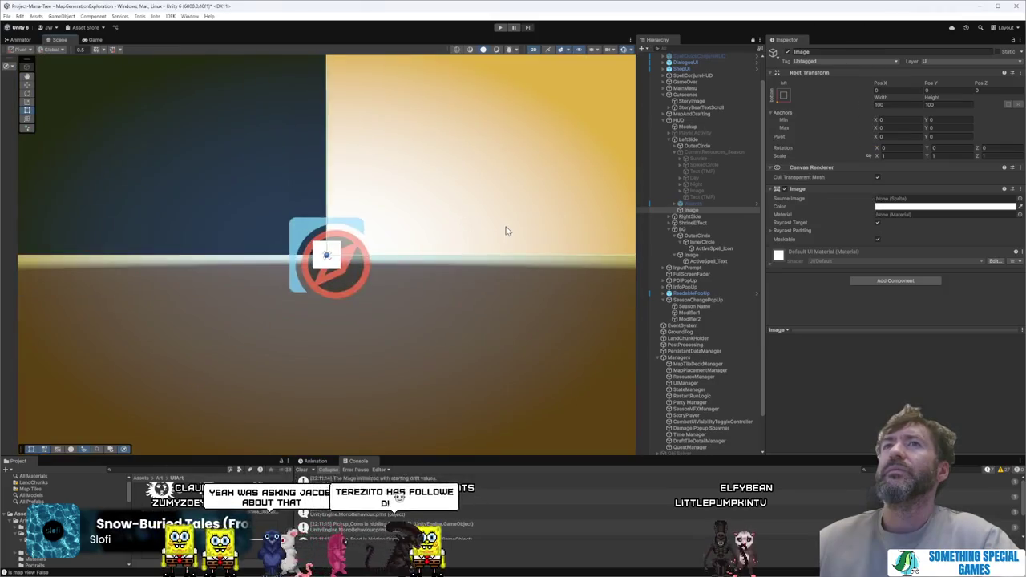
{"action": "scroll", "coordinate": [505, 230], "scroll_direction": "down", "scroll_amount": 5}
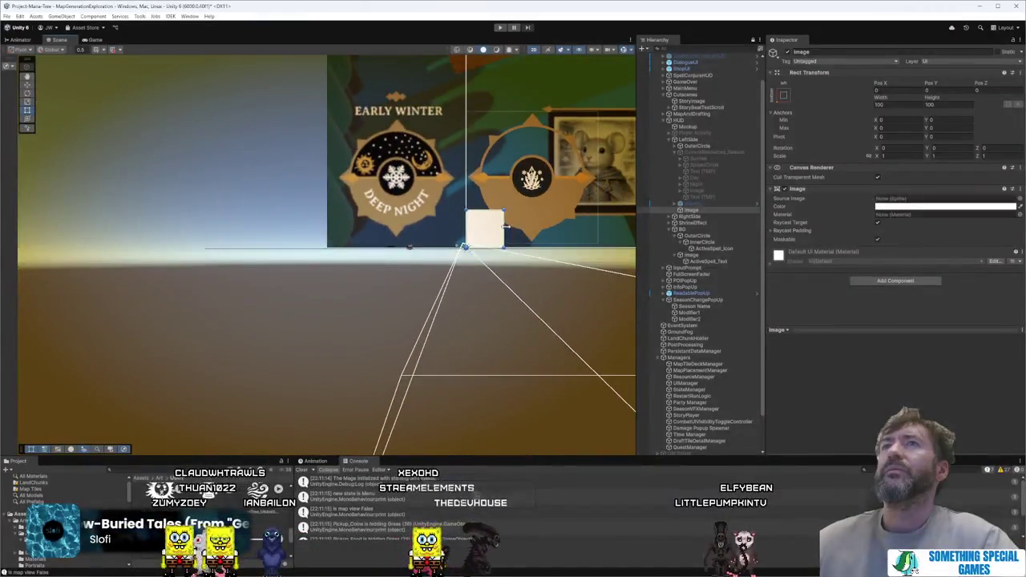
{"action": "scroll", "coordinate": [537, 89], "scroll_direction": "up", "scroll_amount": 5}
{"action": "scroll", "coordinate": [543, 177], "scroll_direction": "down", "scroll_amount": 5}
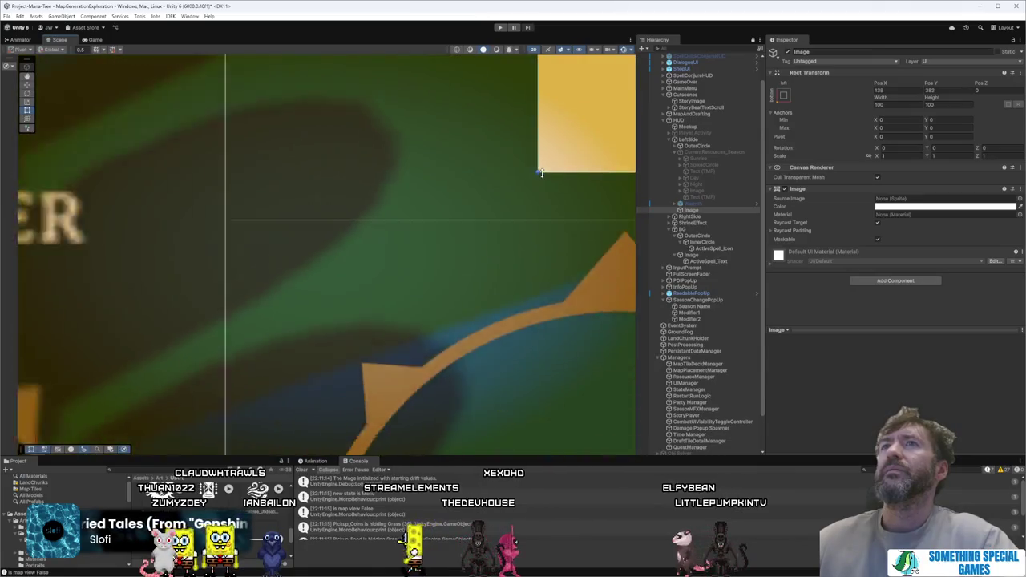
{"action": "scroll", "coordinate": [432, 183], "scroll_direction": "up", "scroll_amount": 5}
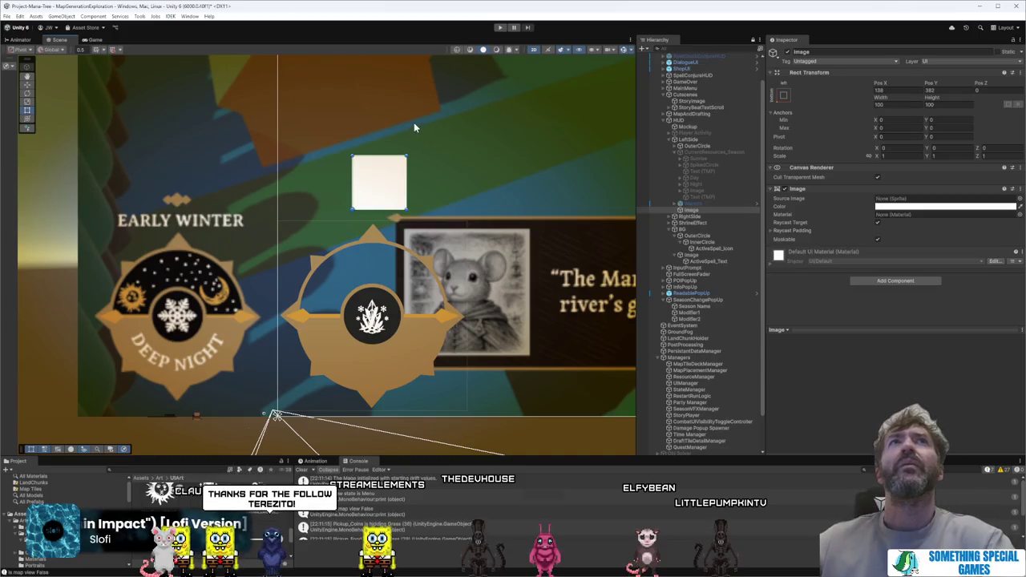
{"action": "left_click_drag", "start_coordinate": [377, 188], "coordinate": [371, 185]}
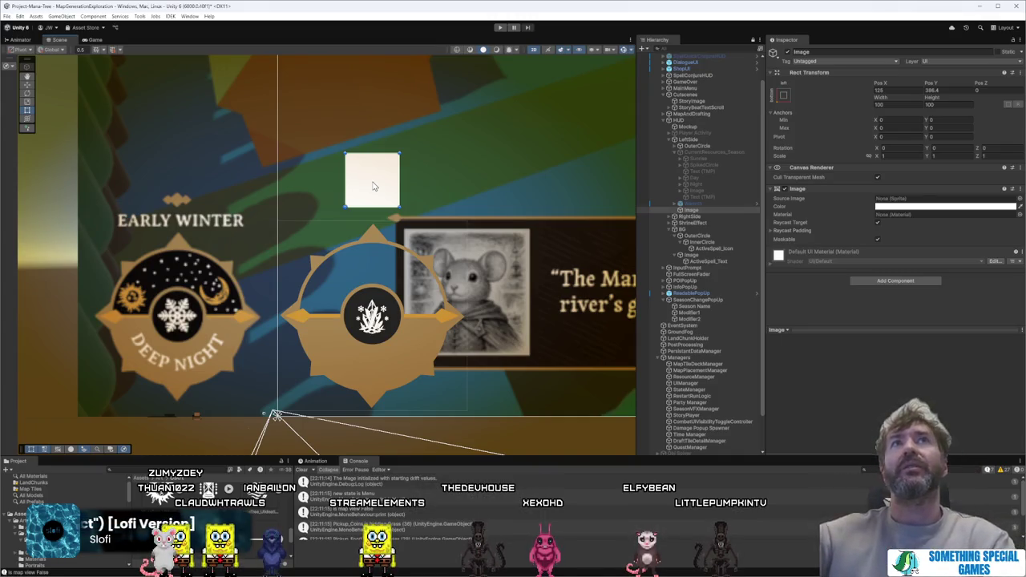
{"action": "scroll", "coordinate": [372, 185], "scroll_direction": "up", "scroll_amount": 1}
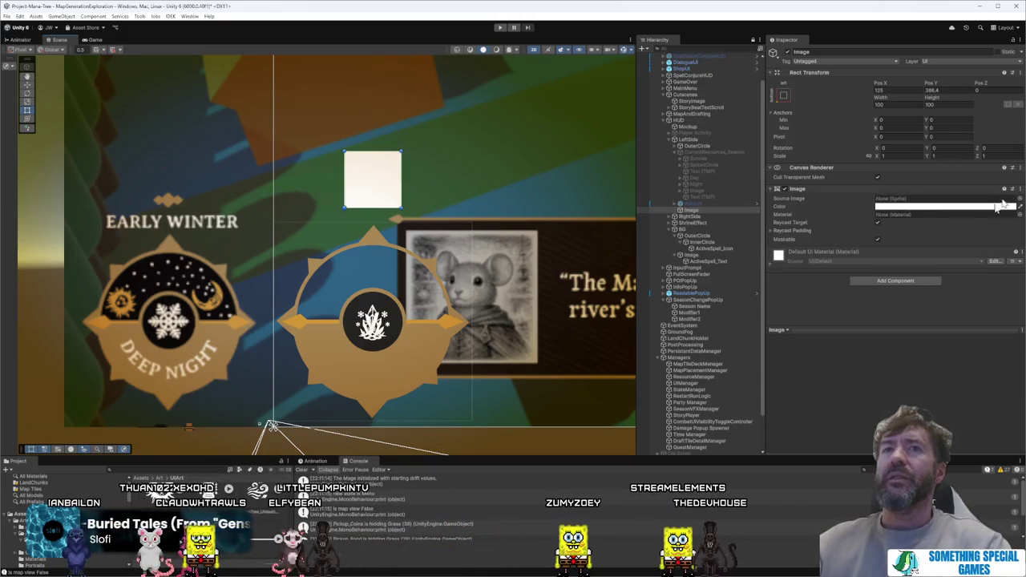
{"action": "left_click_drag", "start_coordinate": [198, 457], "coordinate": [198, 388]}
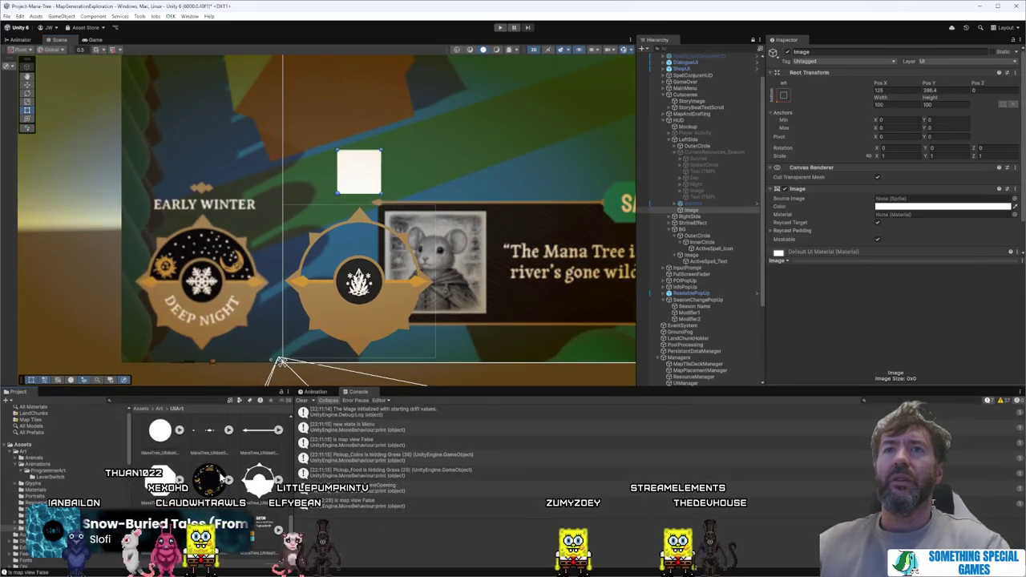
Step: Assign the Diamonds sprite to the new image and shrink it to about 52 × 55 above EARLY WINTER
{"action": "scroll", "coordinate": [222, 478], "scroll_direction": "up", "scroll_amount": 2}
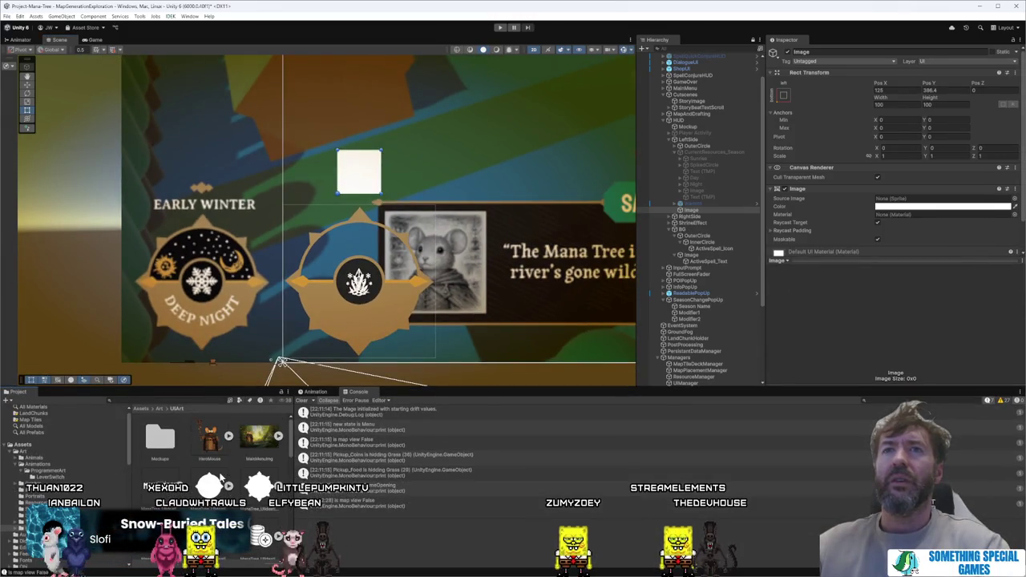
{"action": "scroll", "coordinate": [220, 479], "scroll_direction": "down", "scroll_amount": 2}
{"action": "scroll", "coordinate": [896, 201], "scroll_direction": "down", "scroll_amount": 2}
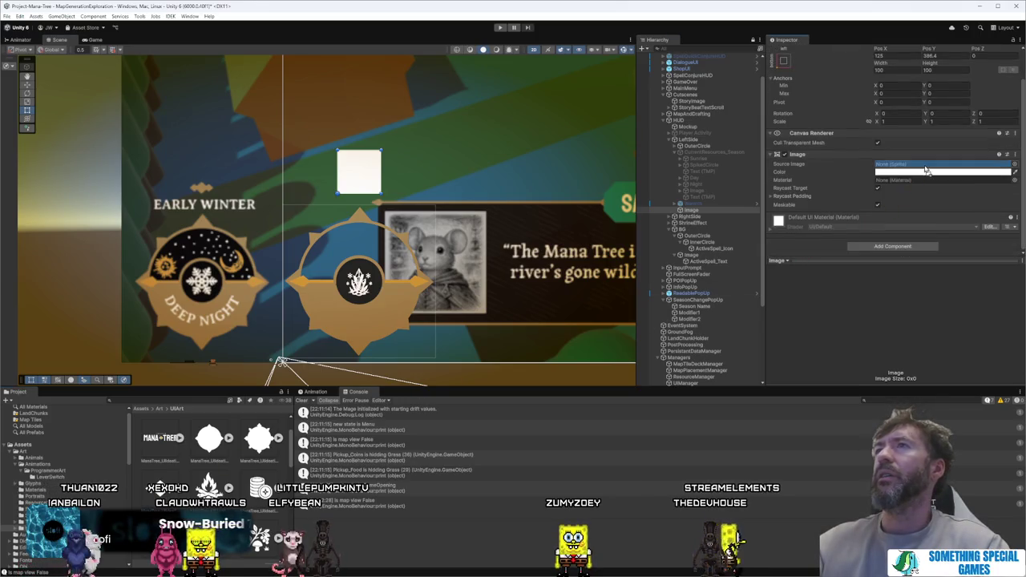
{"action": "left_click_drag", "start_coordinate": [926, 170], "coordinate": [921, 165]}
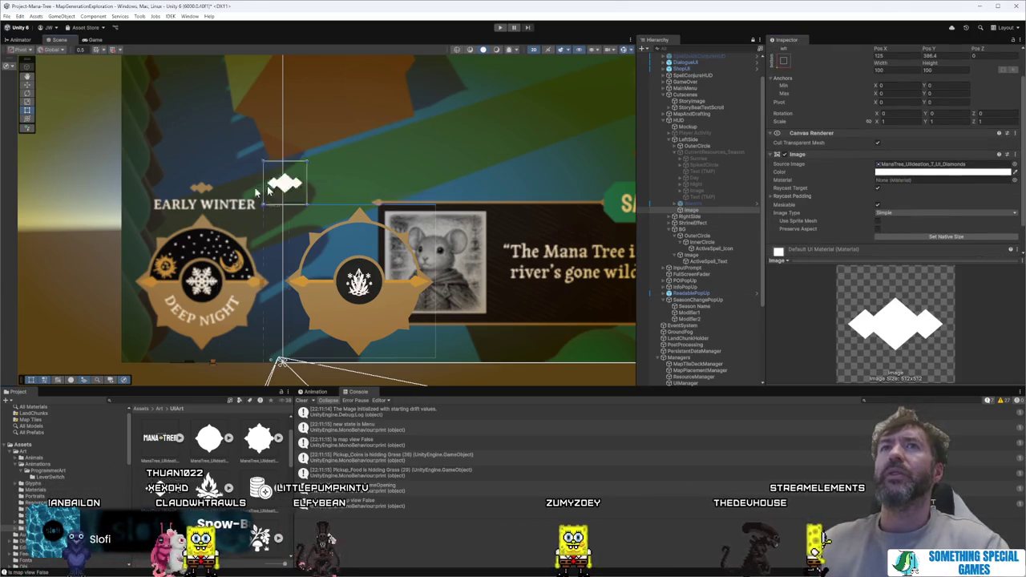
{"action": "left_click_drag", "start_coordinate": [270, 190], "coordinate": [190, 193]}
{"action": "key", "text": "f"}
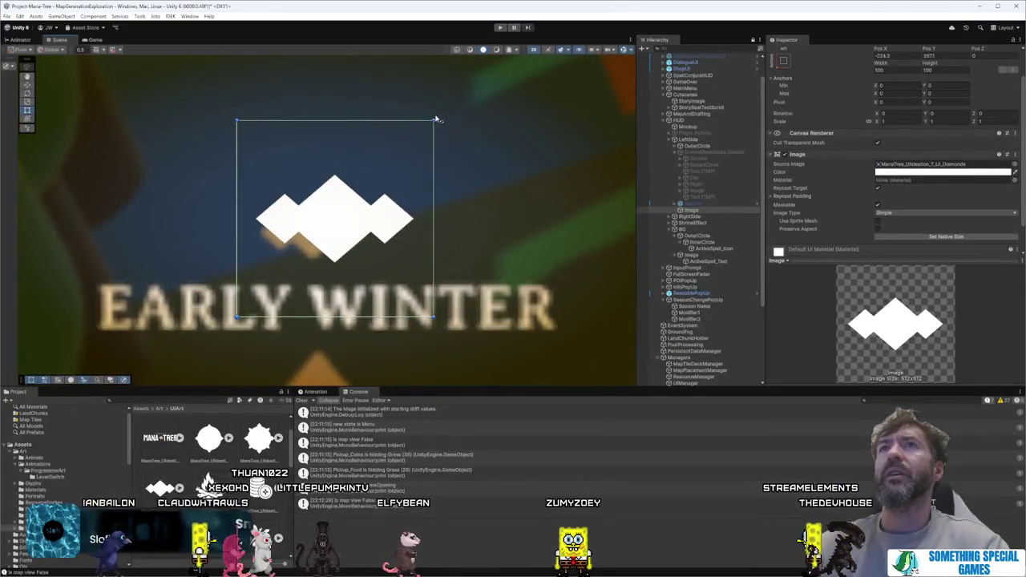
{"action": "left_click_drag", "start_coordinate": [435, 120], "coordinate": [339, 210]}
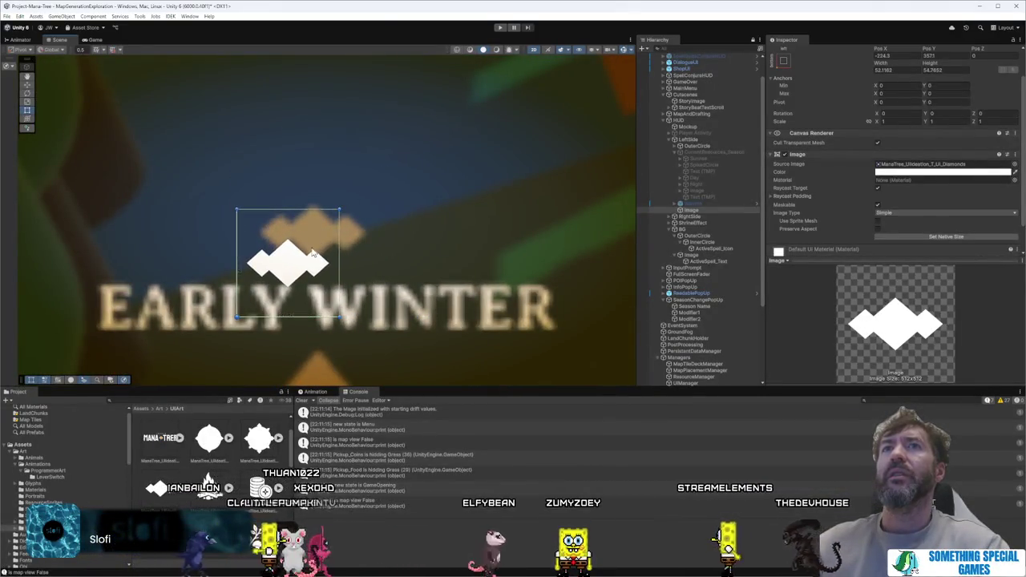
{"action": "left_click_drag", "start_coordinate": [312, 253], "coordinate": [335, 239]}
Step: Enable Preserve Aspect and resize the diamond to about 60.9 × 42.1
{"action": "left_click", "coordinate": [877, 229]}
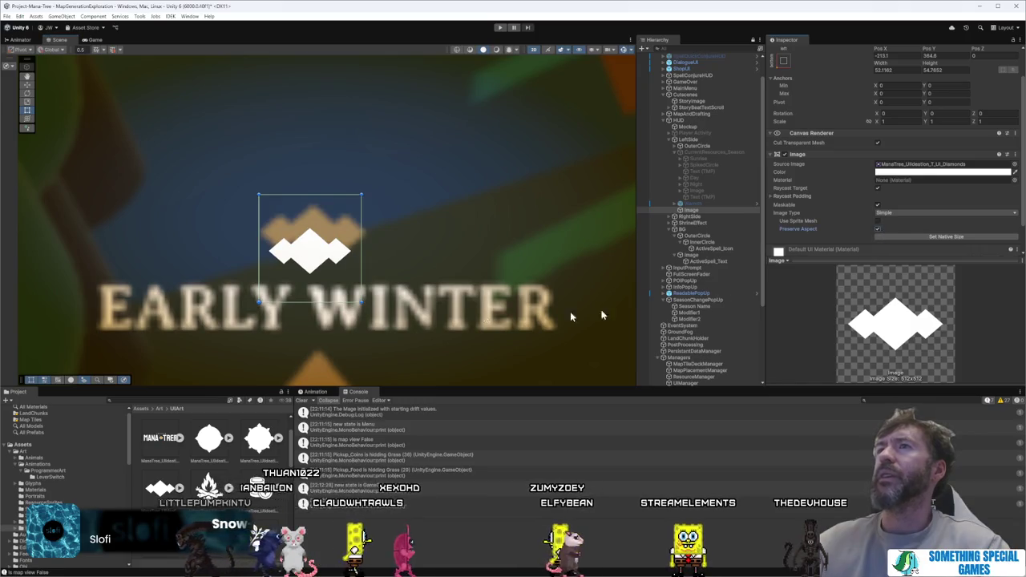
{"action": "left_click_drag", "start_coordinate": [364, 192], "coordinate": [369, 170]}
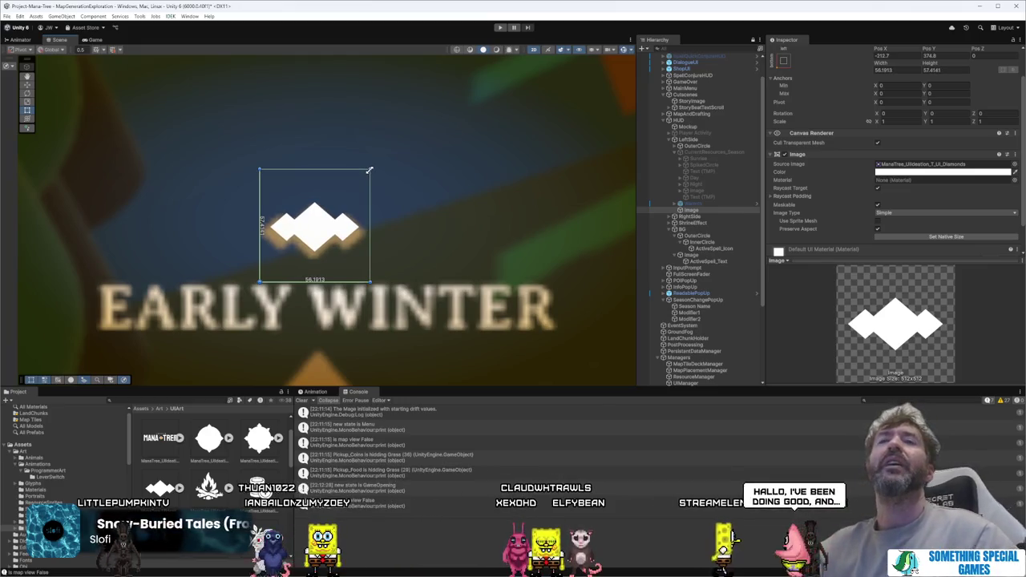
{"action": "left_click_drag", "start_coordinate": [369, 170], "coordinate": [381, 162]}
{"action": "left_click_drag", "start_coordinate": [353, 210], "coordinate": [340, 227]}
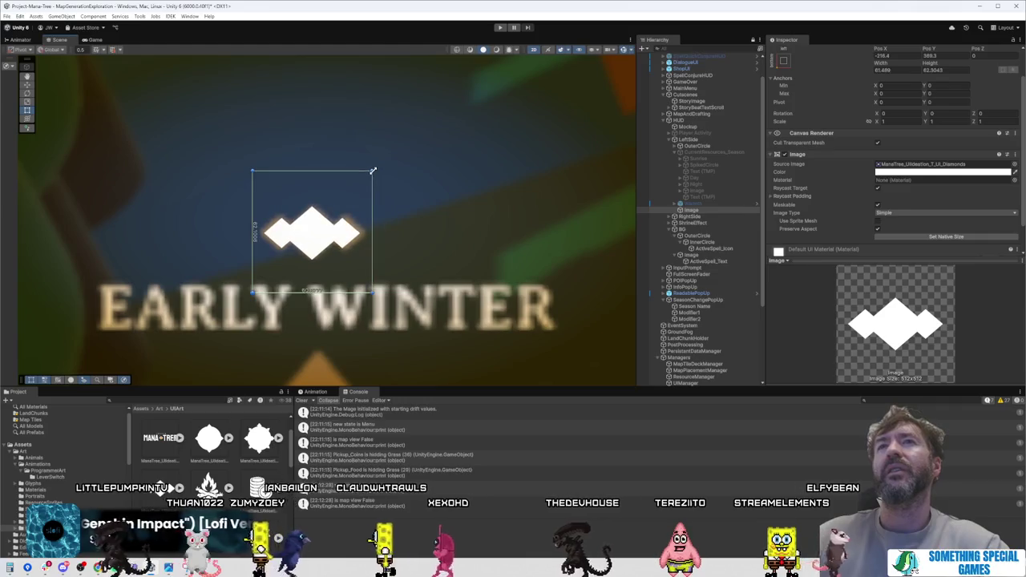
{"action": "left_click_drag", "start_coordinate": [374, 173], "coordinate": [372, 171]}
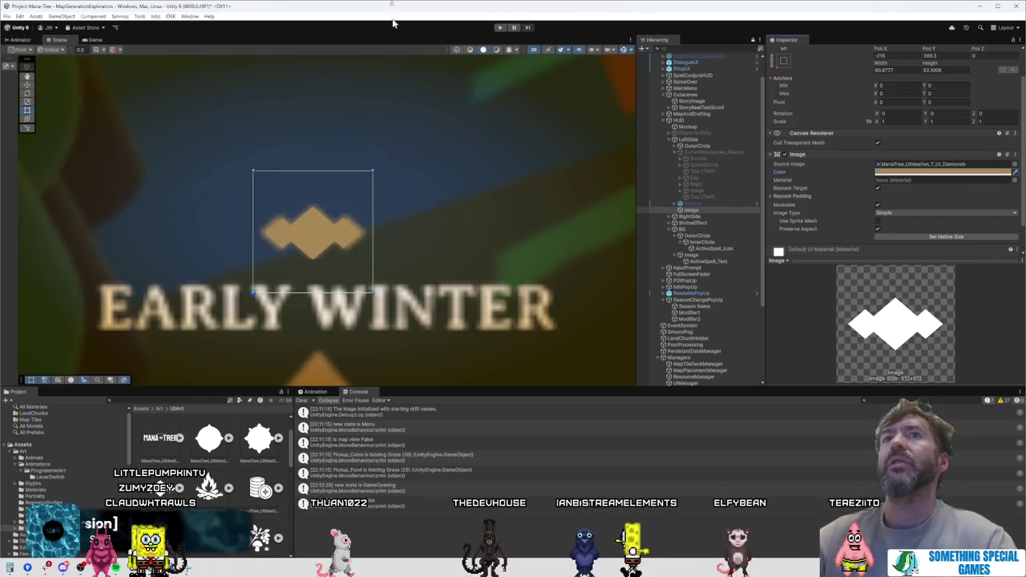
Step: Move the diamond ornament so it sits above the right-hand dial
{"action": "scroll", "coordinate": [416, 218], "scroll_direction": "down", "scroll_amount": 5}
{"action": "left_click_drag", "start_coordinate": [323, 221], "coordinate": [474, 225]}
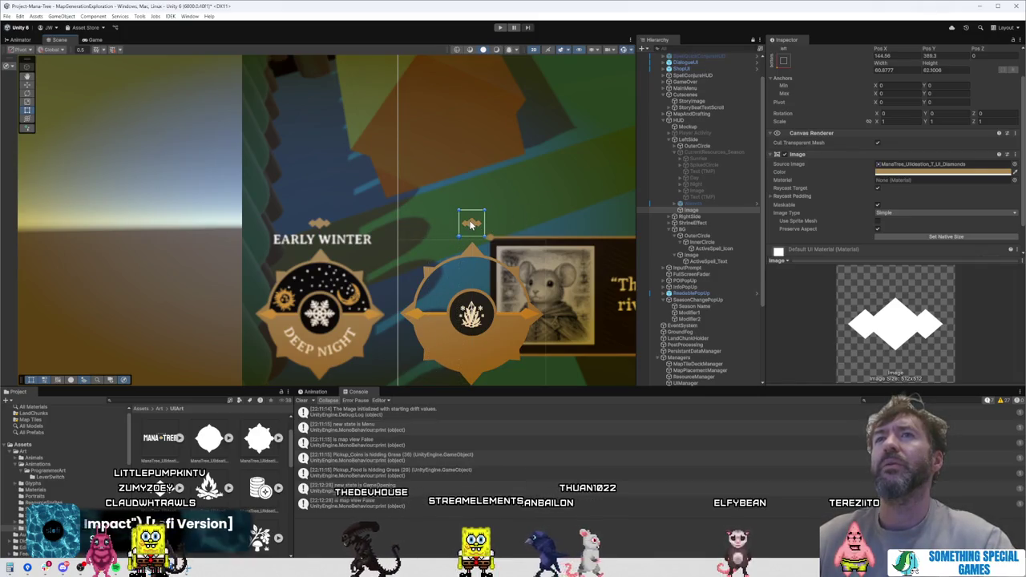
{"action": "scroll", "coordinate": [500, 231], "scroll_direction": "up", "scroll_amount": 2}
{"action": "scroll", "coordinate": [497, 216], "scroll_direction": "up", "scroll_amount": 1}
{"action": "left_click_drag", "start_coordinate": [495, 206], "coordinate": [388, 143]}
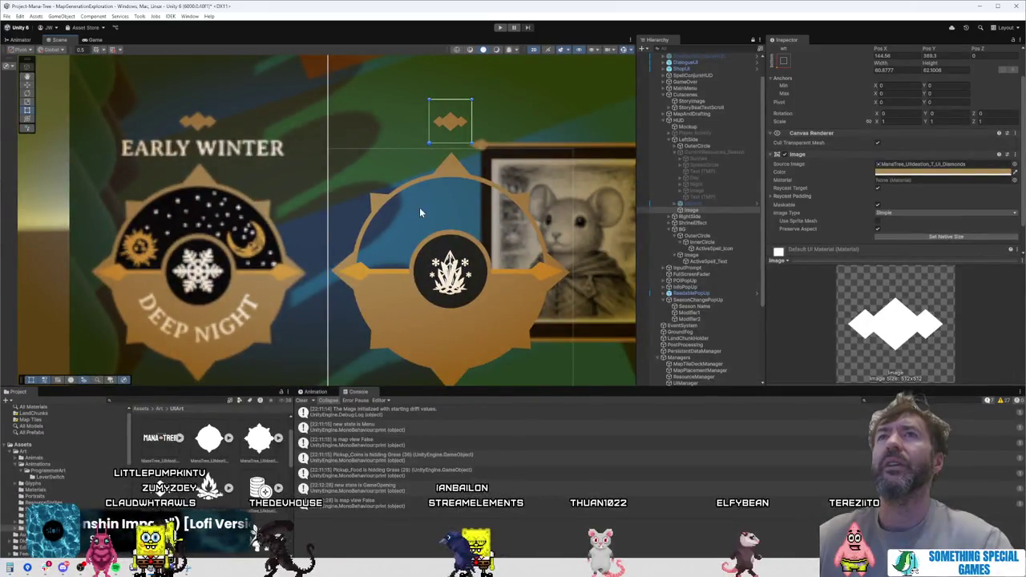
{"action": "scroll", "coordinate": [545, 249], "scroll_direction": "down", "scroll_amount": 3}
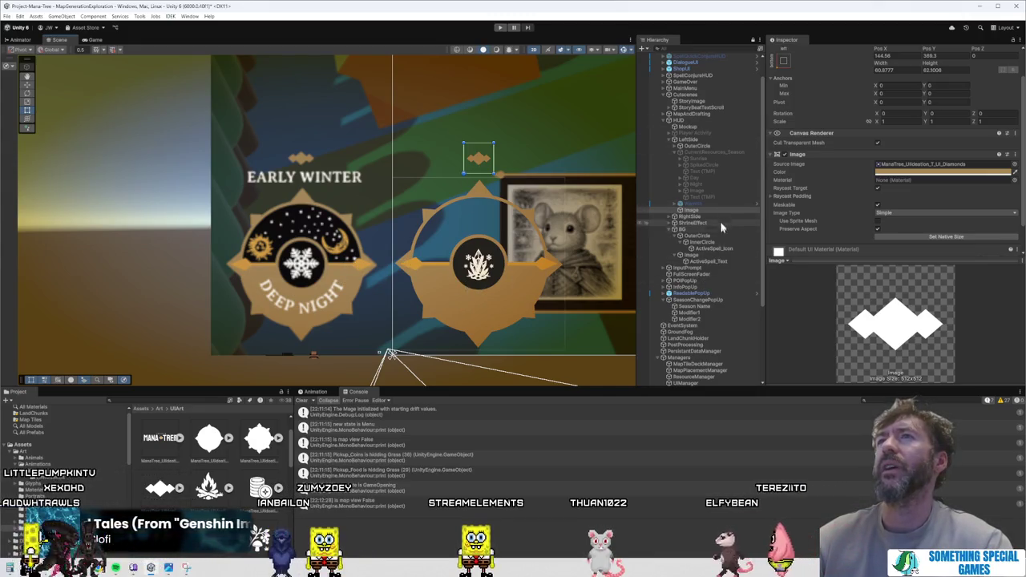
Step: Move the OuterCircle dial over the Early Winter dial, reverting an accidental resize
{"action": "left_click", "coordinate": [709, 147]}
{"action": "mouse_move", "coordinate": [539, 280]}
{"action": "left_mouse_down"}
{"action": "mouse_move", "coordinate": [474, 300]}
{"action": "mouse_move", "coordinate": [351, 294]}
{"action": "left_mouse_up"}
{"action": "mouse_move", "coordinate": [392, 178]}
{"action": "left_mouse_down"}
{"action": "mouse_move", "coordinate": [378, 191]}
{"action": "mouse_move", "coordinate": [384, 185]}
{"action": "left_mouse_up"}
{"action": "key", "text": "ctrl+z"}
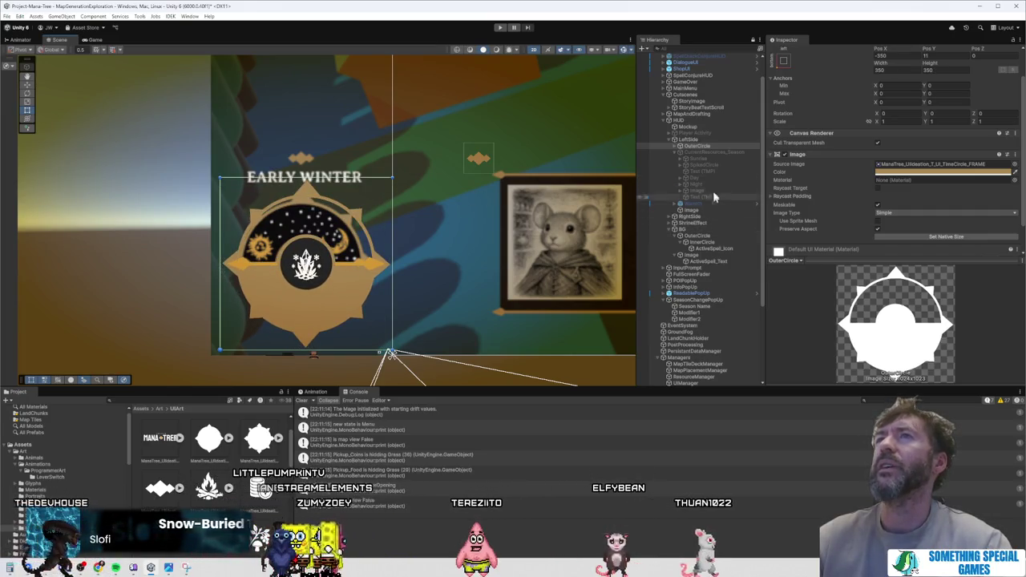
Step: Try the stretch anchor preset on the InnerCircle child, then revert it
{"action": "left_click", "coordinate": [680, 146]}
{"action": "left_click", "coordinate": [705, 153]}
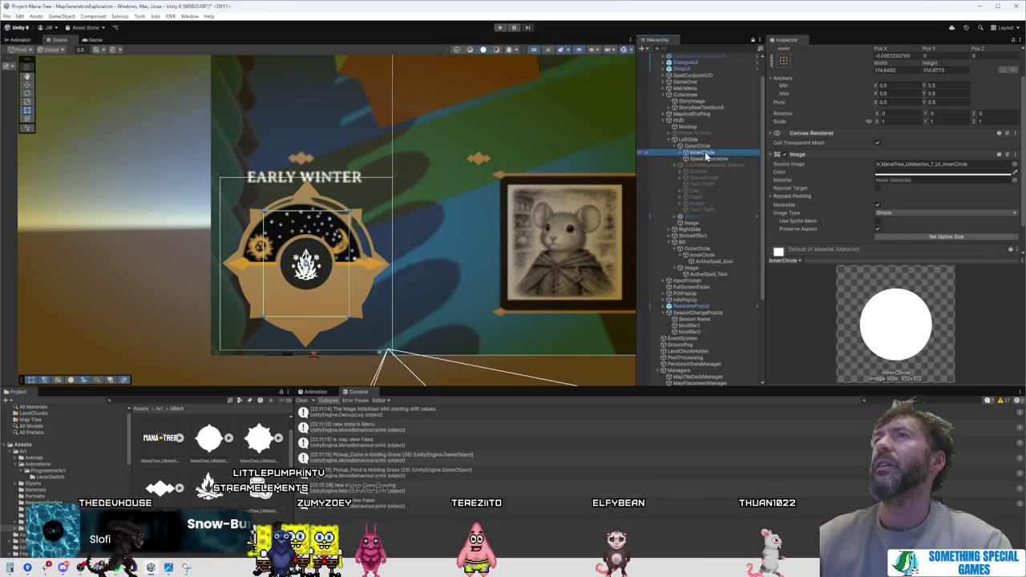
{"action": "left_click", "coordinate": [784, 61]}
{"action": "left_click", "coordinate": [870, 181], "text": "alt"}
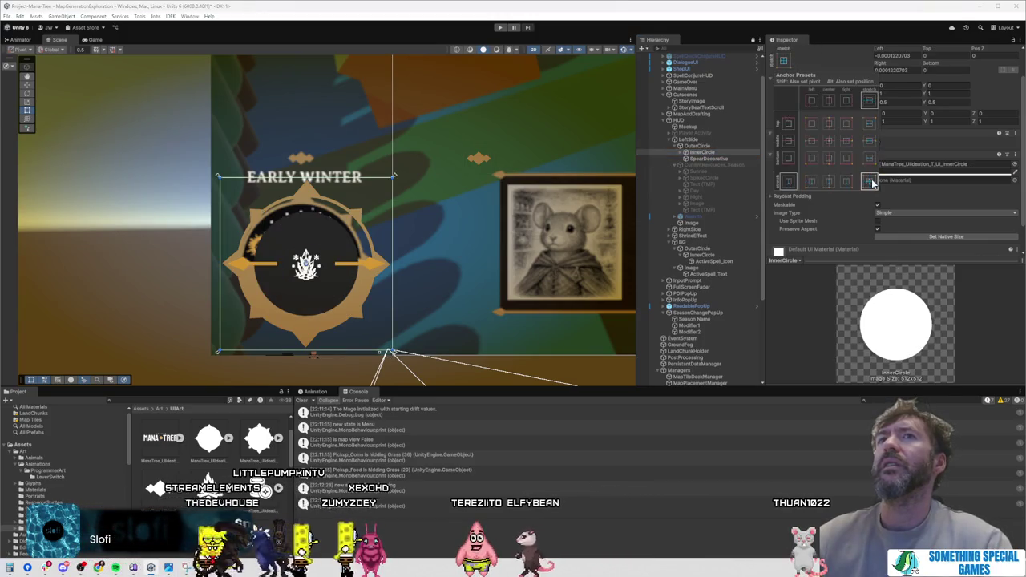
{"action": "key", "text": "ctrl+z"}
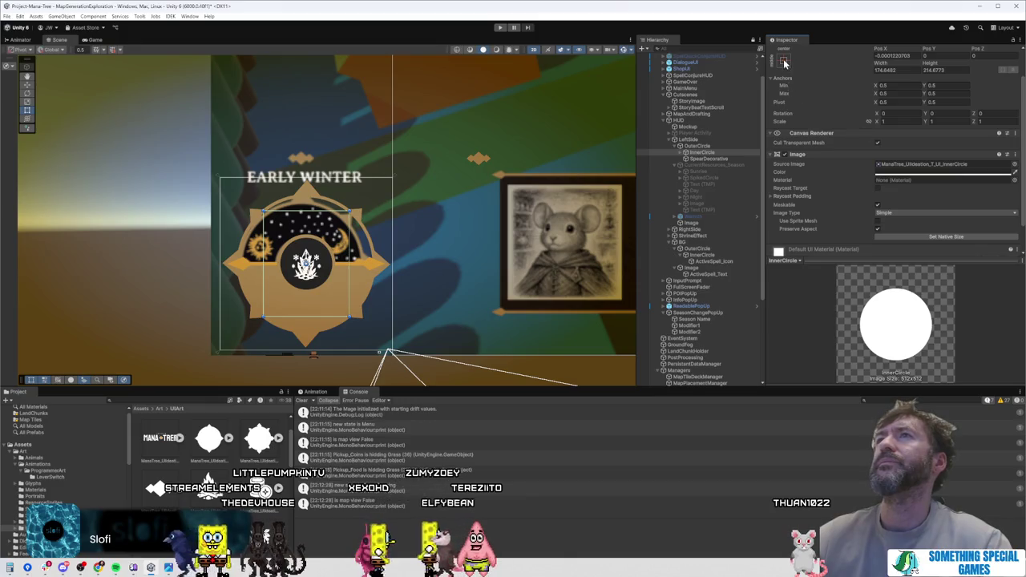
{"action": "left_click", "coordinate": [784, 62]}
{"action": "left_click", "coordinate": [870, 189]}
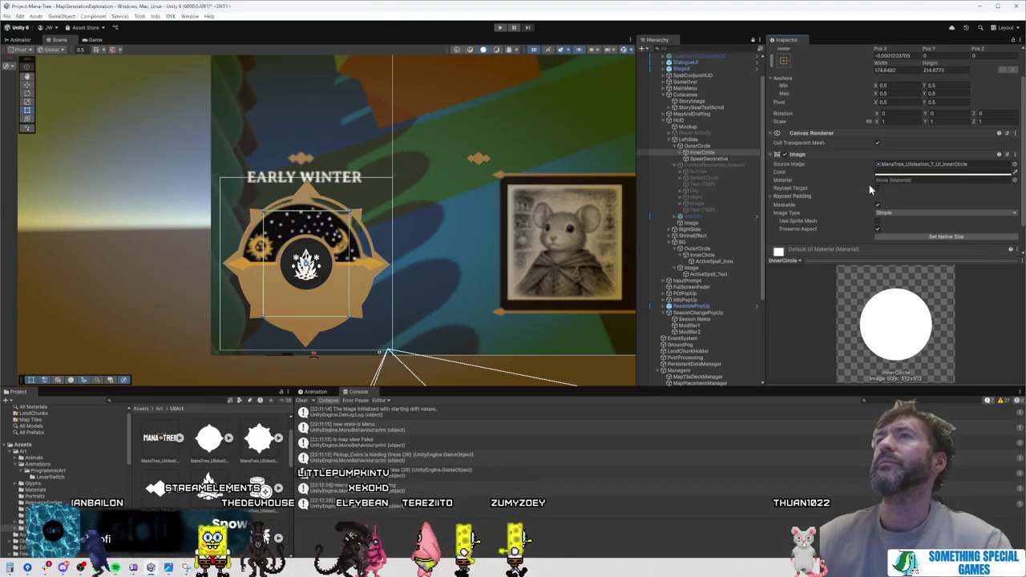
{"action": "left_click", "coordinate": [784, 62]}
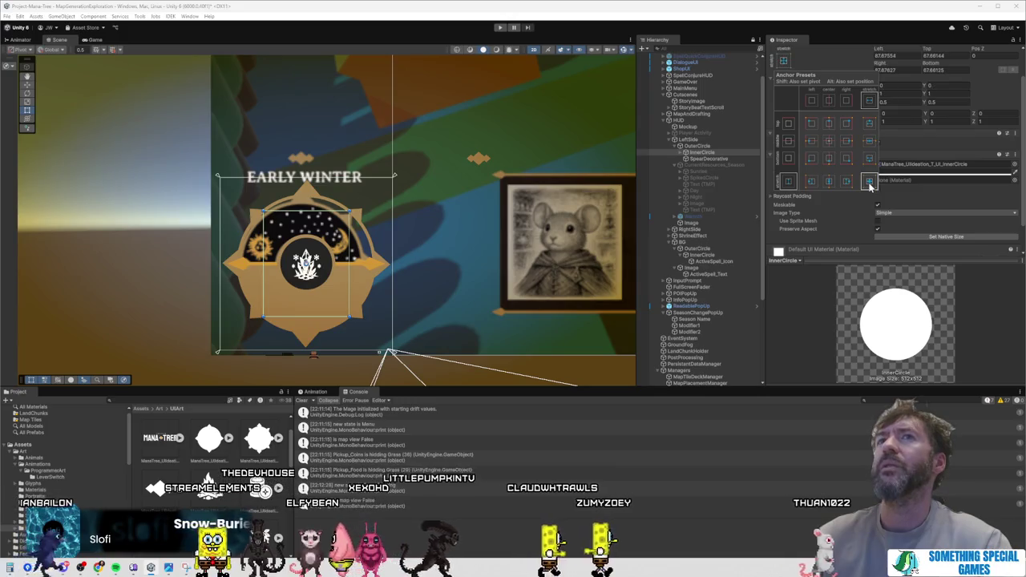
Step: Resize the outer gold dial frame and place it beside the DEEP NIGHT mockup
{"action": "left_click", "coordinate": [388, 210]}
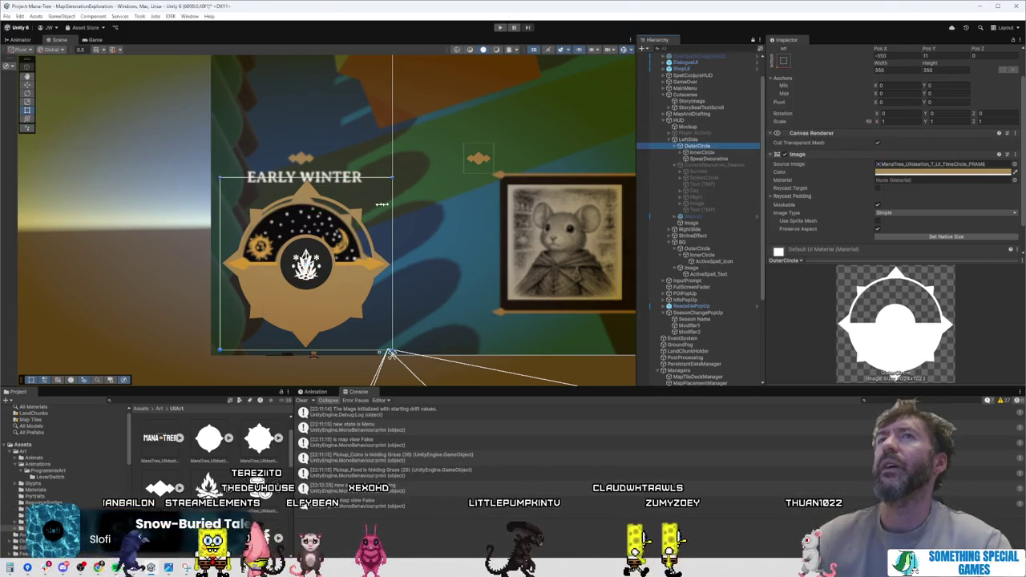
{"action": "mouse_move", "coordinate": [377, 193]}
{"action": "left_mouse_down"}
{"action": "mouse_move", "coordinate": [360, 206]}
{"action": "mouse_move", "coordinate": [392, 173]}
{"action": "left_mouse_up"}
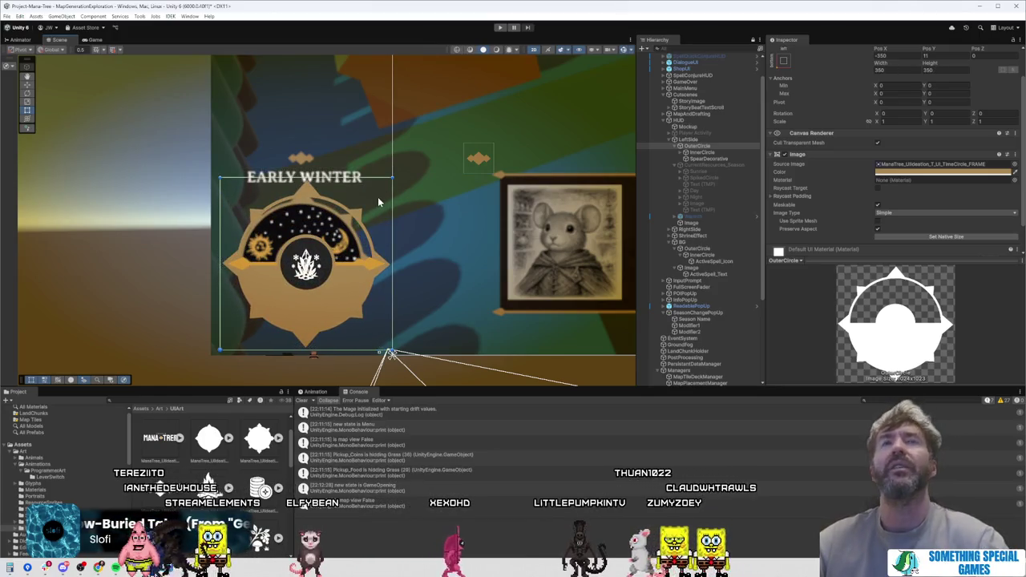
{"action": "scroll", "coordinate": [376, 210], "scroll_direction": "up", "scroll_amount": 5}
{"action": "left_click_drag", "start_coordinate": [405, 141], "coordinate": [386, 150]}
{"action": "scroll", "coordinate": [364, 241], "scroll_direction": "down", "scroll_amount": 2}
{"action": "scroll", "coordinate": [364, 240], "scroll_direction": "down", "scroll_amount": 1}
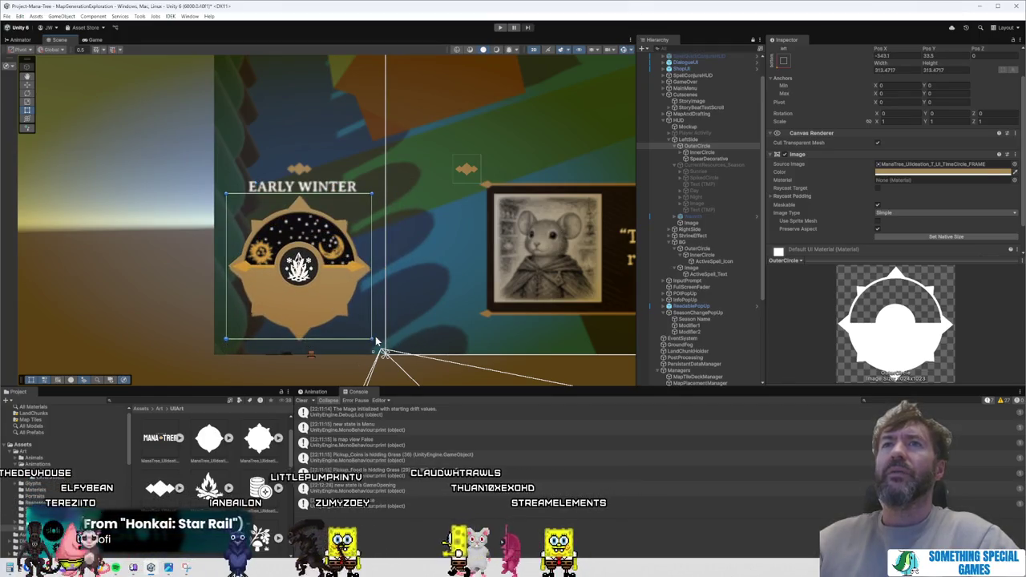
{"action": "left_click_drag", "start_coordinate": [372, 340], "coordinate": [374, 343]}
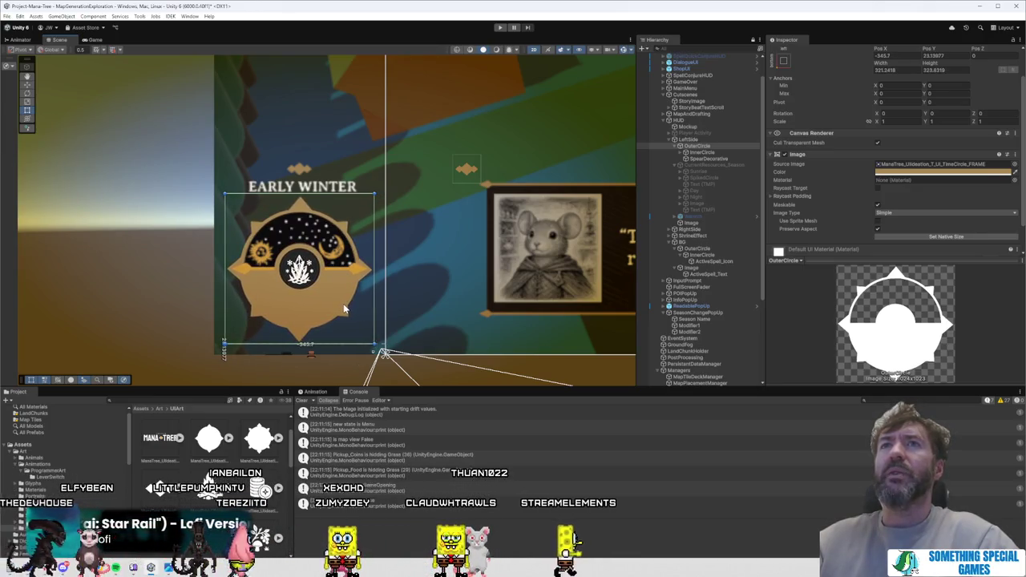
{"action": "left_click_drag", "start_coordinate": [335, 299], "coordinate": [502, 291]}
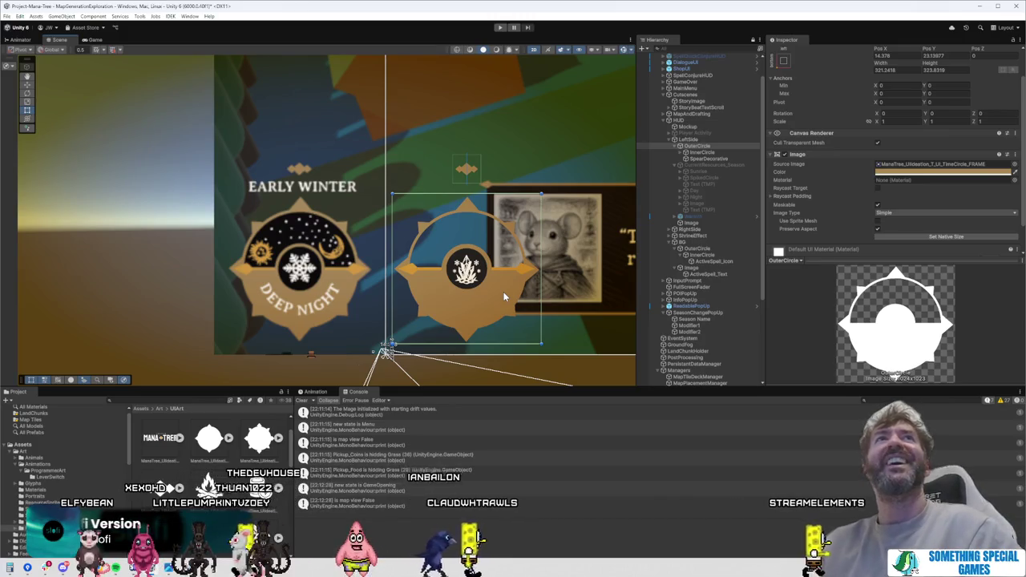
{"action": "left_click_drag", "start_coordinate": [503, 296], "coordinate": [506, 294]}
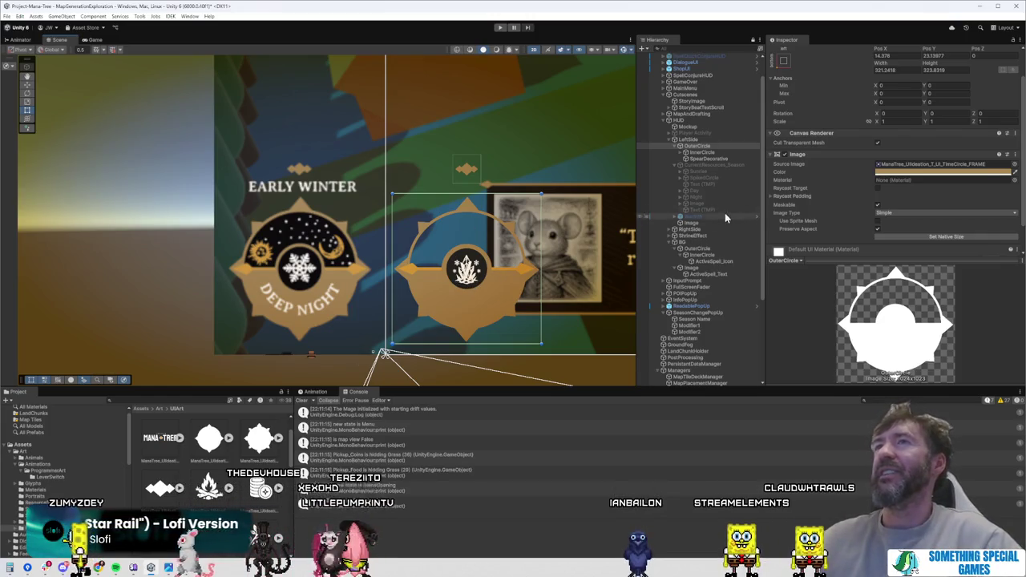
Step: Enlarge the dark inner circle evenly, inset about 80.5 left/right and 58.4 top/bottom
{"action": "left_click", "coordinate": [722, 152]}
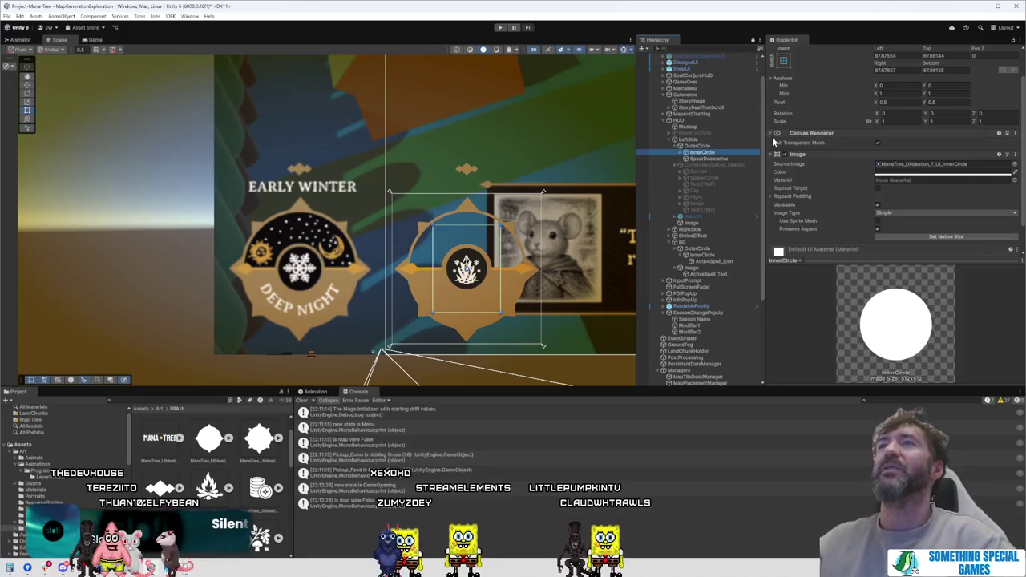
{"action": "scroll", "coordinate": [782, 116], "scroll_direction": "up", "scroll_amount": 2}
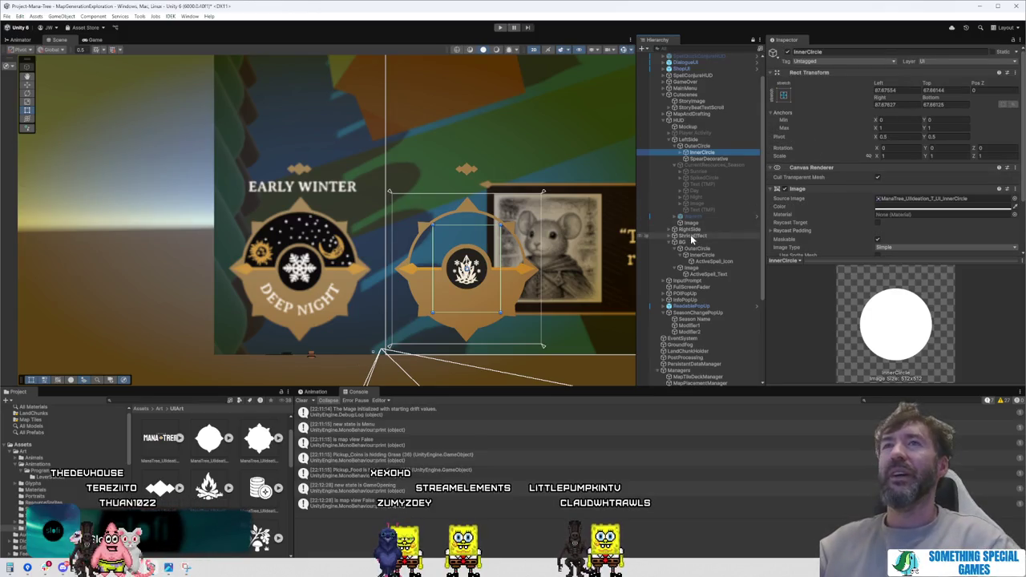
{"action": "left_click", "coordinate": [784, 96]}
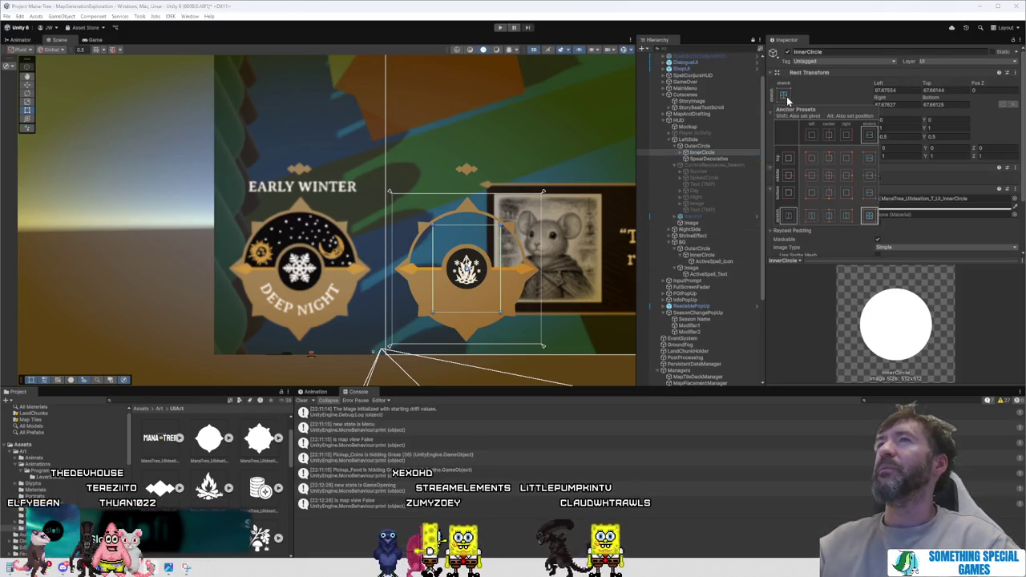
{"action": "left_click", "coordinate": [869, 216], "text": "alt"}
{"action": "key", "text": "ctrl+z"}
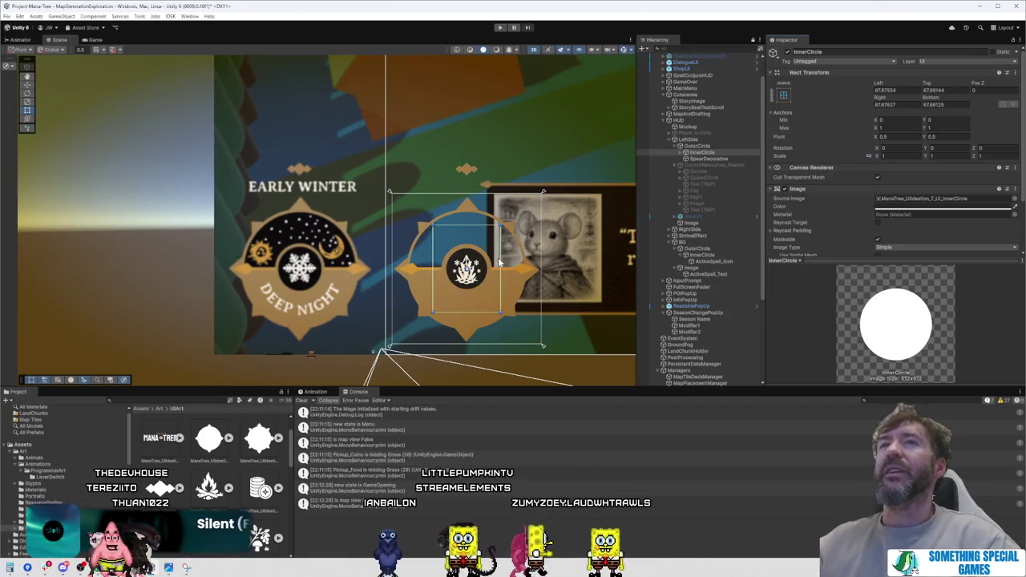
{"action": "key", "text": "f"}
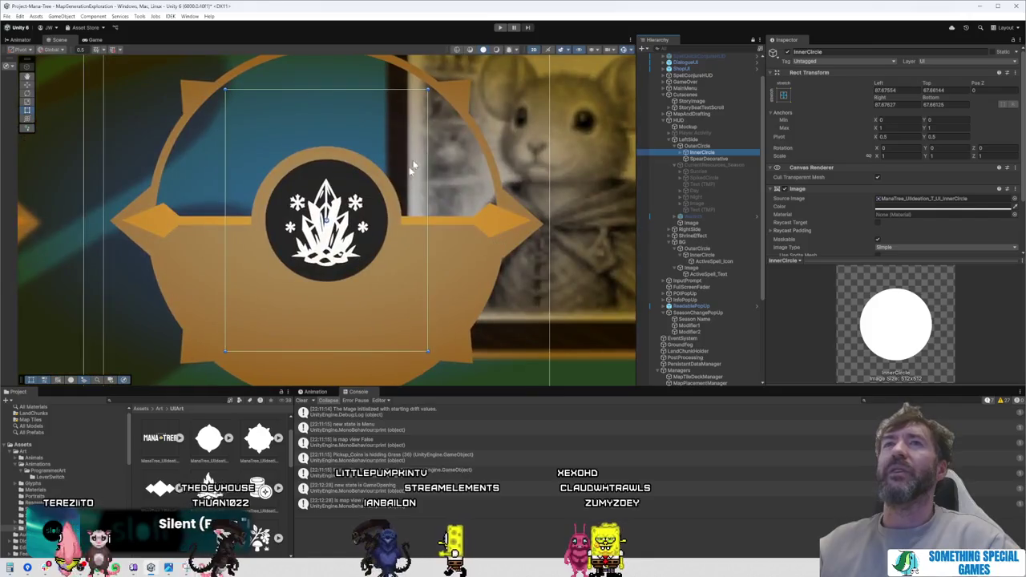
{"action": "left_click_drag", "start_coordinate": [430, 92], "coordinate": [436, 78]}
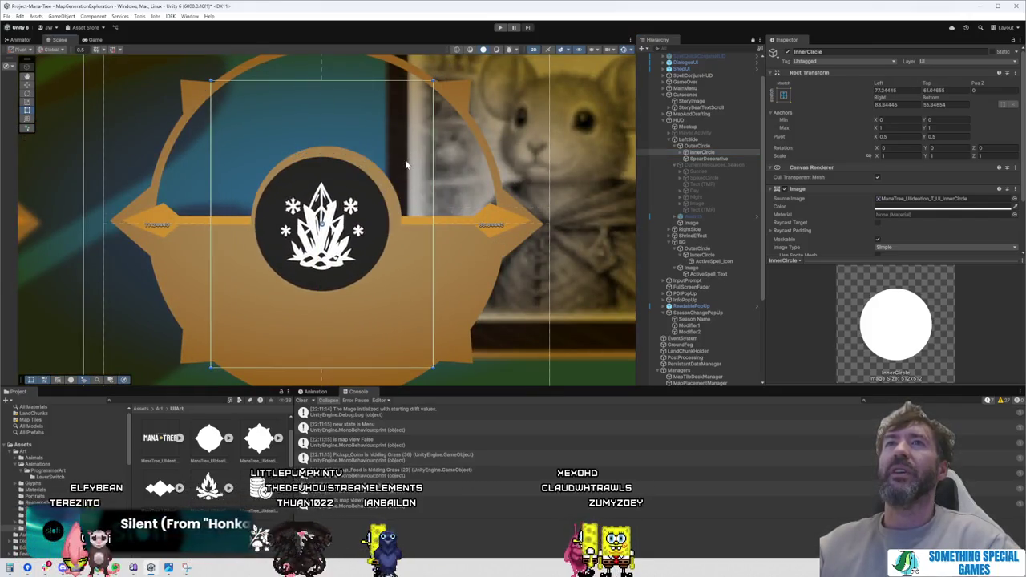
{"action": "scroll", "coordinate": [410, 156], "scroll_direction": "down", "scroll_amount": 5}
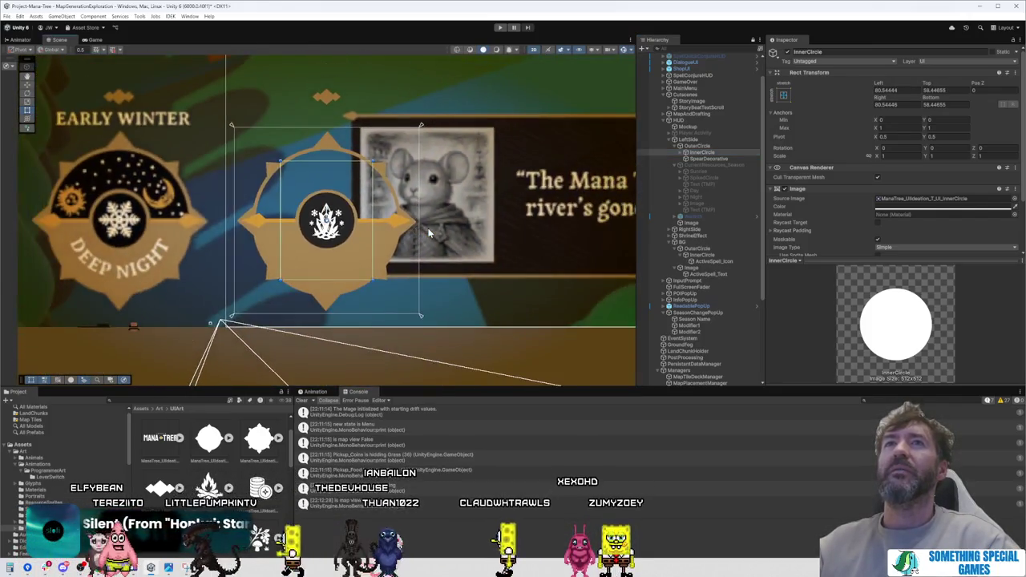
{"action": "scroll", "coordinate": [428, 233], "scroll_direction": "down", "scroll_amount": 2}
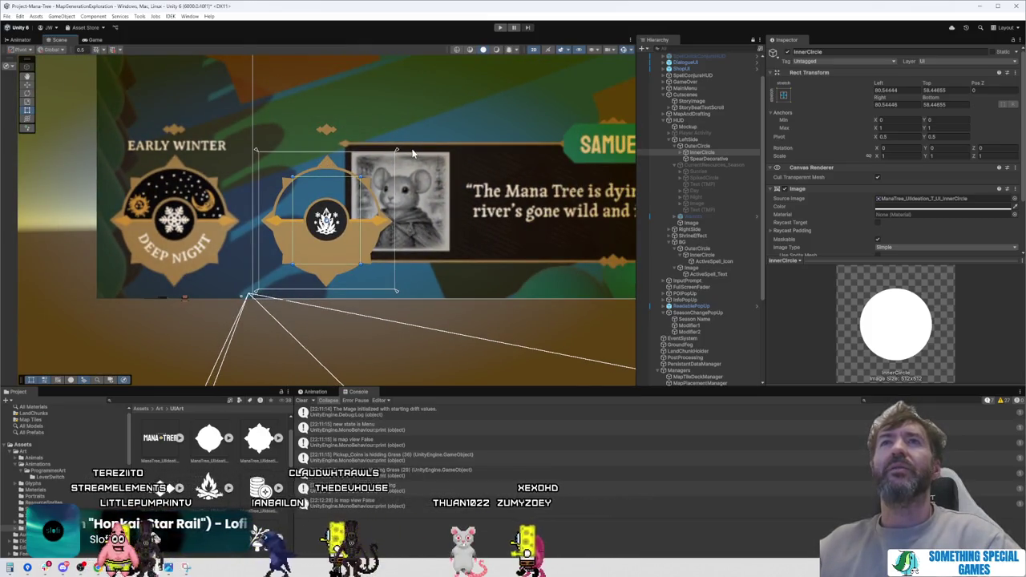
Step: Frame CurrentResources_Season and select its Time Of Day Text (TMP) child
{"action": "left_click", "coordinate": [696, 146]}
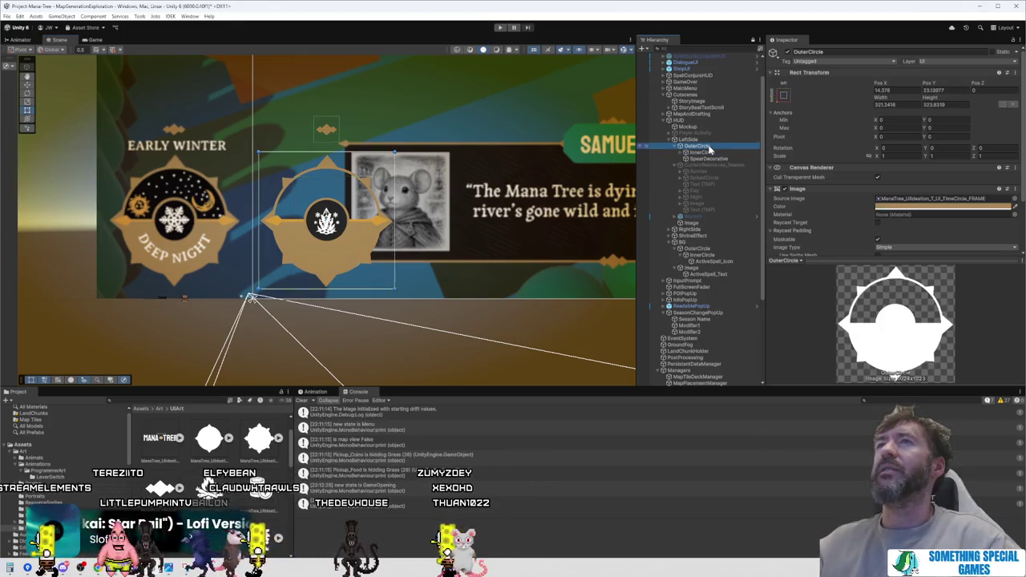
{"action": "left_click", "coordinate": [691, 140]}
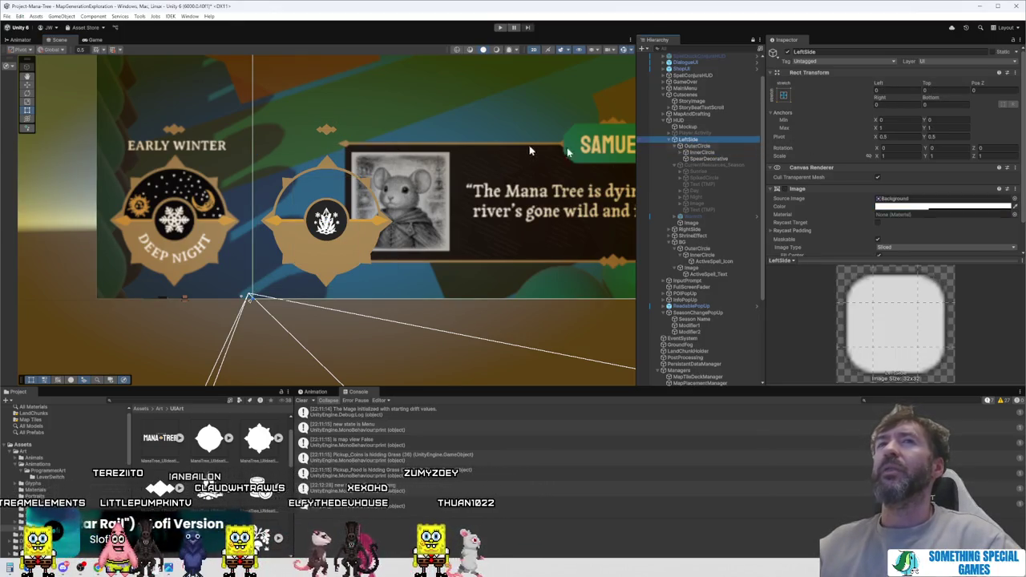
{"action": "left_click", "coordinate": [720, 165]}
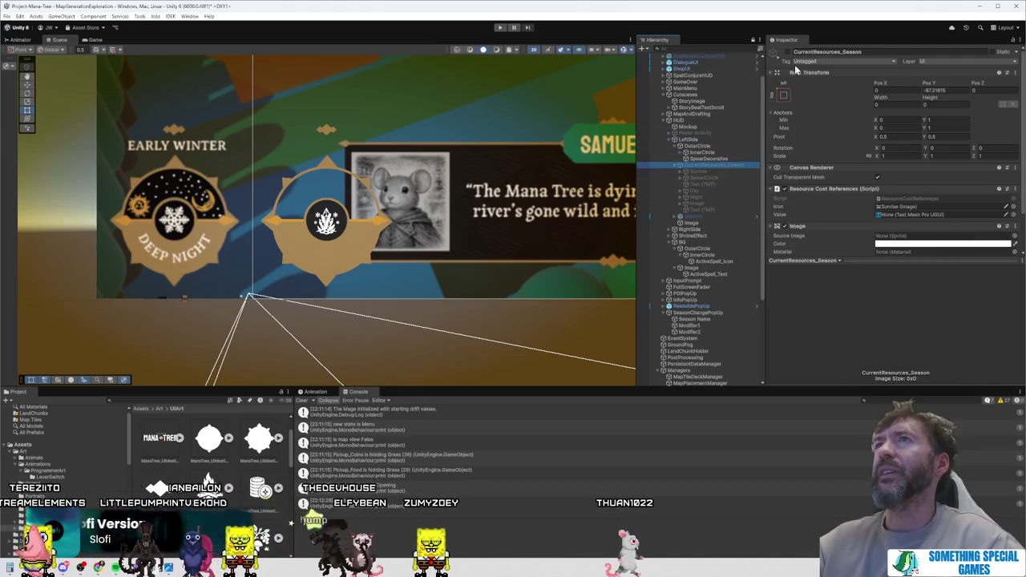
{"action": "key", "text": "f"}
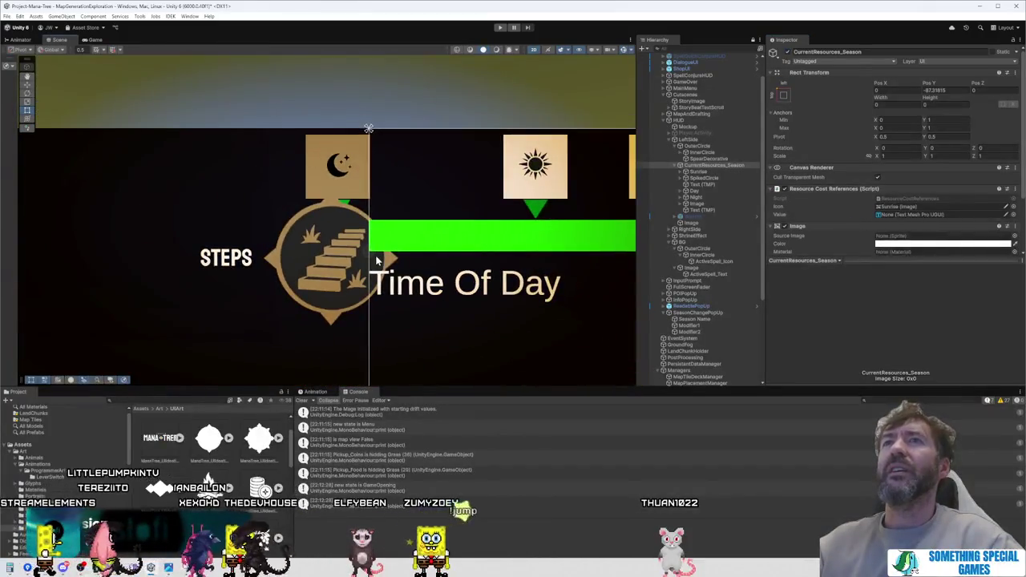
{"action": "scroll", "coordinate": [376, 260], "scroll_direction": "down", "scroll_amount": 5}
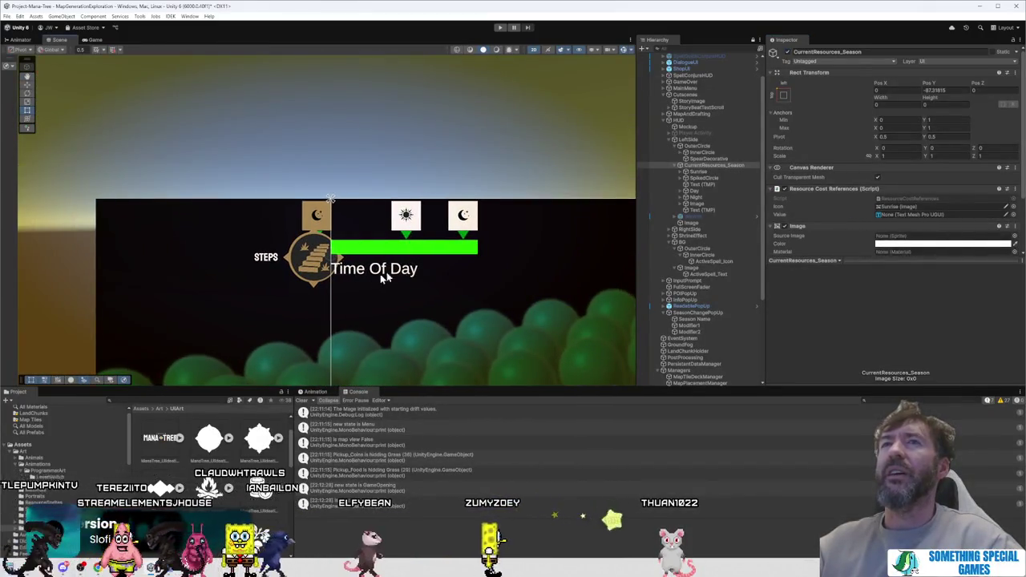
{"action": "left_click", "coordinate": [717, 178]}
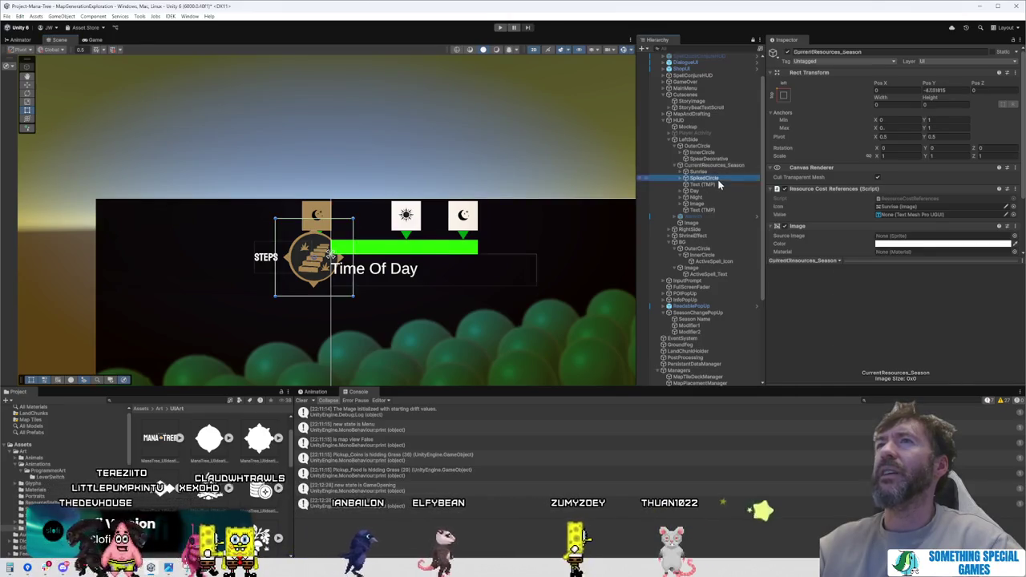
{"action": "left_click", "coordinate": [718, 184]}
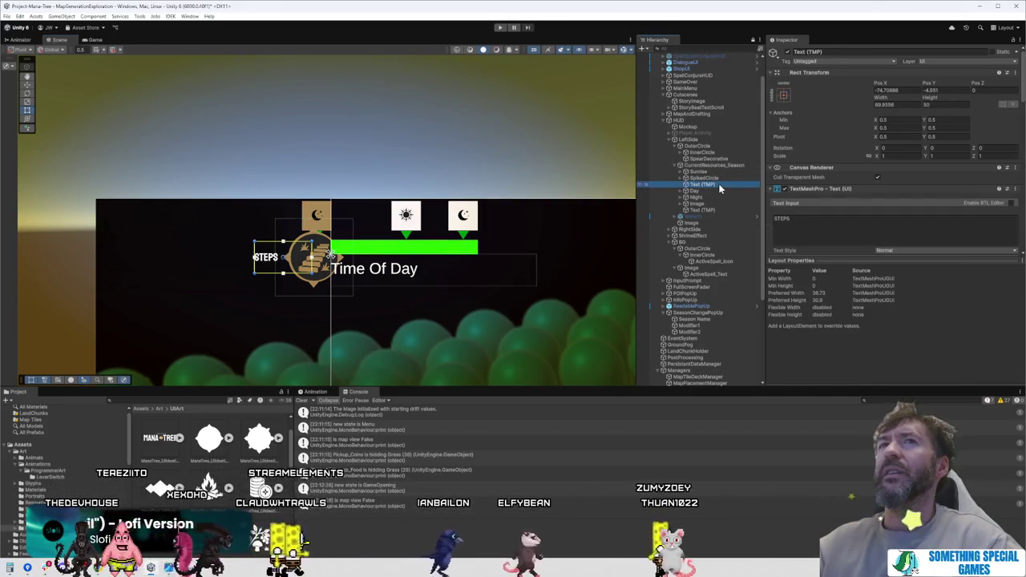
{"action": "left_click", "coordinate": [716, 204]}
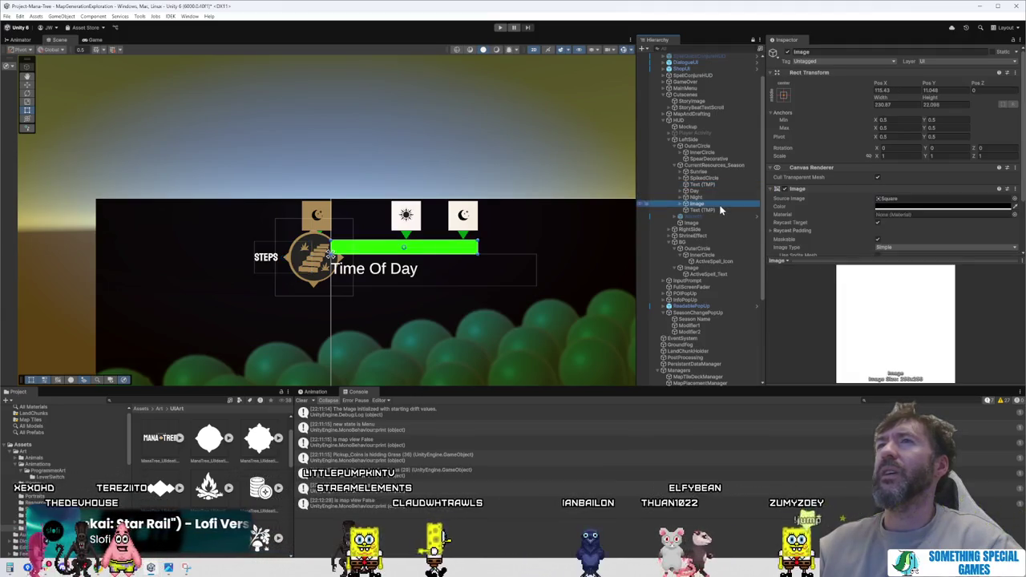
{"action": "left_click", "coordinate": [719, 210]}
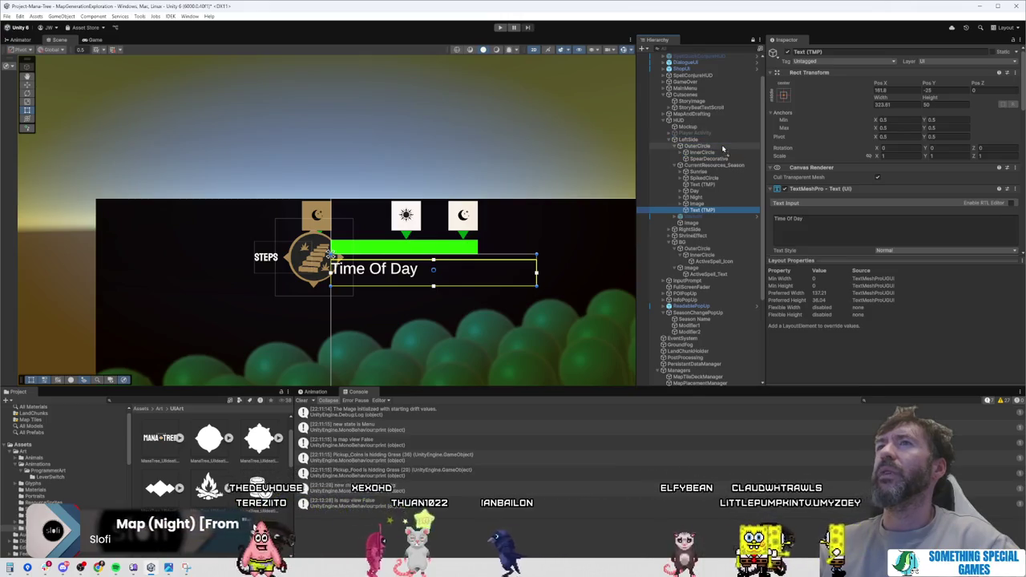
Step: Move the Time Of Day text under LeftSide, anchor it bottom-left, and drag it onto the new dial
{"action": "left_click_drag", "start_coordinate": [722, 146], "coordinate": [721, 148]}
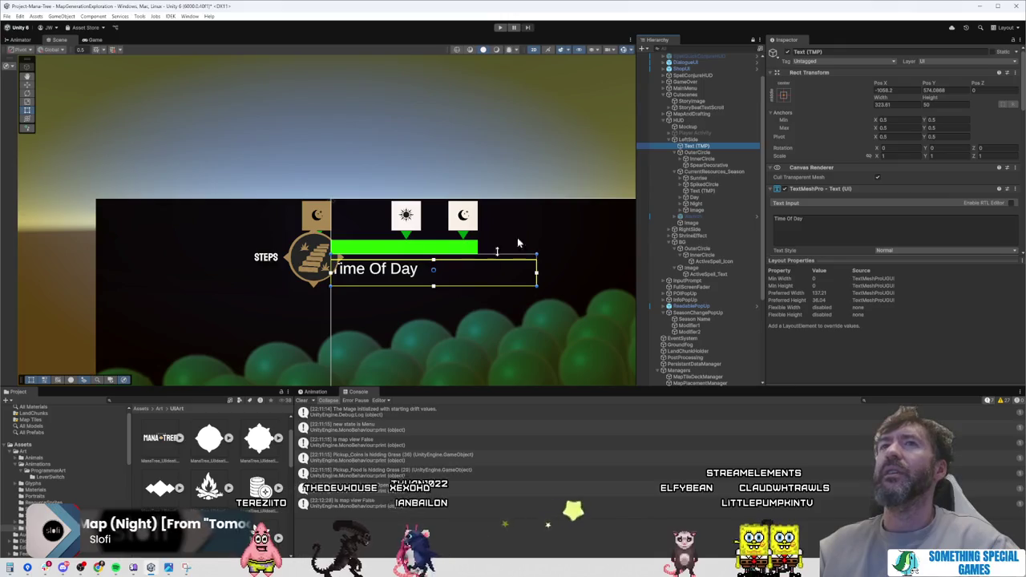
{"action": "left_click", "coordinate": [784, 95]}
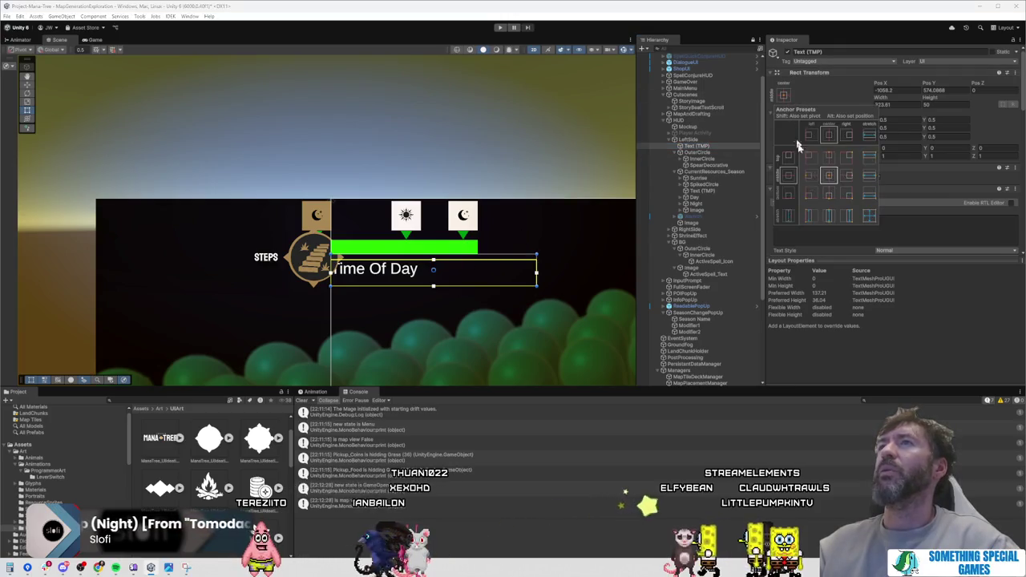
{"action": "left_click", "coordinate": [808, 195], "text": "alt+shift"}
{"action": "scroll", "coordinate": [365, 203], "scroll_direction": "down", "scroll_amount": 3}
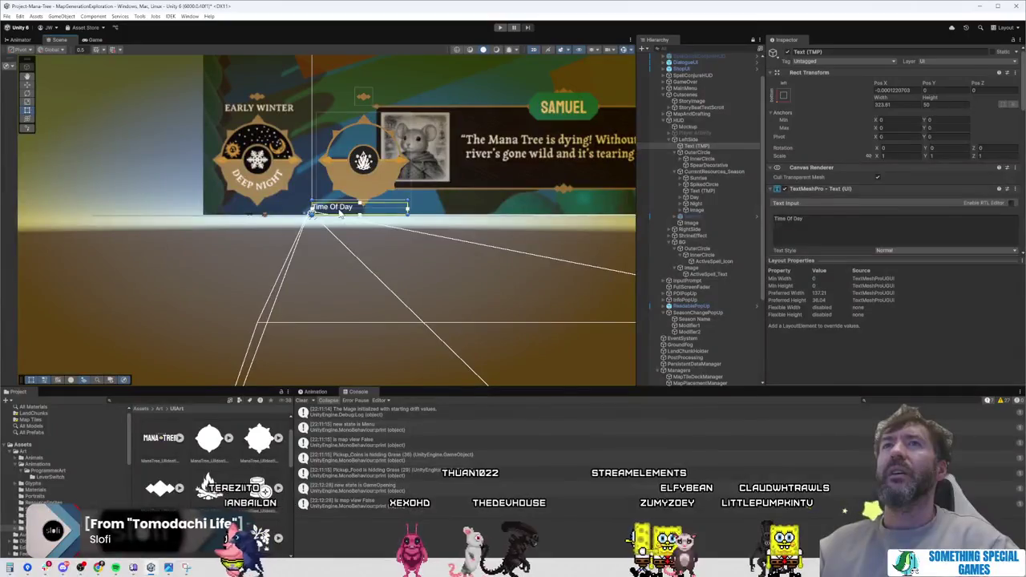
{"action": "left_click_drag", "start_coordinate": [365, 203], "coordinate": [372, 188]}
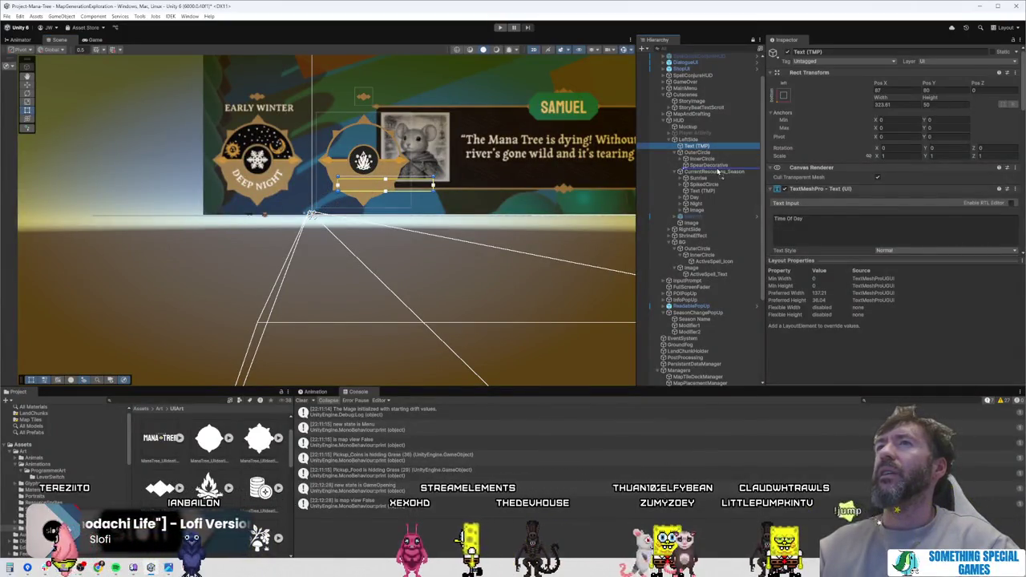
Step: Parent the text to OuterCircle and apply the bottom-stretch anchor preset
{"action": "left_click_drag", "start_coordinate": [719, 170], "coordinate": [717, 169]}
{"action": "key", "text": "f"}
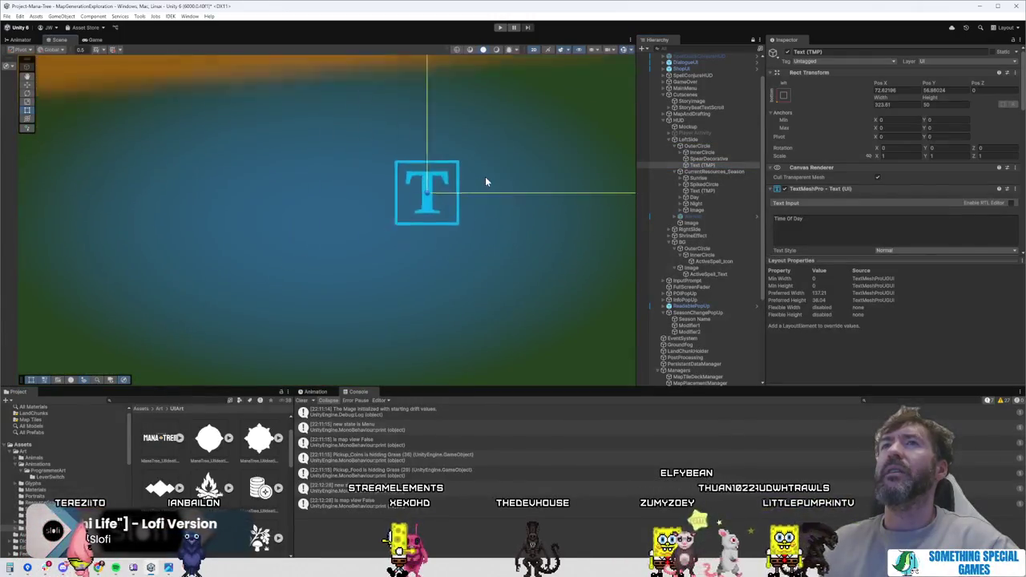
{"action": "scroll", "coordinate": [485, 182], "scroll_direction": "down", "scroll_amount": 10}
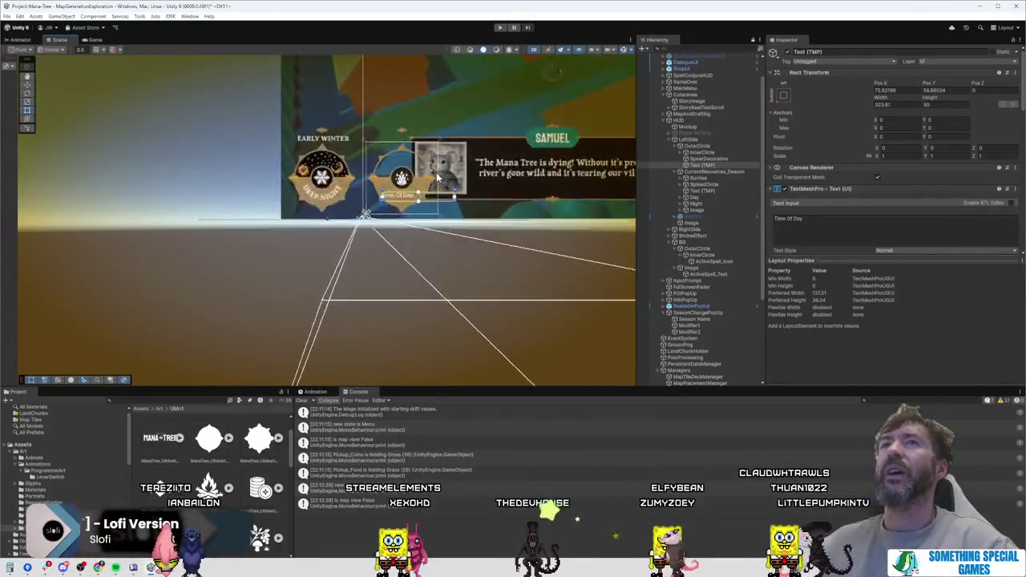
{"action": "scroll", "coordinate": [438, 178], "scroll_direction": "up", "scroll_amount": 5}
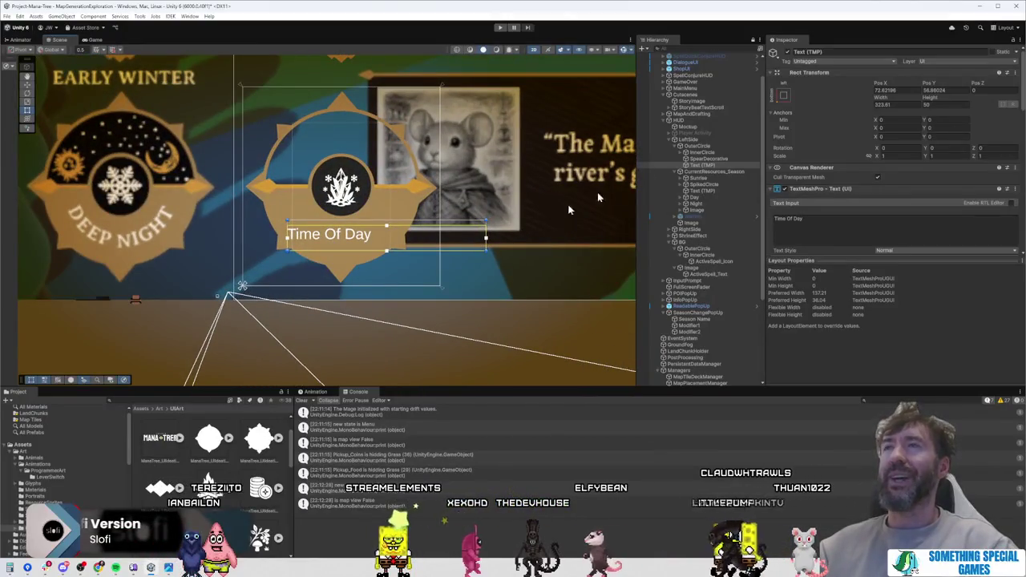
{"action": "left_click", "coordinate": [781, 96]}
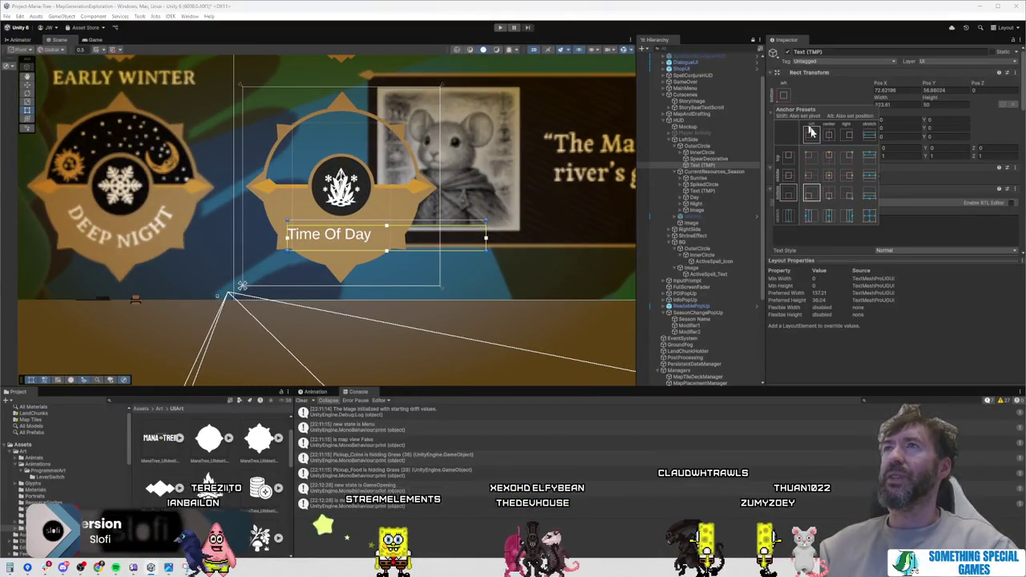
{"action": "left_click", "coordinate": [870, 194], "text": "alt"}
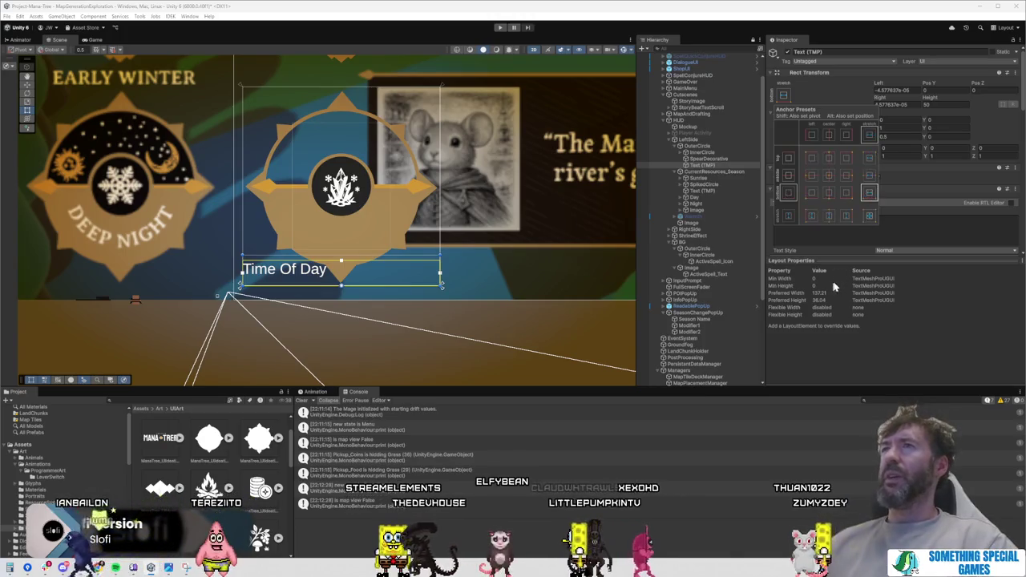
Step: Set the Time Of Day TextMeshPro alignment to centre
{"action": "left_click", "coordinate": [848, 68]}
{"action": "scroll", "coordinate": [889, 225], "scroll_direction": "down", "scroll_amount": 3}
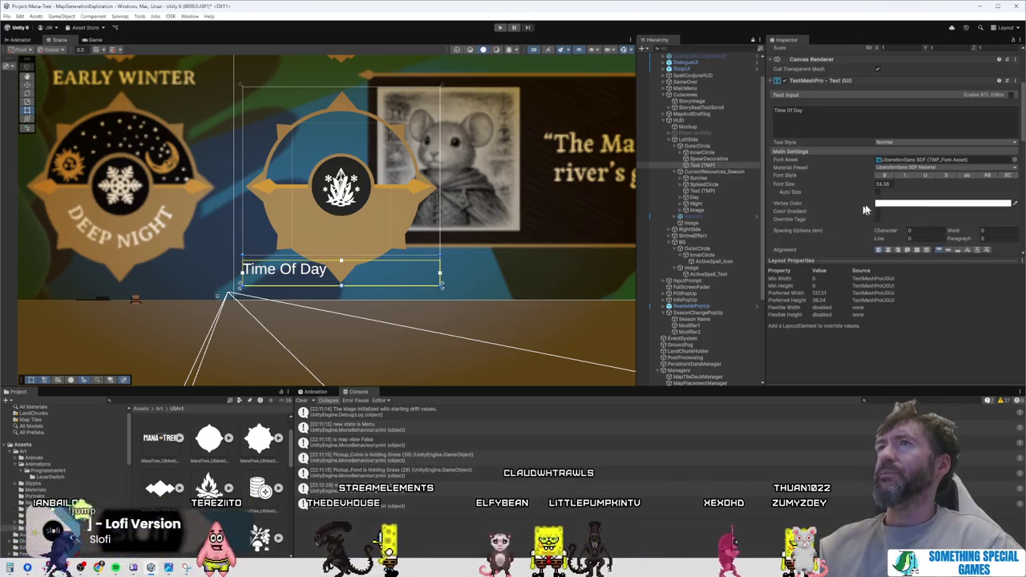
{"action": "left_click", "coordinate": [888, 250]}
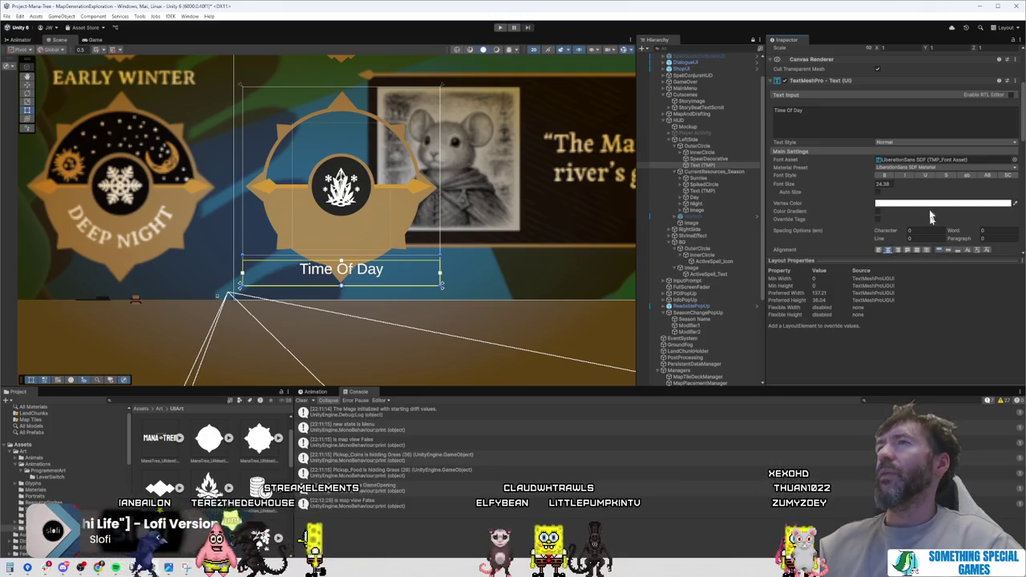
{"action": "scroll", "coordinate": [922, 193], "scroll_direction": "down", "scroll_amount": 3}
{"action": "scroll", "coordinate": [882, 168], "scroll_direction": "down", "scroll_amount": 2}
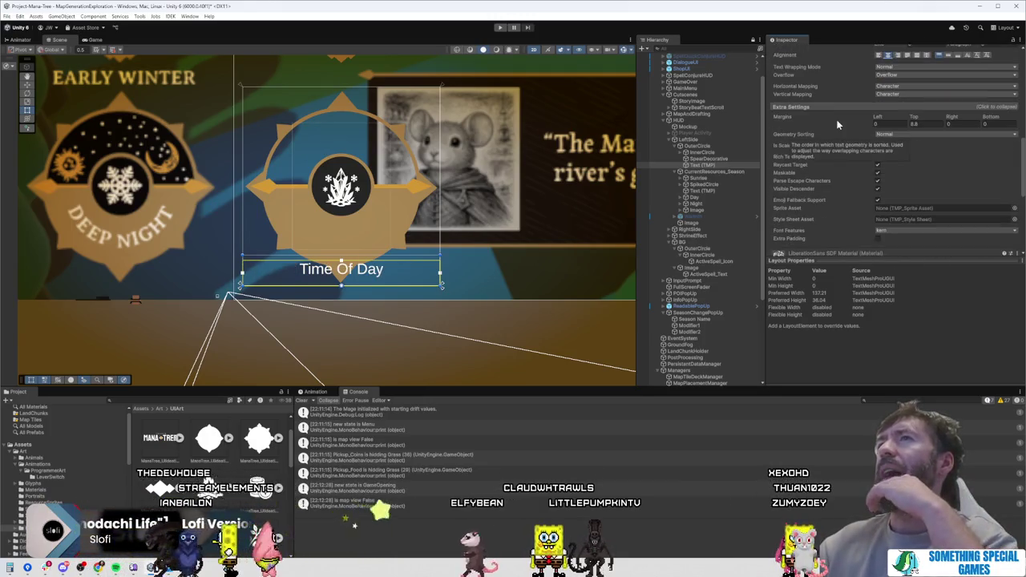
{"action": "scroll", "coordinate": [837, 124], "scroll_direction": "down", "scroll_amount": 5}
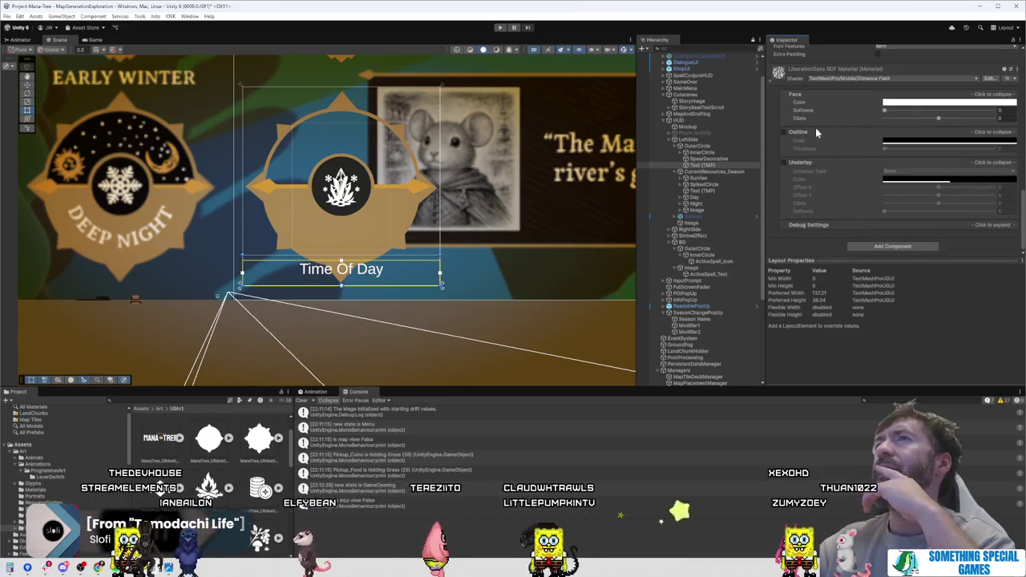
{"action": "left_click", "coordinate": [881, 247]}
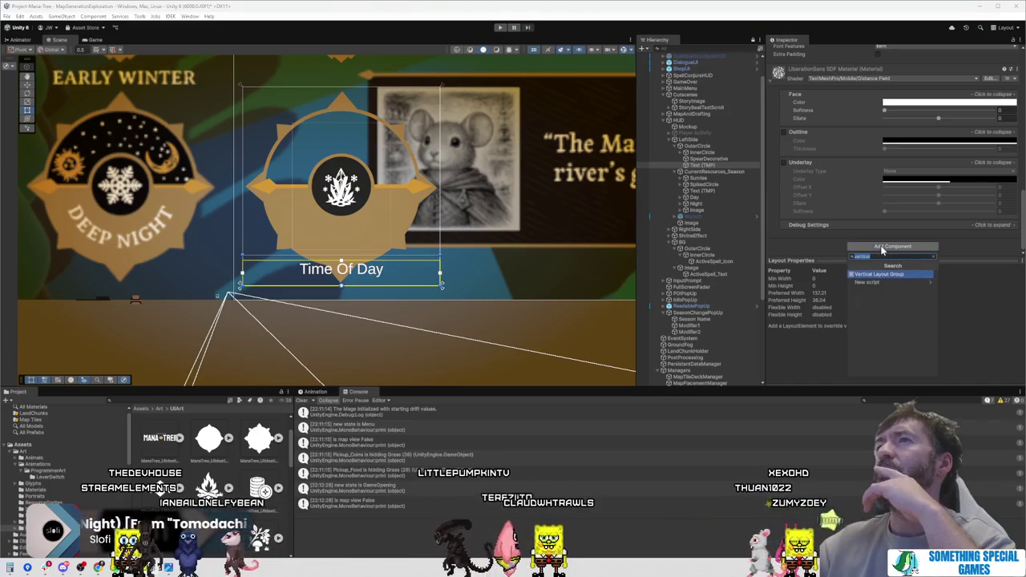
{"action": "key", "text": "ctrl+a"}
{"action": "type", "text": "a"}
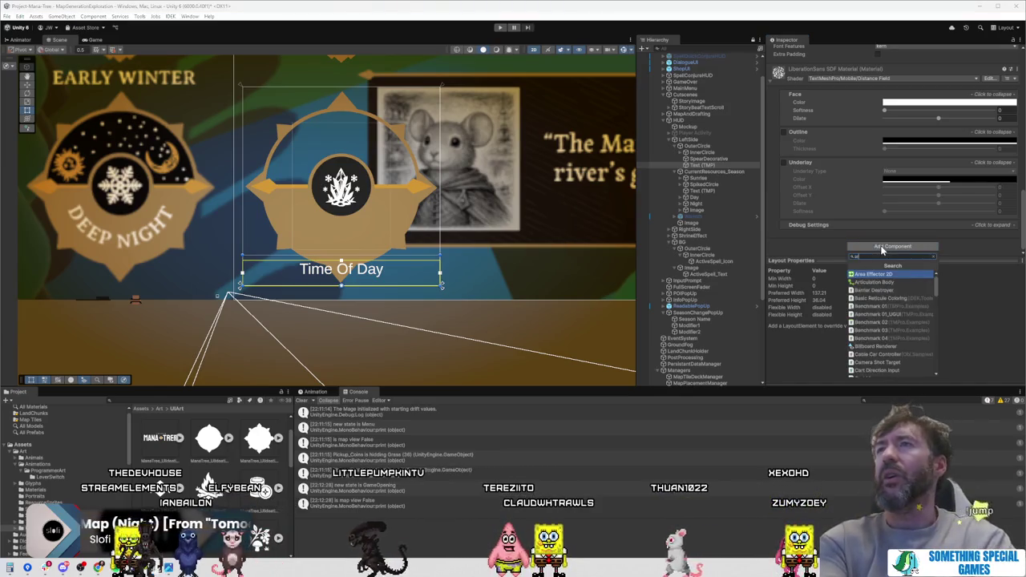
{"action": "type", "text": "b"}
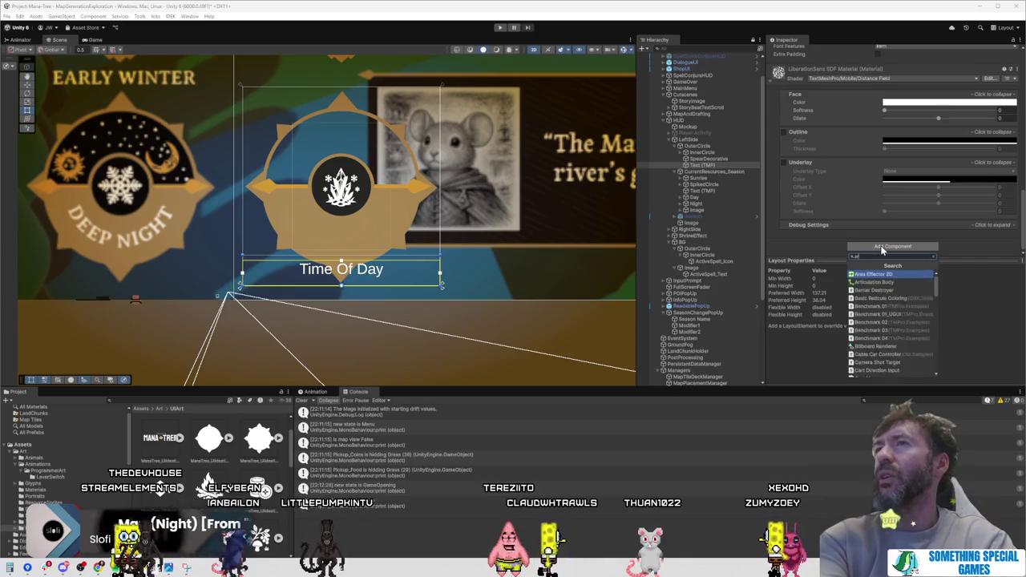
{"action": "key", "text": "ctrl+a"}
{"action": "type", "text": "font"}
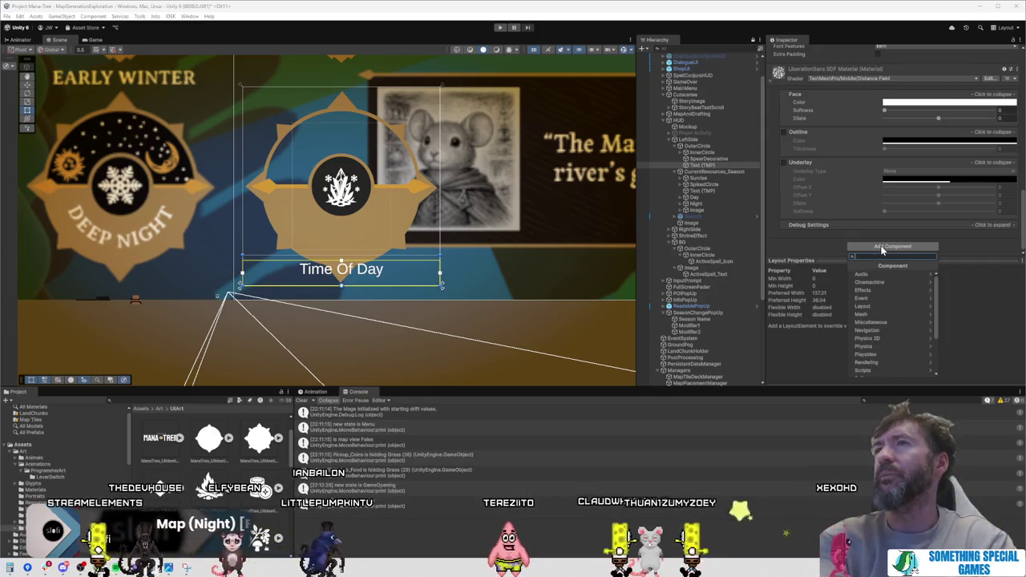
{"action": "key", "text": "BackSpace"}
{"action": "key", "text": "BackSpace"}
{"action": "key", "text": "BackSpace"}
{"action": "type", "text": "te"}
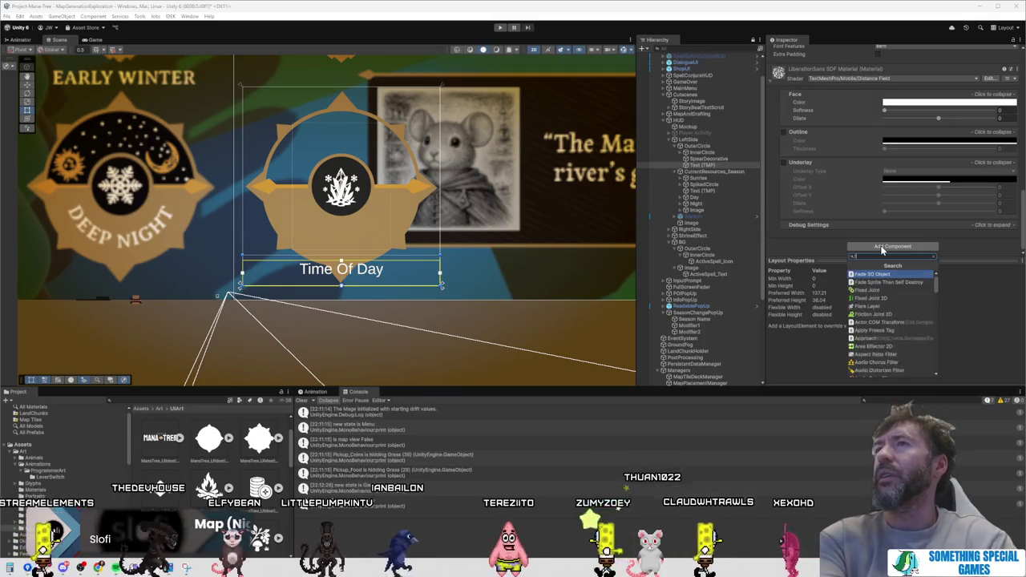
{"action": "type", "text": "xt"}
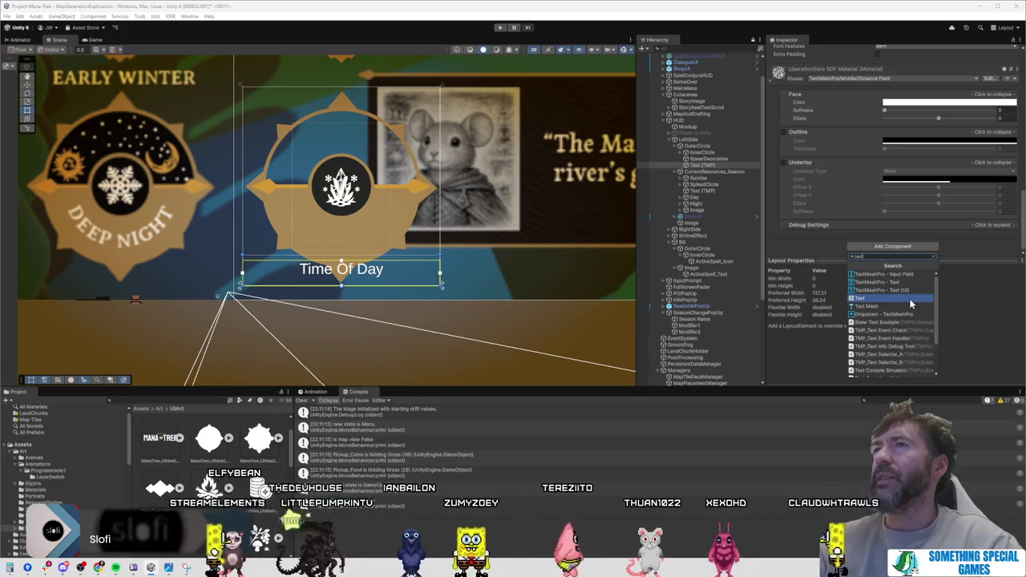
{"action": "scroll", "coordinate": [910, 303], "scroll_direction": "down", "scroll_amount": 3}
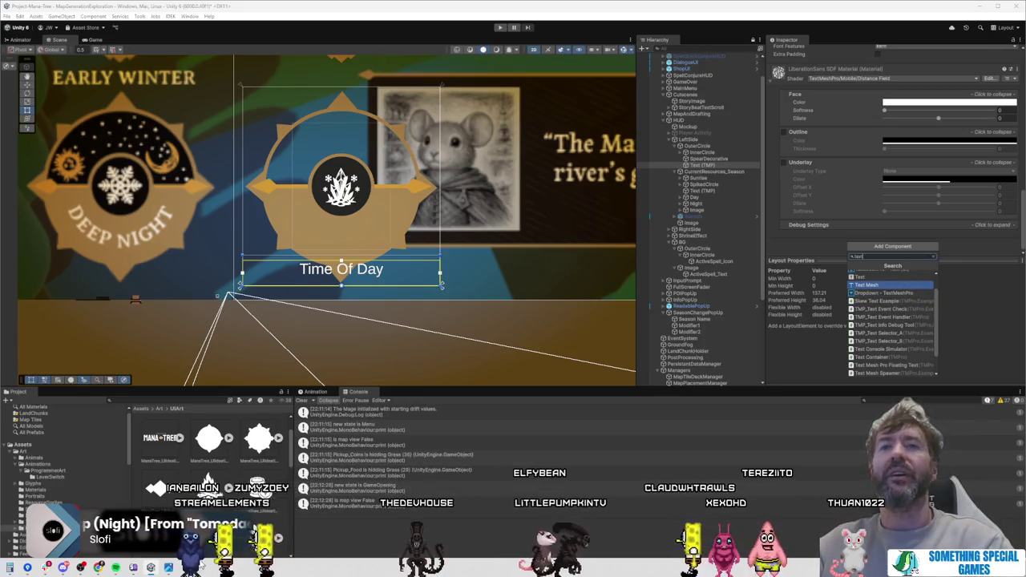
{"action": "scroll", "coordinate": [209, 449], "scroll_direction": "up", "scroll_amount": 1}
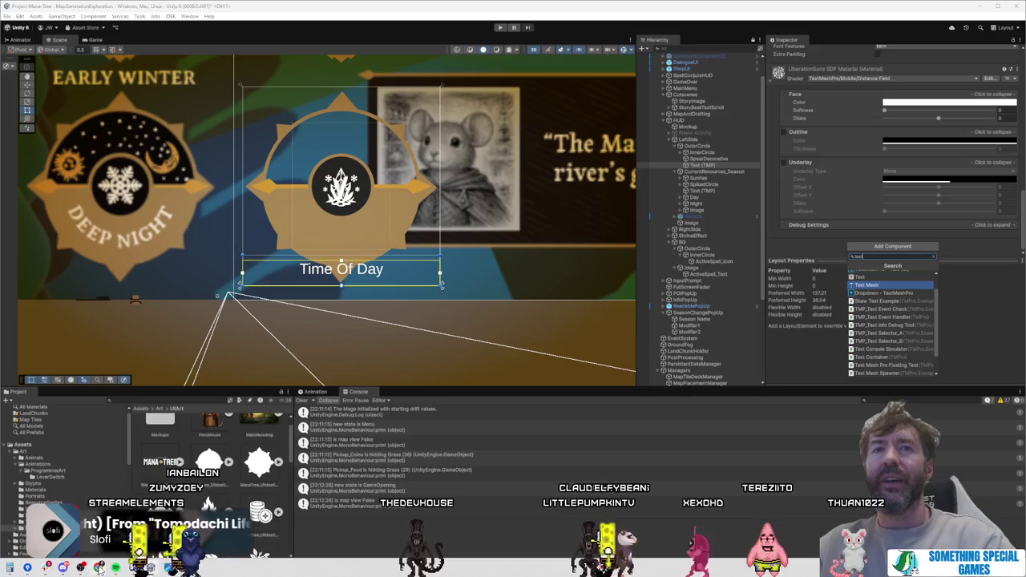
{"action": "key", "text": "Escape"}
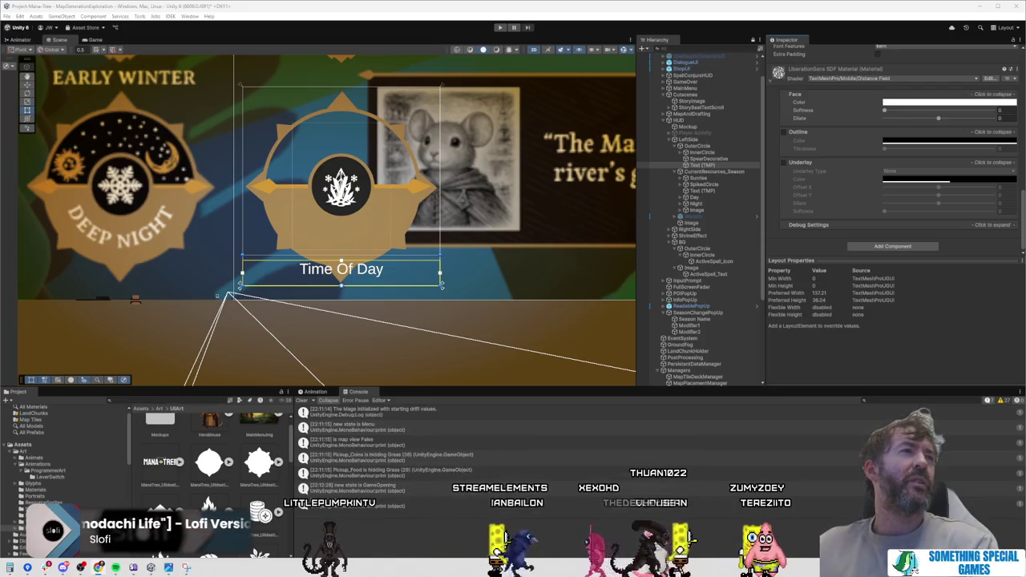
Step: Browse the Project folder tree and open the ProgrammerArt folder
{"action": "scroll", "coordinate": [71, 490], "scroll_direction": "down", "scroll_amount": 2}
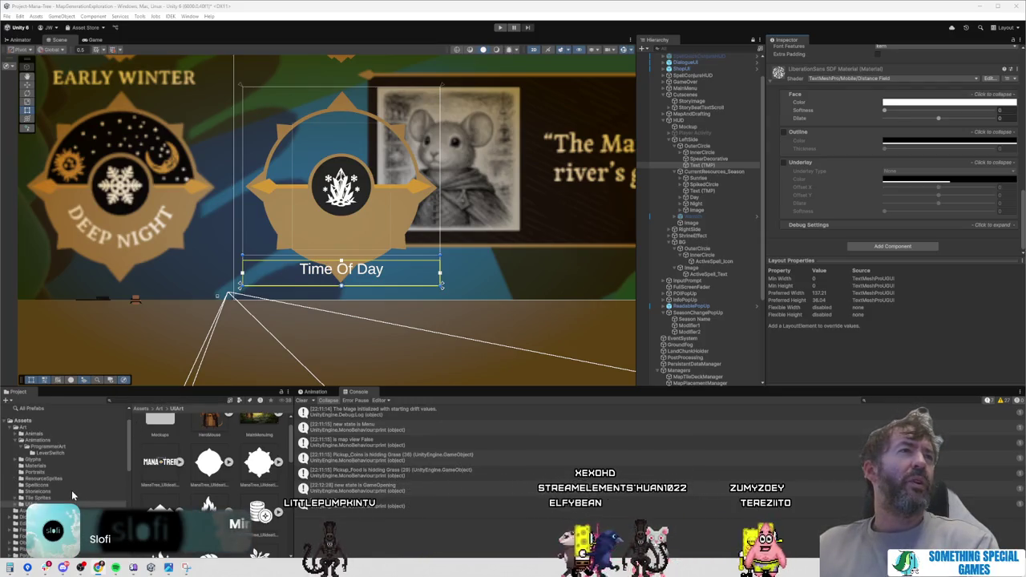
{"action": "scroll", "coordinate": [72, 490], "scroll_direction": "down", "scroll_amount": 2}
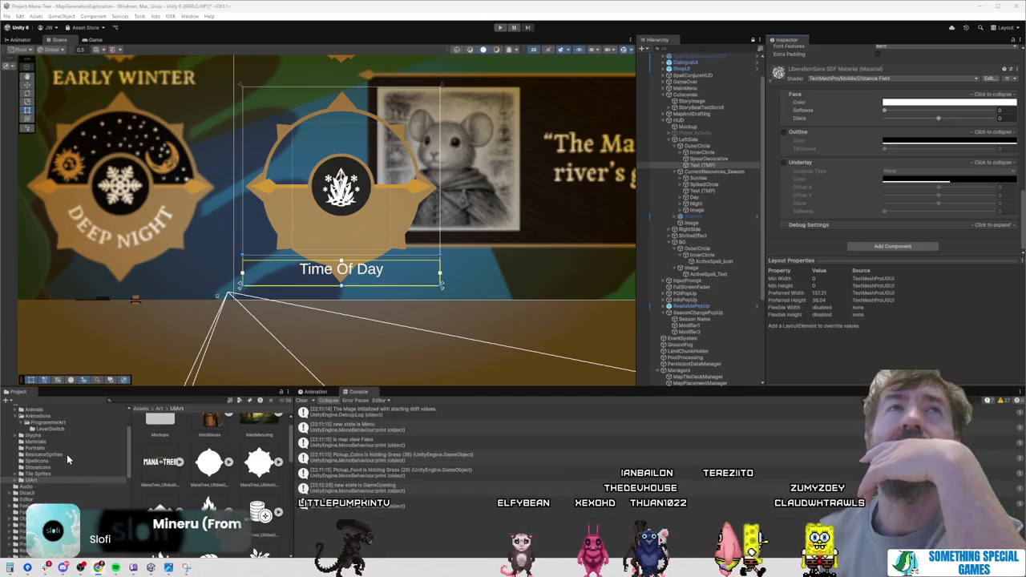
{"action": "scroll", "coordinate": [66, 454], "scroll_direction": "down", "scroll_amount": 5}
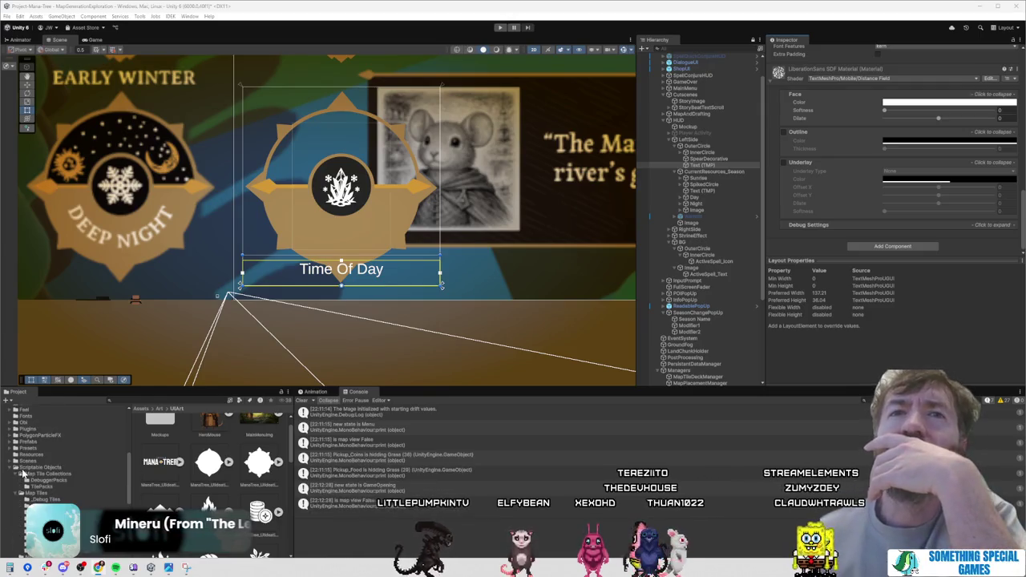
{"action": "scroll", "coordinate": [49, 449], "scroll_direction": "up", "scroll_amount": 6}
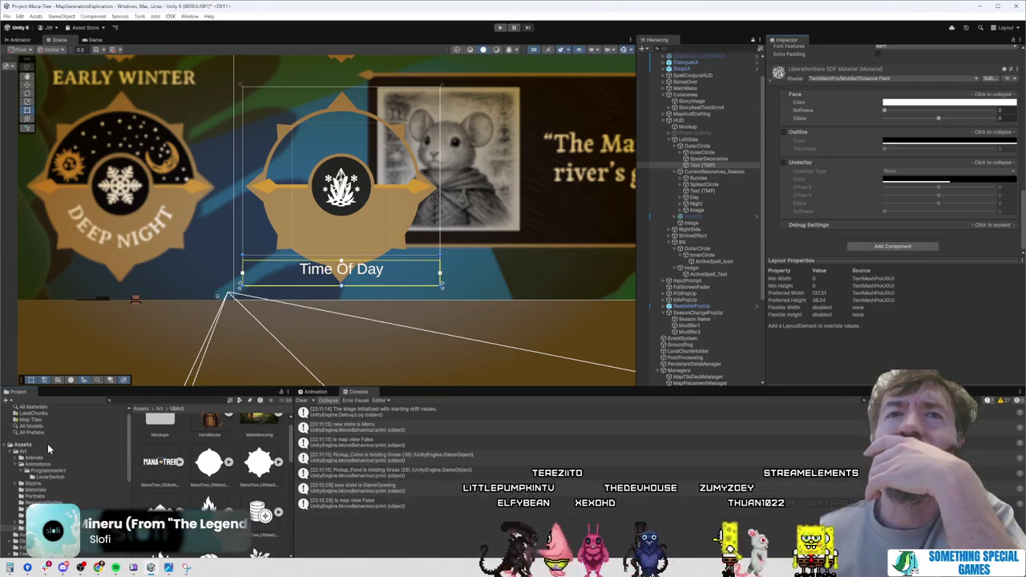
{"action": "left_click", "coordinate": [49, 470]}
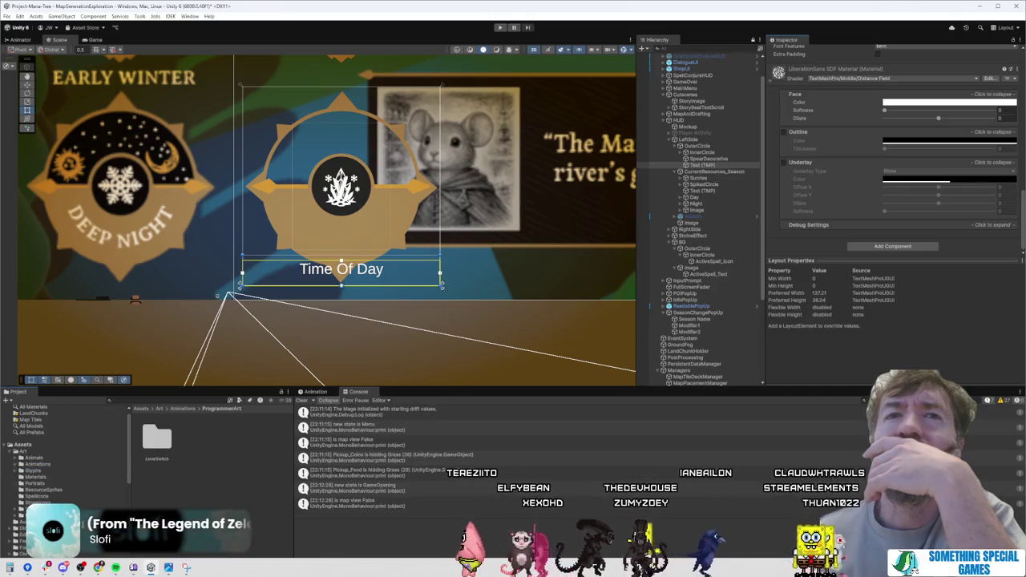
{"action": "scroll", "coordinate": [32, 489], "scroll_direction": "down", "scroll_amount": 4}
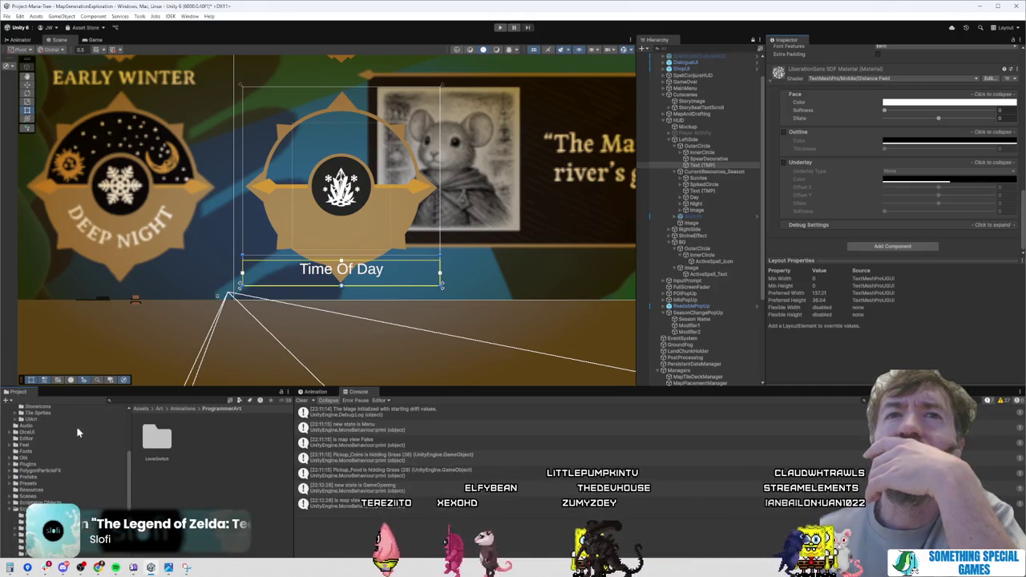
{"action": "scroll", "coordinate": [32, 481], "scroll_direction": "up", "scroll_amount": 5}
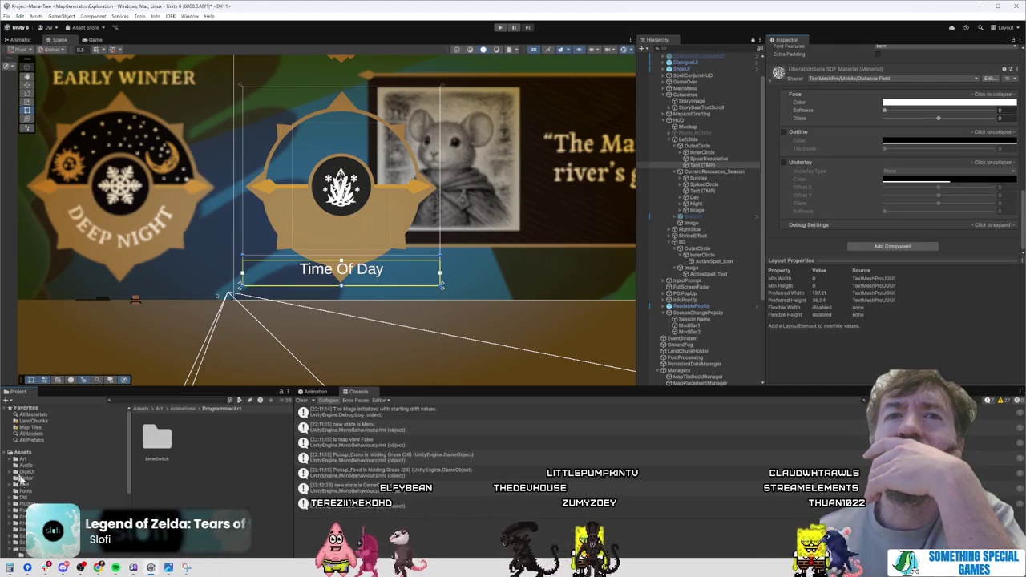
{"action": "scroll", "coordinate": [16, 481], "scroll_direction": "down", "scroll_amount": 3}
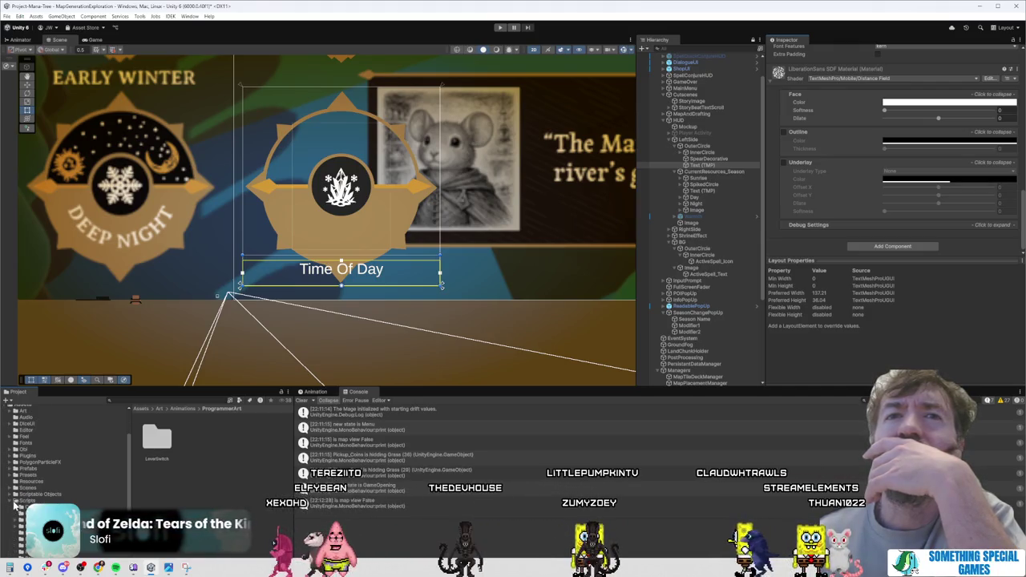
{"action": "scroll", "coordinate": [11, 503], "scroll_direction": "up", "scroll_amount": 1}
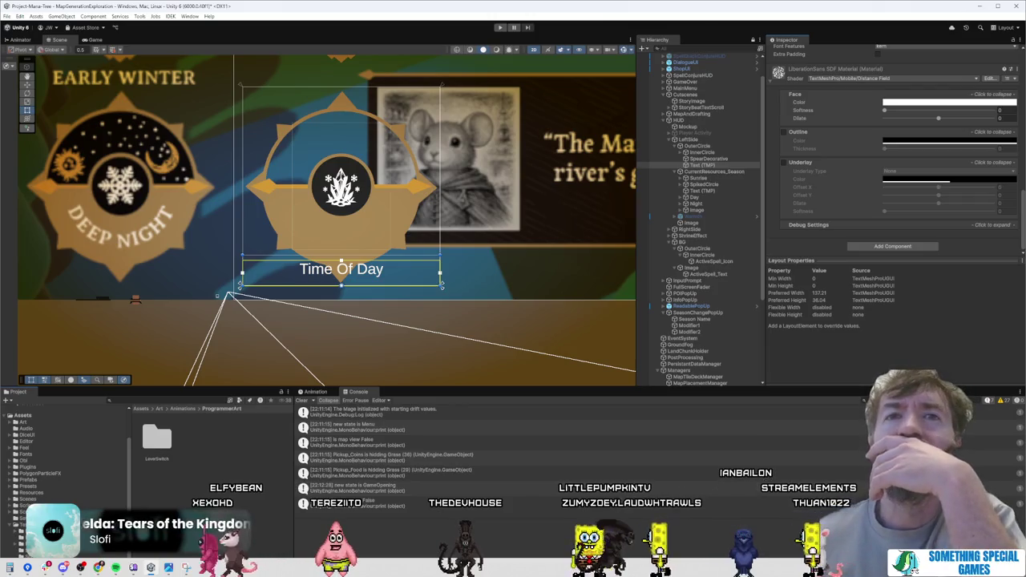
Step: Go to TextMesh Pro > Examples & Extras, switch to one-column list view, and open Scripts
{"action": "left_click", "coordinate": [23, 525]}
{"action": "double_click", "coordinate": [166, 448]}
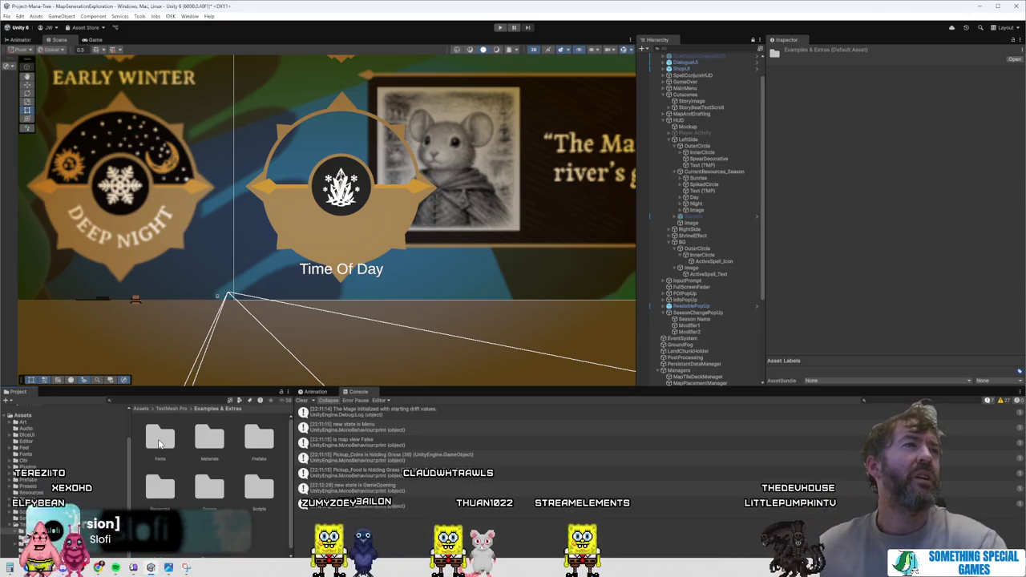
{"action": "double_click", "coordinate": [210, 484]}
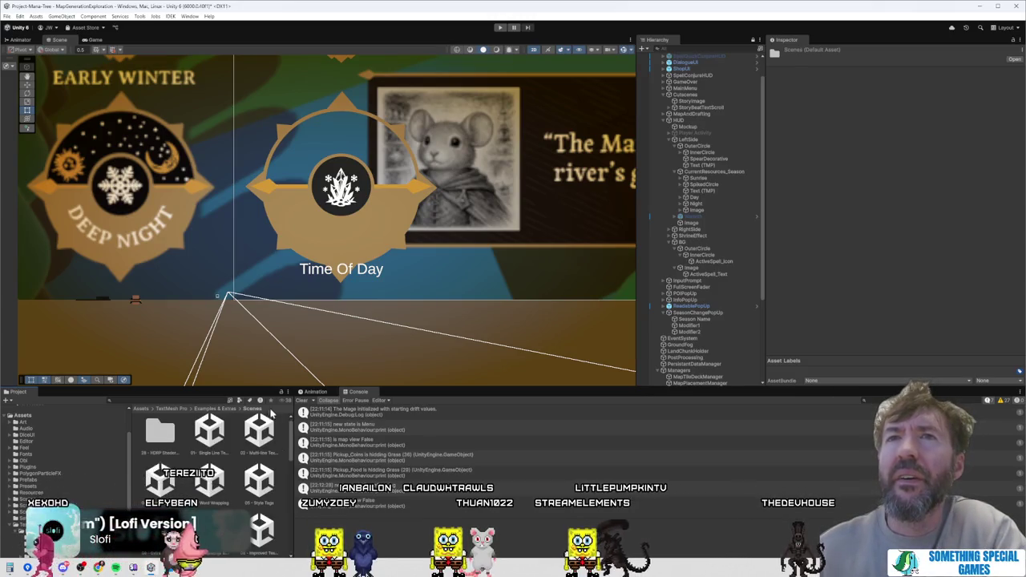
{"action": "left_click_drag", "start_coordinate": [276, 563], "coordinate": [245, 563]}
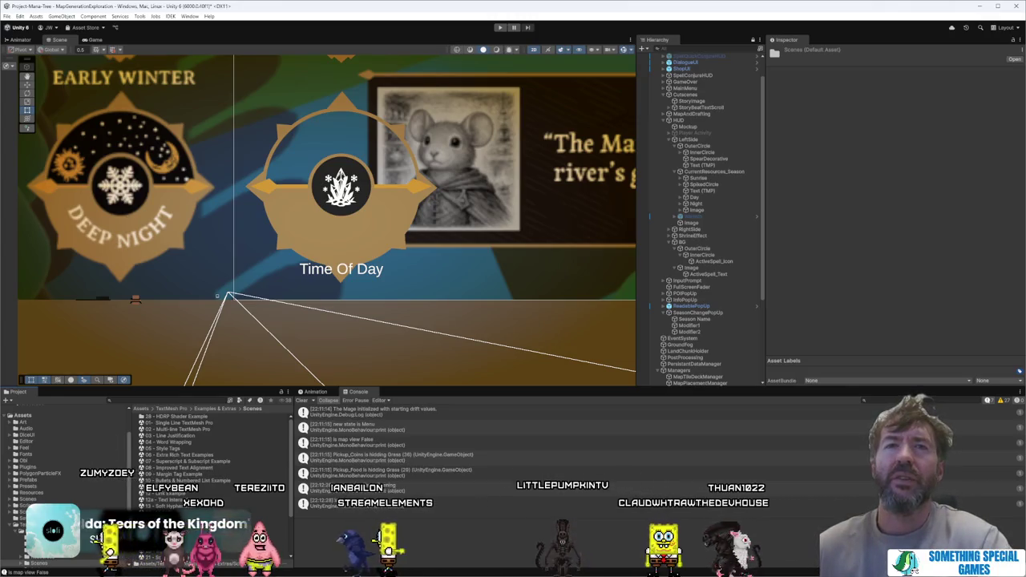
{"action": "scroll", "coordinate": [64, 465], "scroll_direction": "down", "scroll_amount": 3}
{"action": "left_click", "coordinate": [40, 521]}
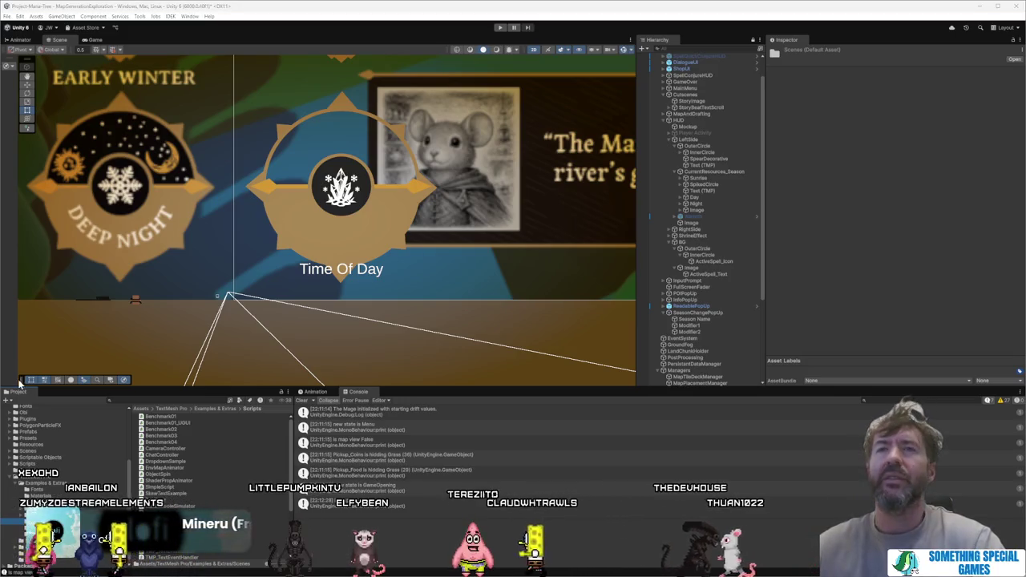
{"action": "type", "text": "VertexShakeA"}
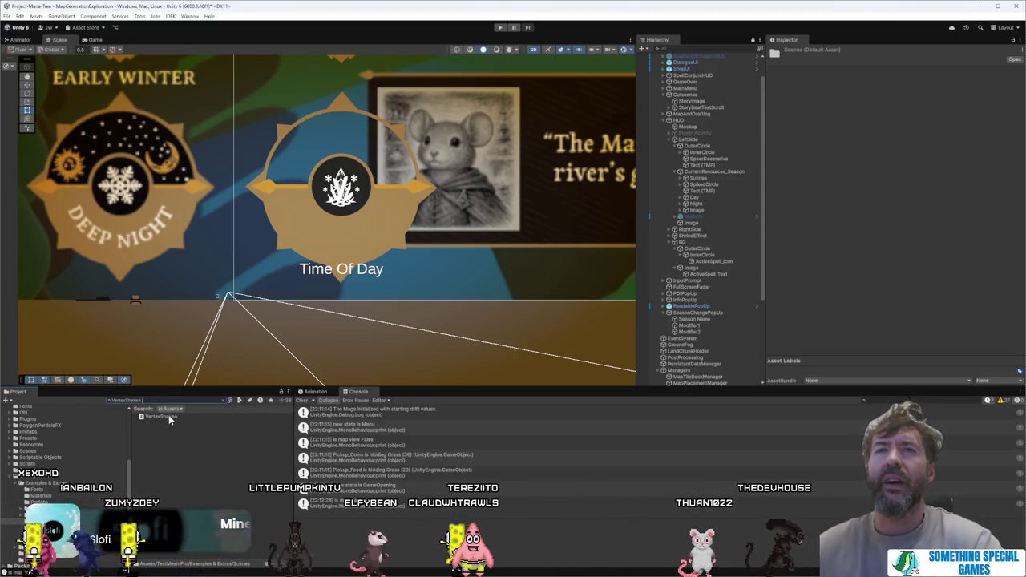
{"action": "mouse_move", "coordinate": [586, 323]}
{"action": "left_mouse_down"}
{"action": "mouse_move", "coordinate": [713, 331]}
{"action": "mouse_move", "coordinate": [739, 218]}
{"action": "left_mouse_up"}
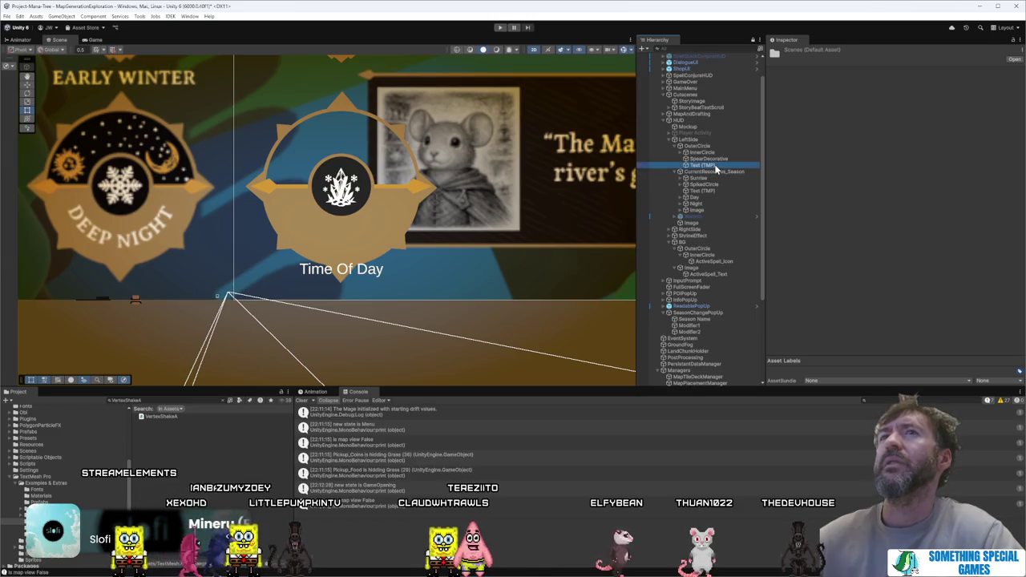
{"action": "left_click", "coordinate": [714, 166]}
{"action": "scroll", "coordinate": [879, 203], "scroll_direction": "down", "scroll_amount": 10}
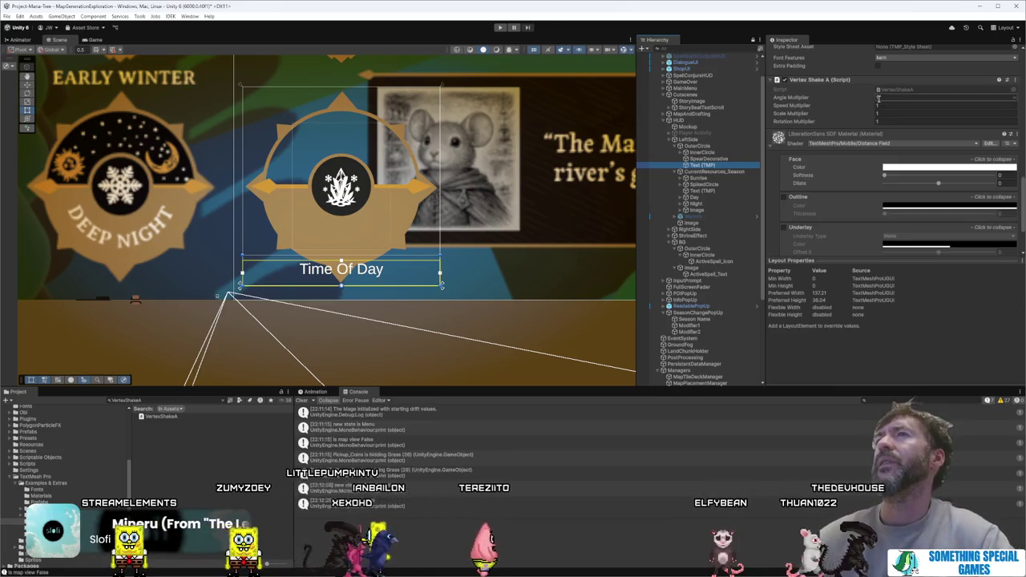
{"action": "left_click", "coordinate": [880, 98]}
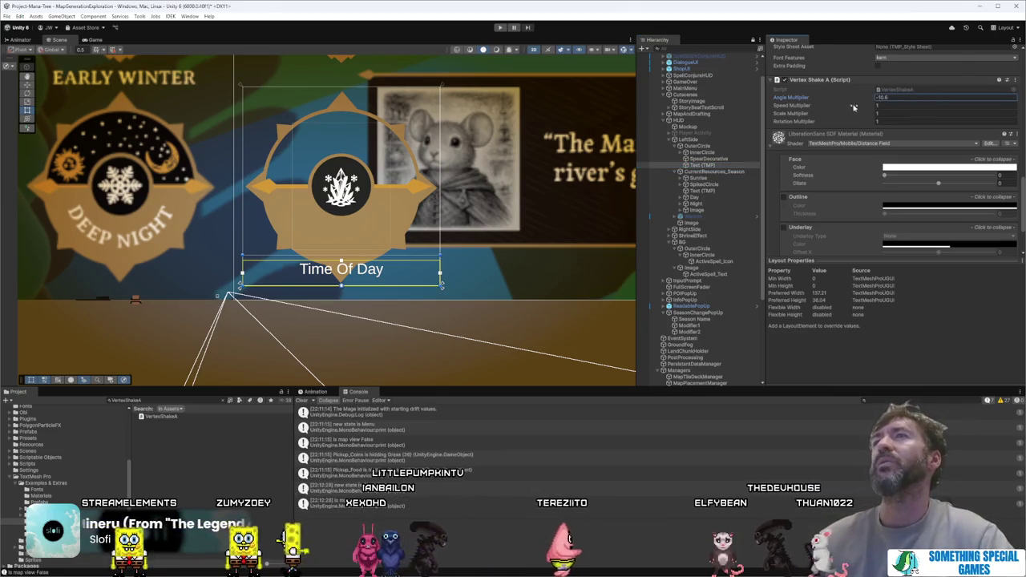
{"action": "scroll", "coordinate": [881, 160], "scroll_direction": "up", "scroll_amount": 2}
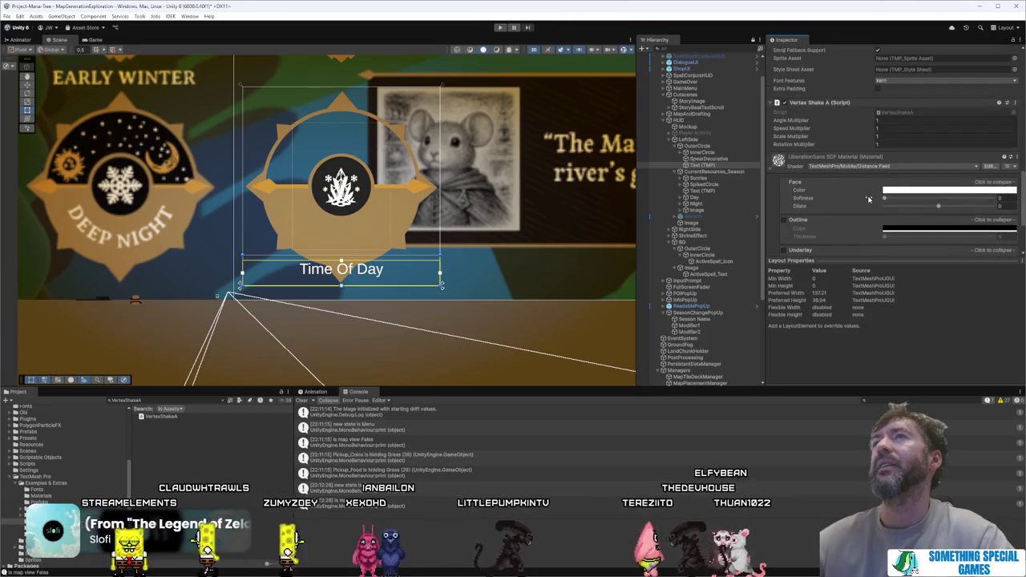
{"action": "left_click", "coordinate": [885, 136]}
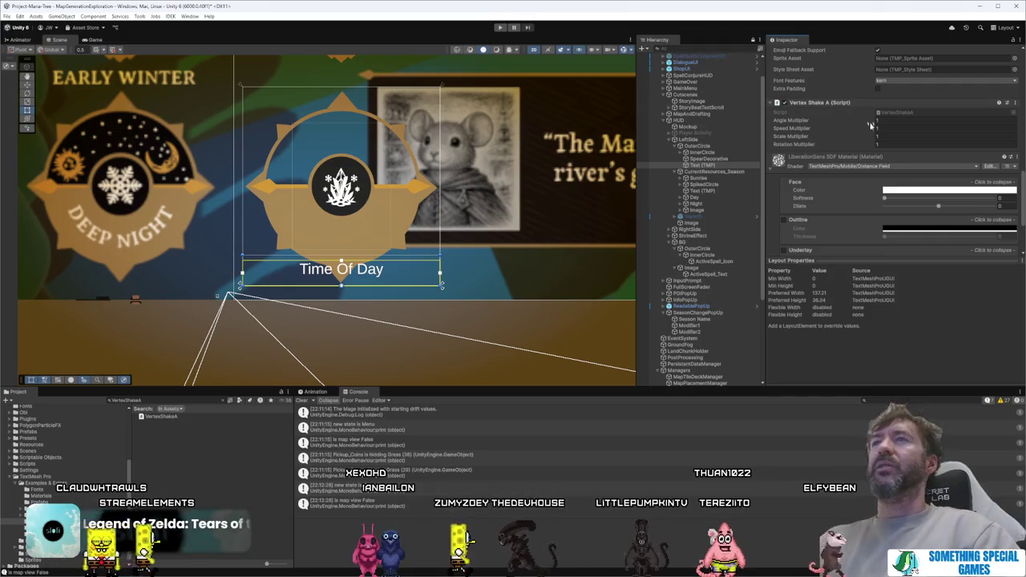
{"action": "scroll", "coordinate": [911, 100], "scroll_direction": "up", "scroll_amount": 2}
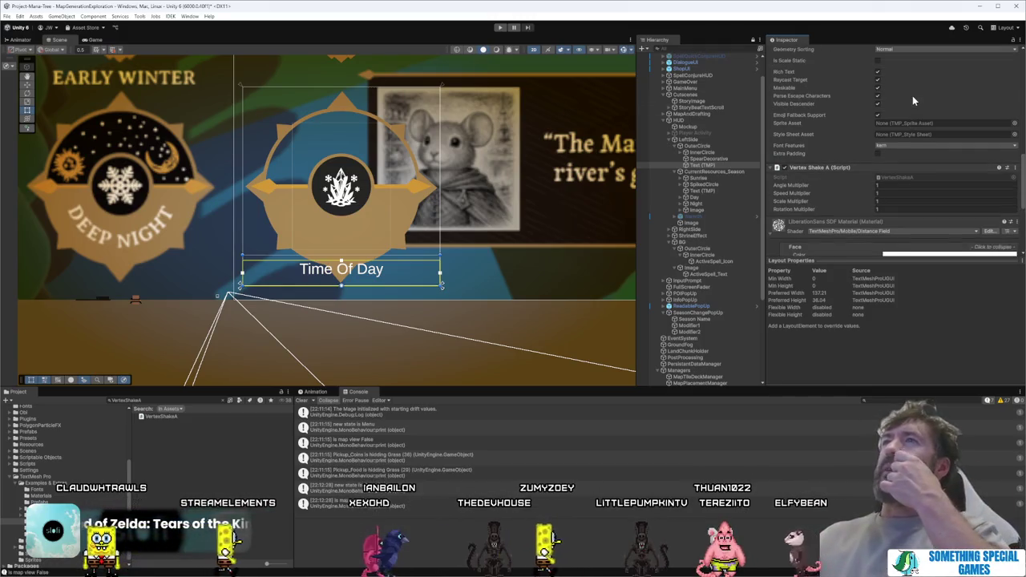
{"action": "scroll", "coordinate": [912, 95], "scroll_direction": "up", "scroll_amount": 7}
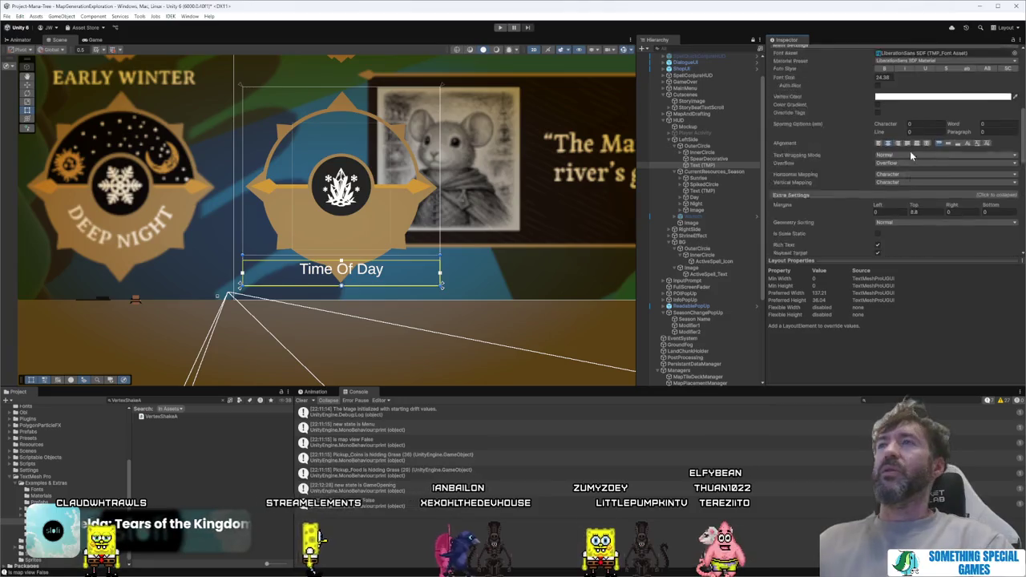
{"action": "scroll", "coordinate": [911, 154], "scroll_direction": "up", "scroll_amount": 4}
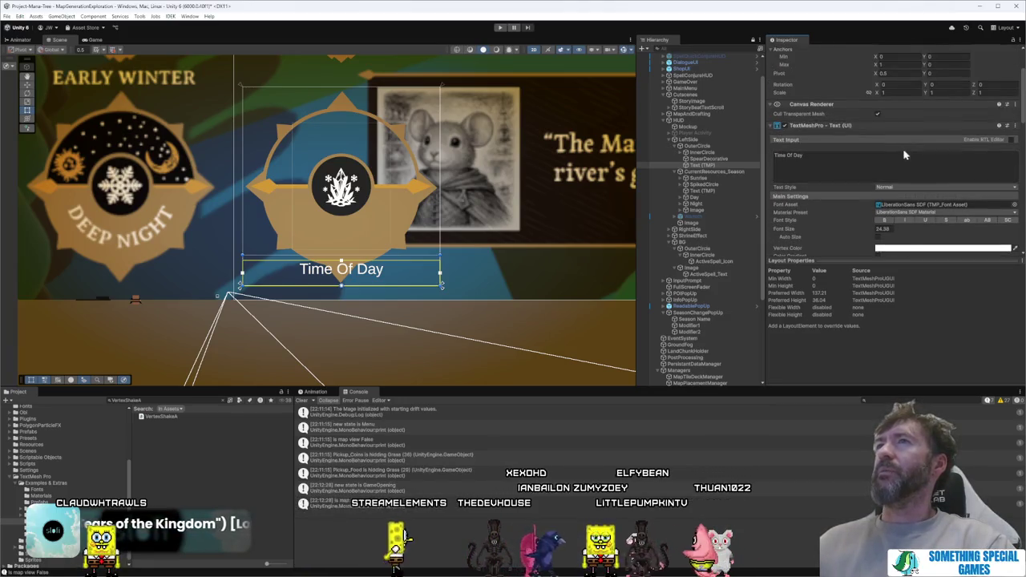
Step: Make the label uppercase and set its Font Asset to Bayon-Regular SDF
{"action": "left_click", "coordinate": [985, 221]}
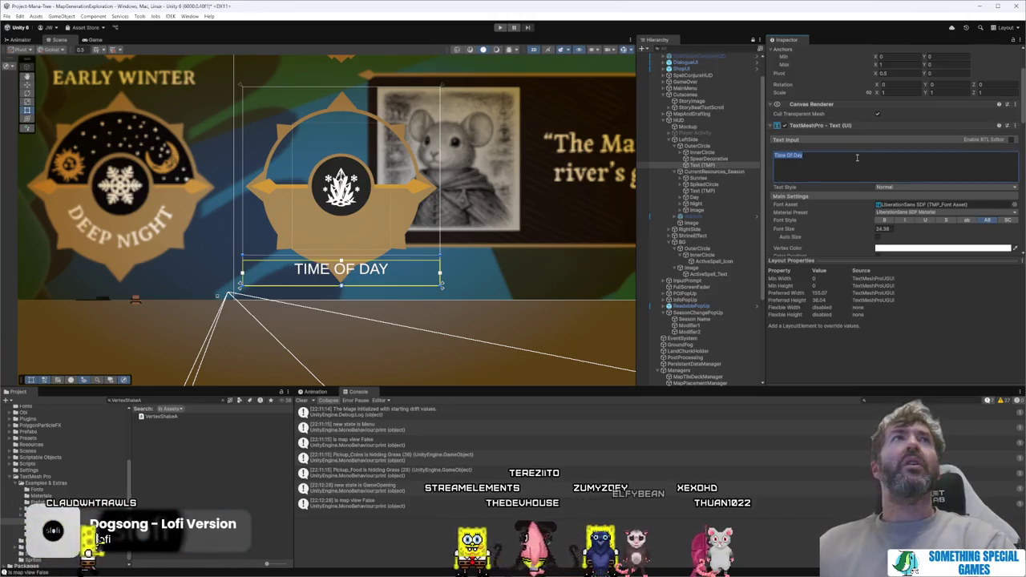
{"action": "scroll", "coordinate": [889, 194], "scroll_direction": "down", "scroll_amount": 3}
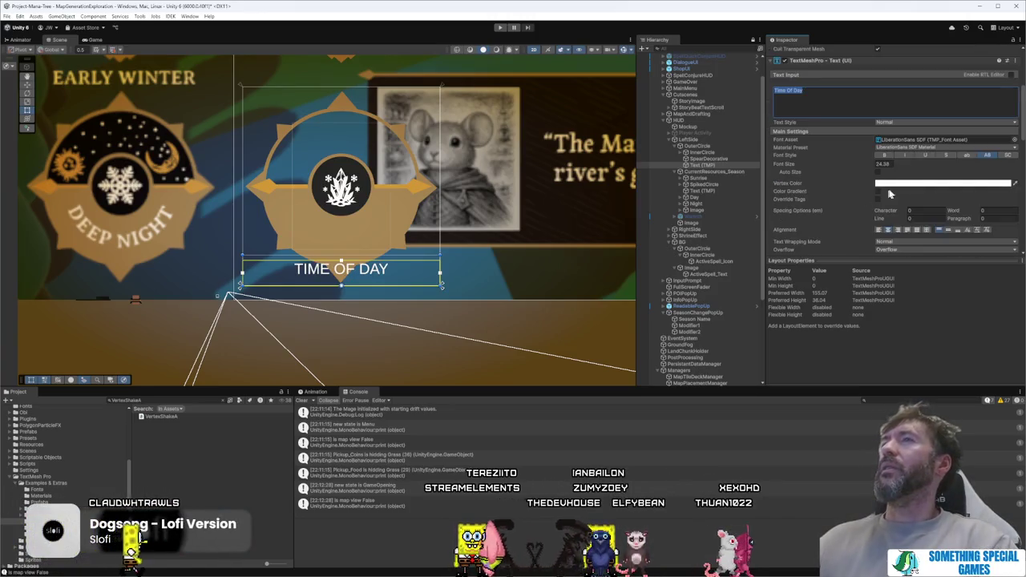
{"action": "left_click", "coordinate": [1015, 141]}
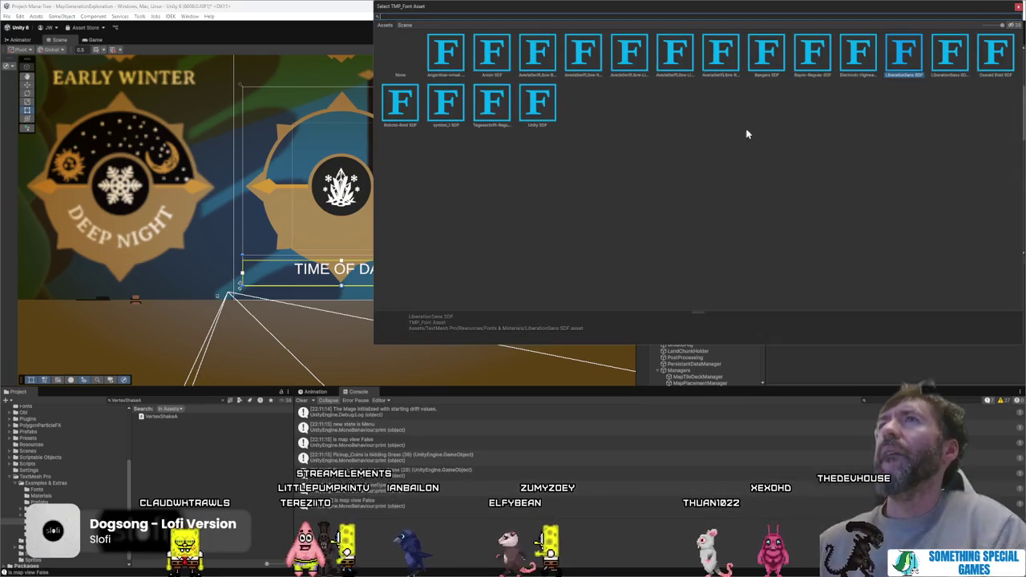
{"action": "double_click", "coordinate": [812, 54]}
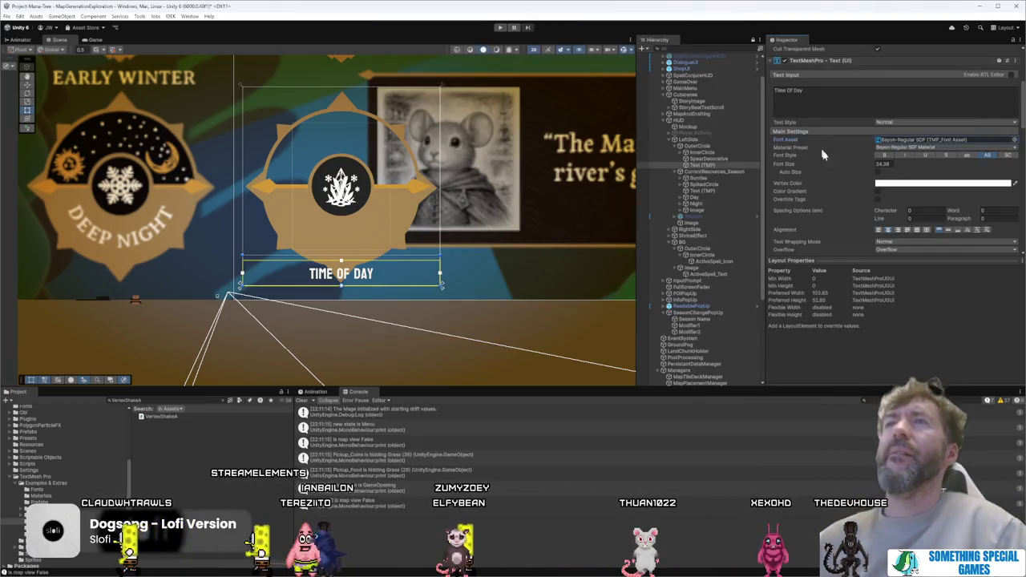
Step: Place the label under the left emblem, set font size 40.82, and change its text to DEEP NIGHT
{"action": "mouse_move", "coordinate": [398, 281]}
{"action": "left_mouse_down"}
{"action": "mouse_move", "coordinate": [210, 237]}
{"action": "mouse_move", "coordinate": [178, 243]}
{"action": "left_mouse_up"}
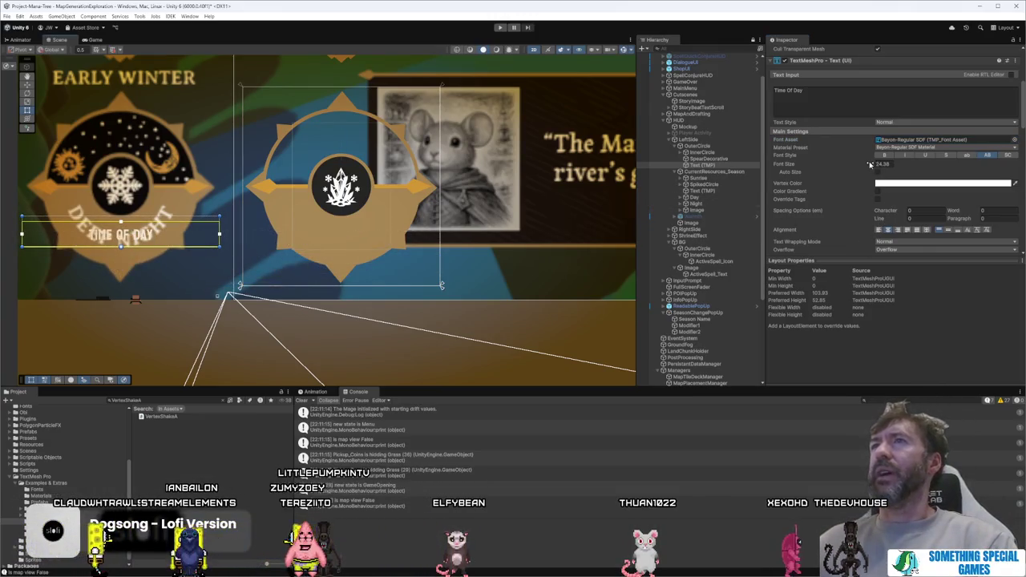
{"action": "left_click_drag", "start_coordinate": [980, 169], "coordinate": [1006, 168]}
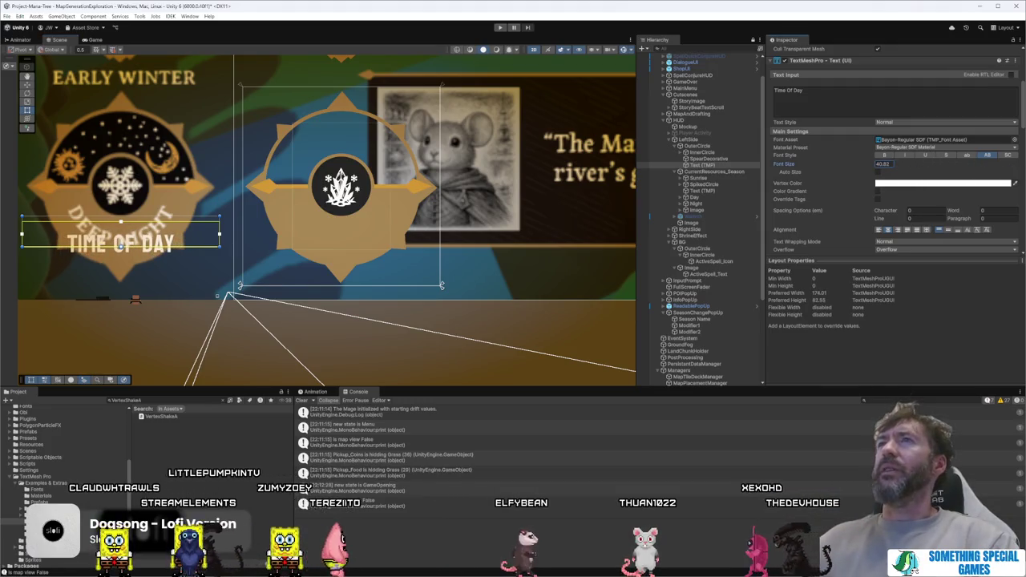
{"action": "left_click", "coordinate": [820, 103]}
{"action": "type", "text": "0"}
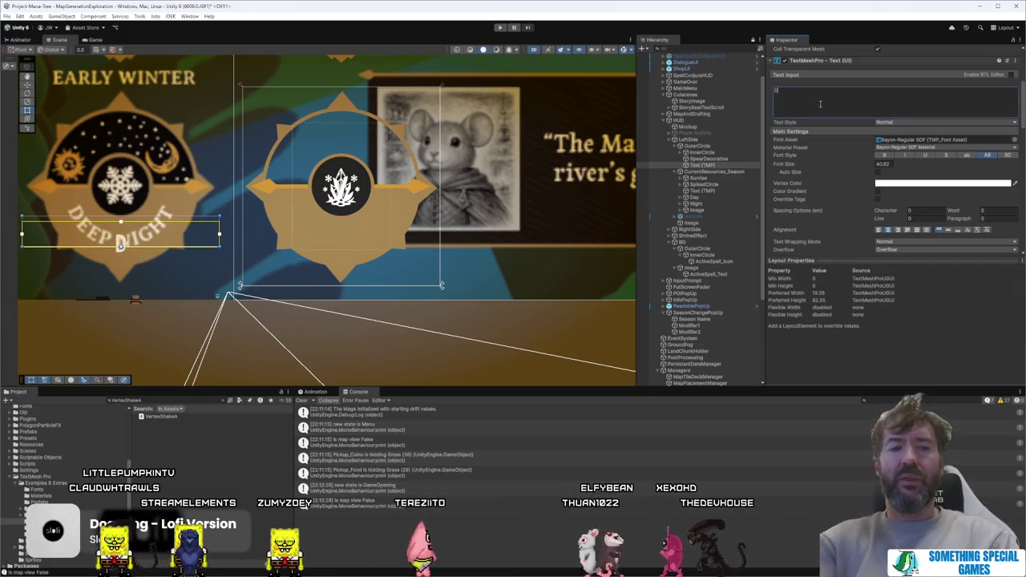
{"action": "type", "text": "IGHT"}
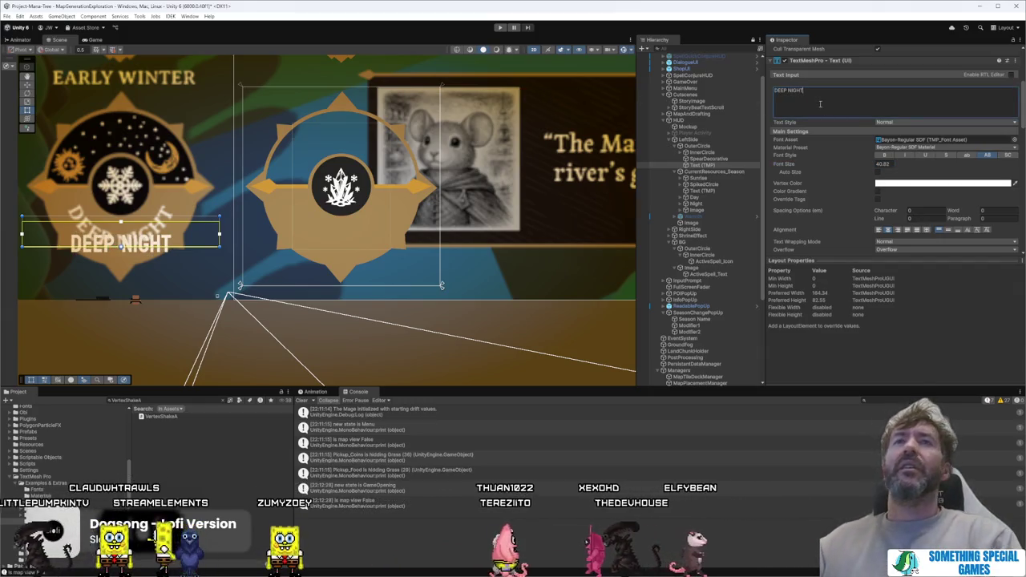
{"action": "mouse_move", "coordinate": [186, 244]}
{"action": "left_mouse_down"}
{"action": "mouse_move", "coordinate": [189, 234]}
{"action": "mouse_move", "coordinate": [189, 284]}
{"action": "left_mouse_up"}
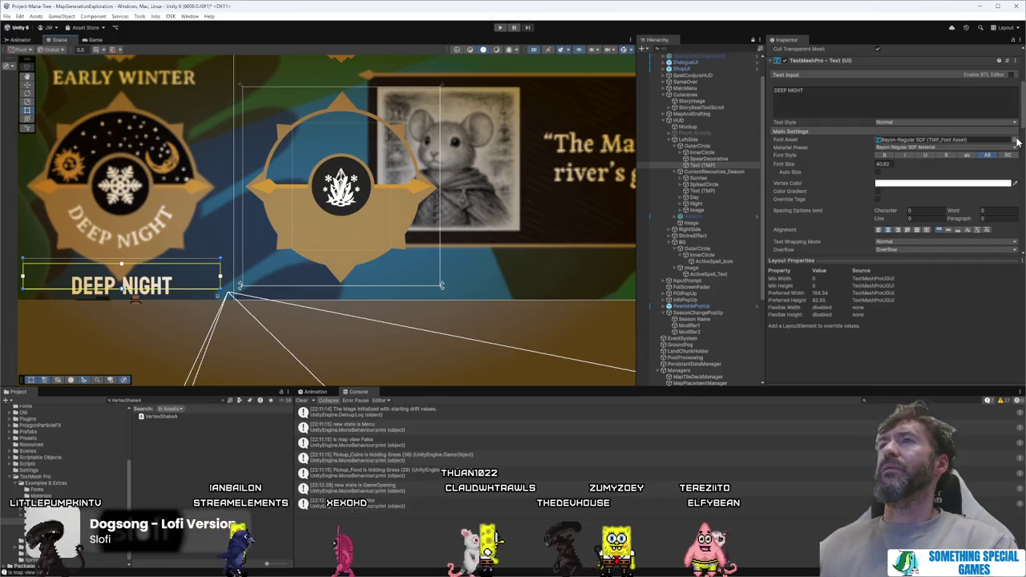
Step: Preview Averia and Anton fonts on DEEP NIGHT, keeping AveriaSerifLibre-LightItalic SDF
{"action": "left_click", "coordinate": [1015, 141]}
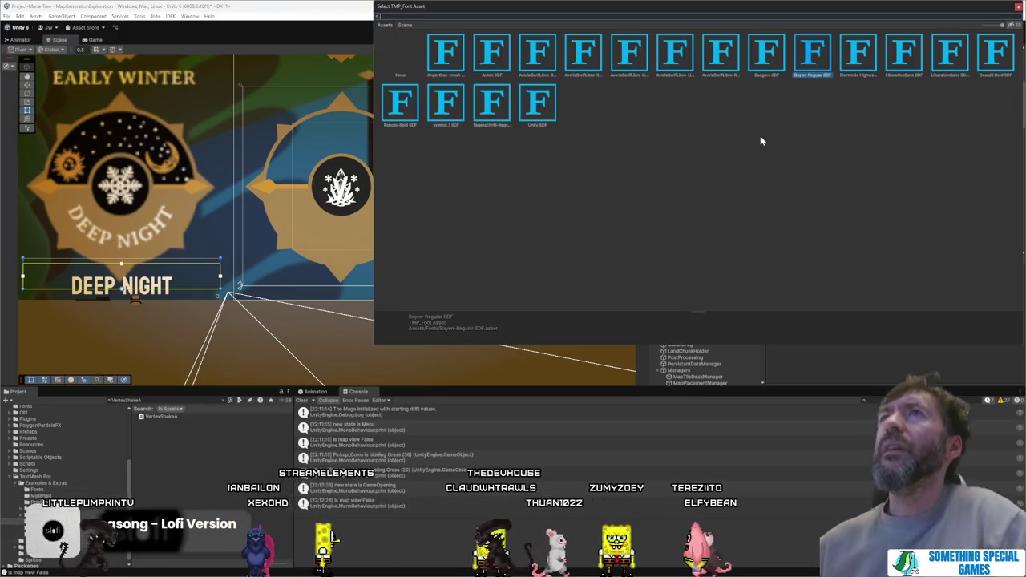
{"action": "left_click", "coordinate": [589, 64]}
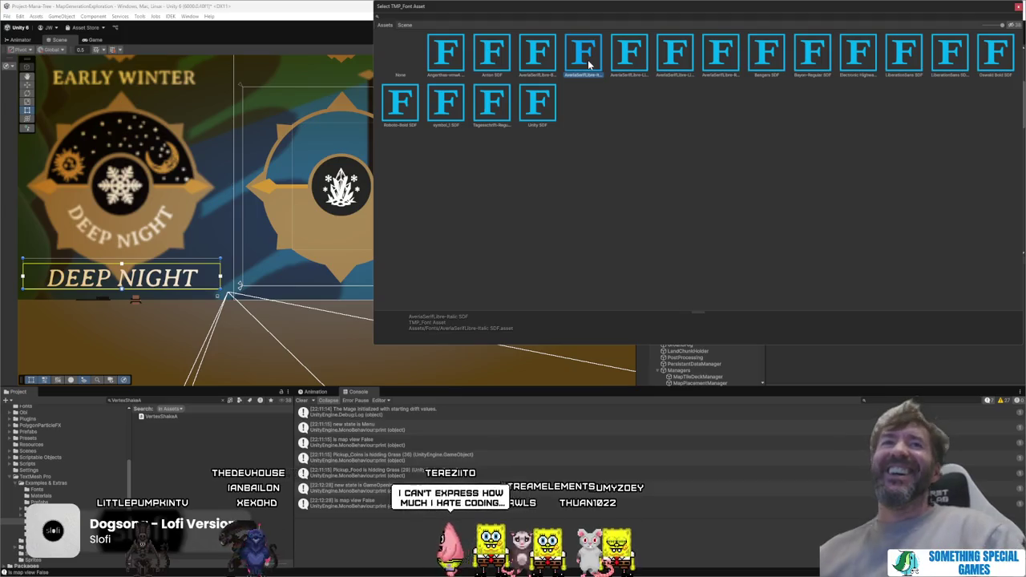
{"action": "left_click", "coordinate": [630, 58]}
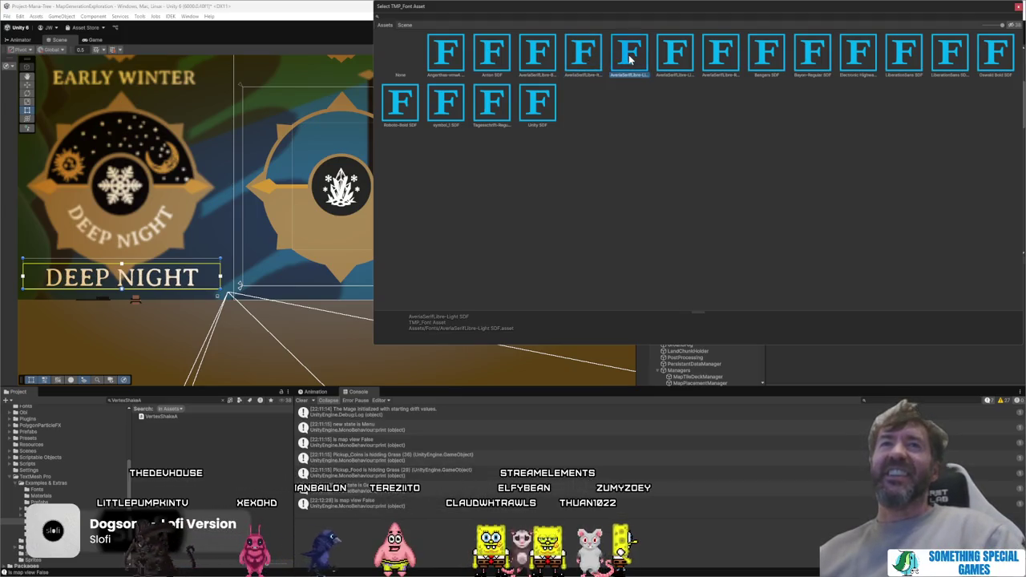
{"action": "left_click", "coordinate": [670, 56]}
{"action": "left_click", "coordinate": [628, 55]}
{"action": "left_click", "coordinate": [599, 61]}
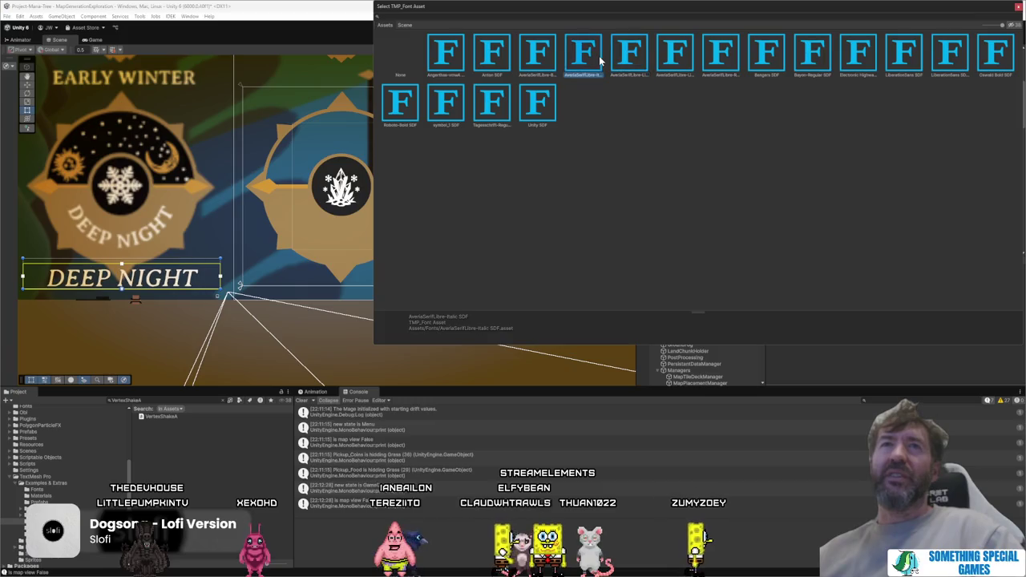
{"action": "left_click", "coordinate": [545, 57]}
{"action": "left_click", "coordinate": [496, 63]}
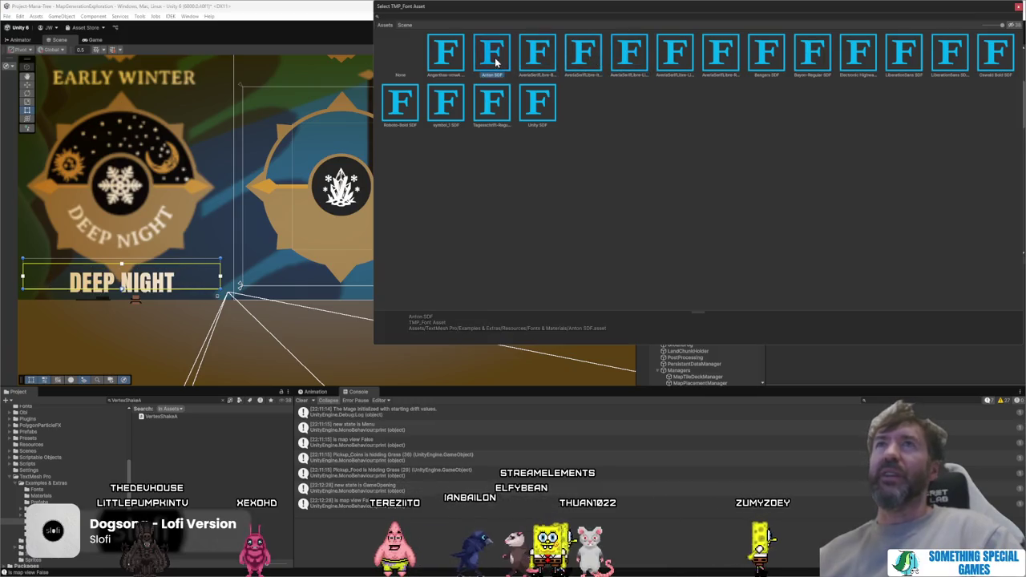
{"action": "left_click", "coordinate": [578, 59]}
{"action": "left_click", "coordinate": [541, 54]}
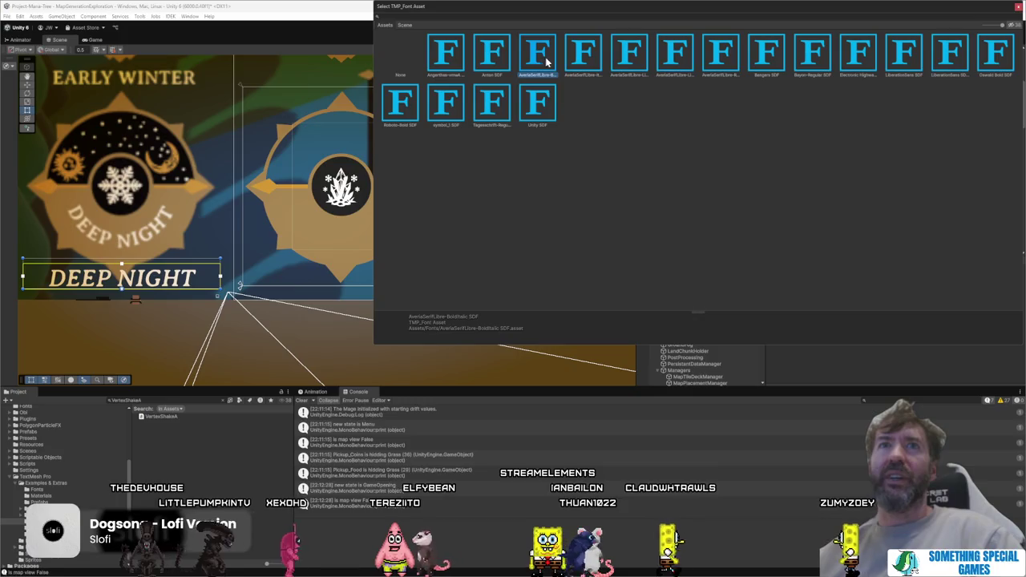
{"action": "left_click", "coordinate": [678, 58]}
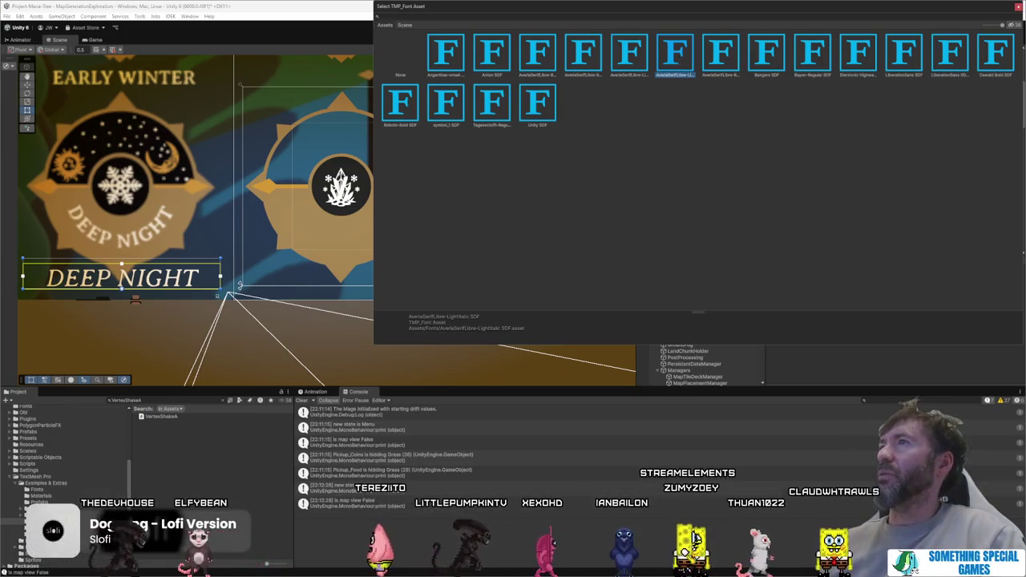
{"action": "key", "text": "Return"}
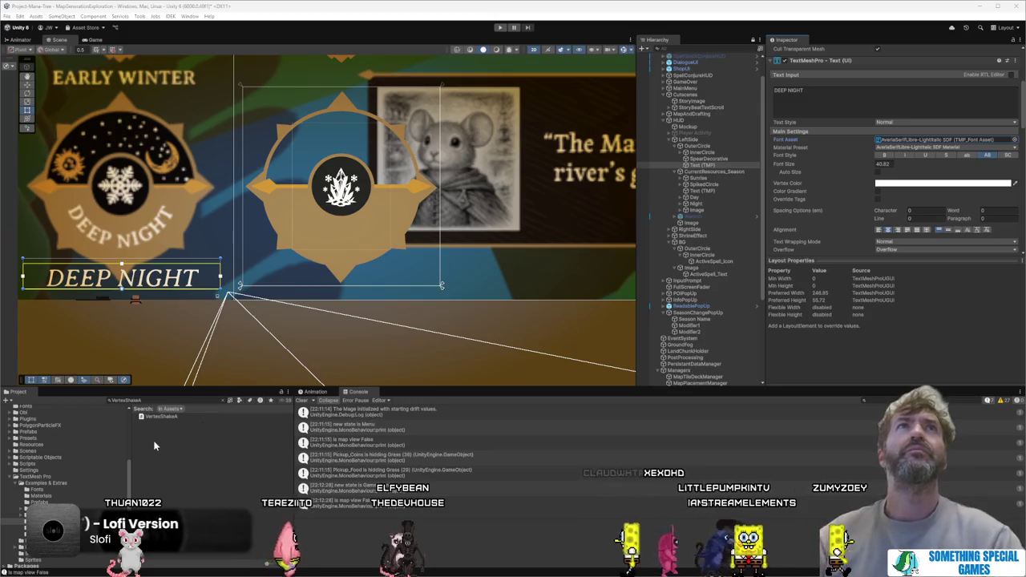
Step: Scroll the Project panel's folder tree up to the top
{"action": "scroll", "coordinate": [64, 457], "scroll_direction": "up", "scroll_amount": 5}
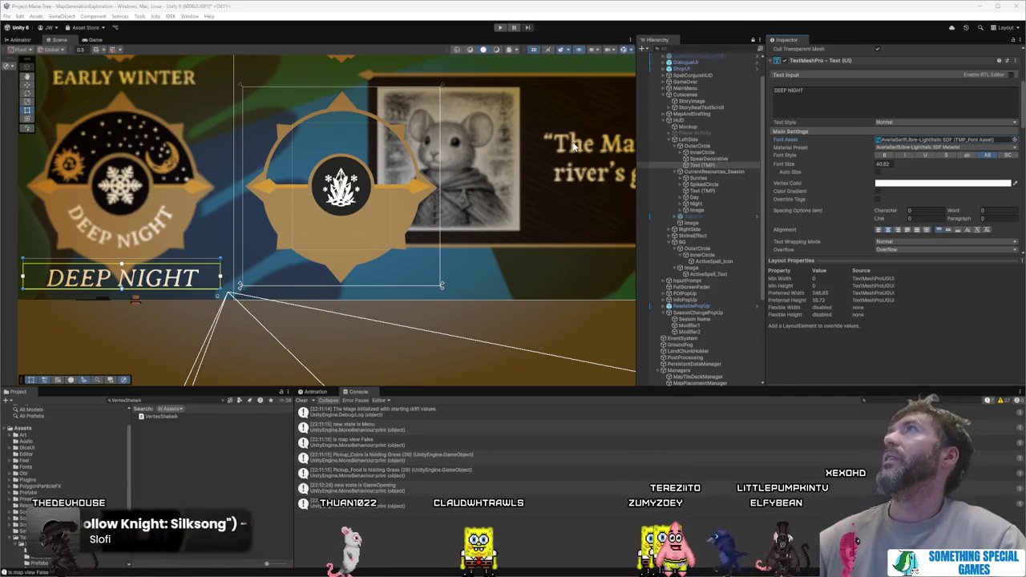
Step: Open Art/UIArt and select the Fall, Summer, Spring and Winter icon textures
{"action": "left_click", "coordinate": [53, 436]}
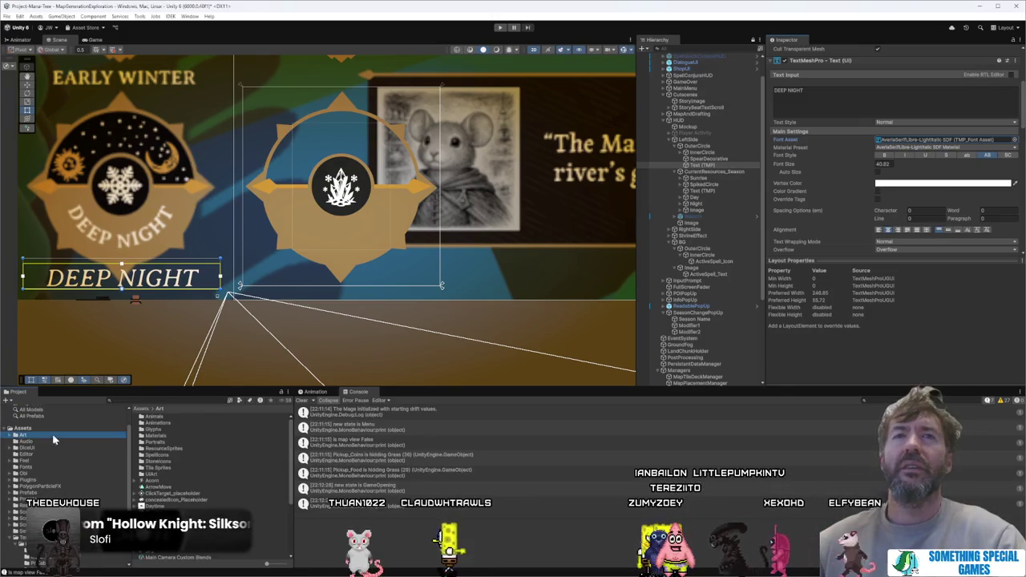
{"action": "double_click", "coordinate": [174, 473]}
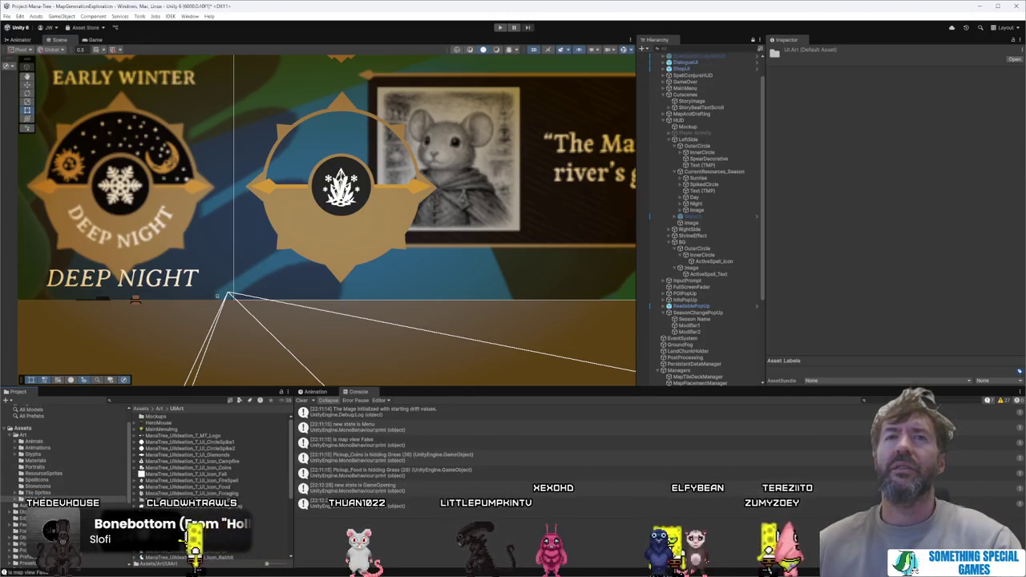
{"action": "left_click", "coordinate": [188, 474]}
{"action": "scroll", "coordinate": [190, 464], "scroll_direction": "down", "scroll_amount": 5}
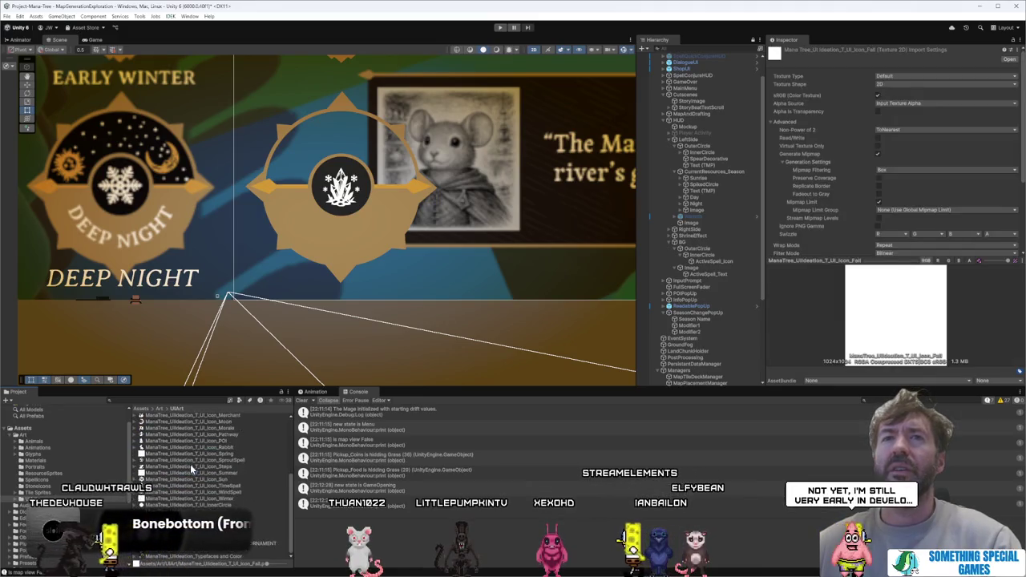
{"action": "left_click", "coordinate": [178, 473], "text": "ctrl"}
{"action": "left_click", "coordinate": [179, 454], "text": "ctrl"}
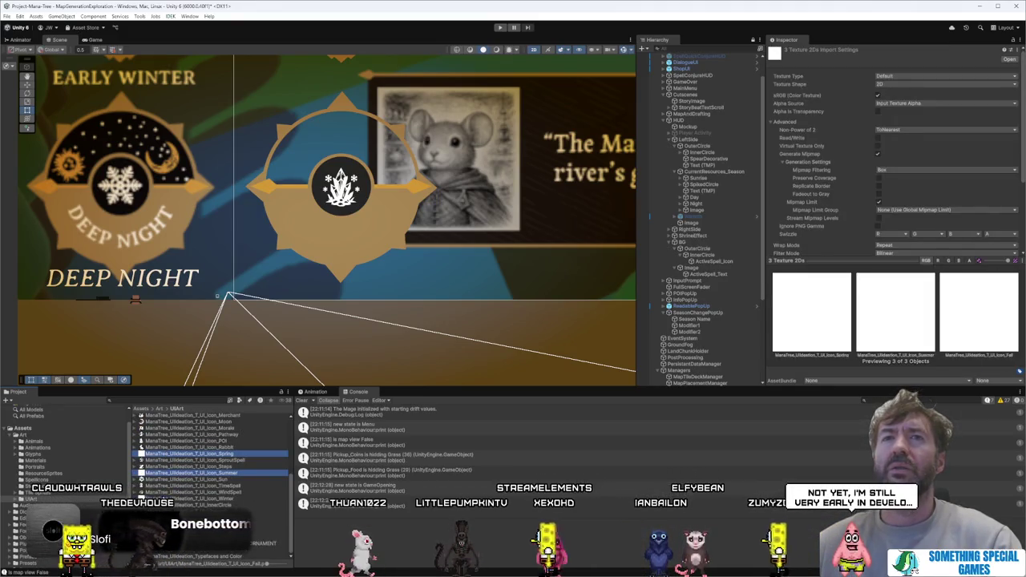
{"action": "left_click", "coordinate": [180, 498], "text": "ctrl"}
Step: Import the icons as Sprite (2D and UI) with Max Size 512, then clear the Console
{"action": "left_click", "coordinate": [922, 75]}
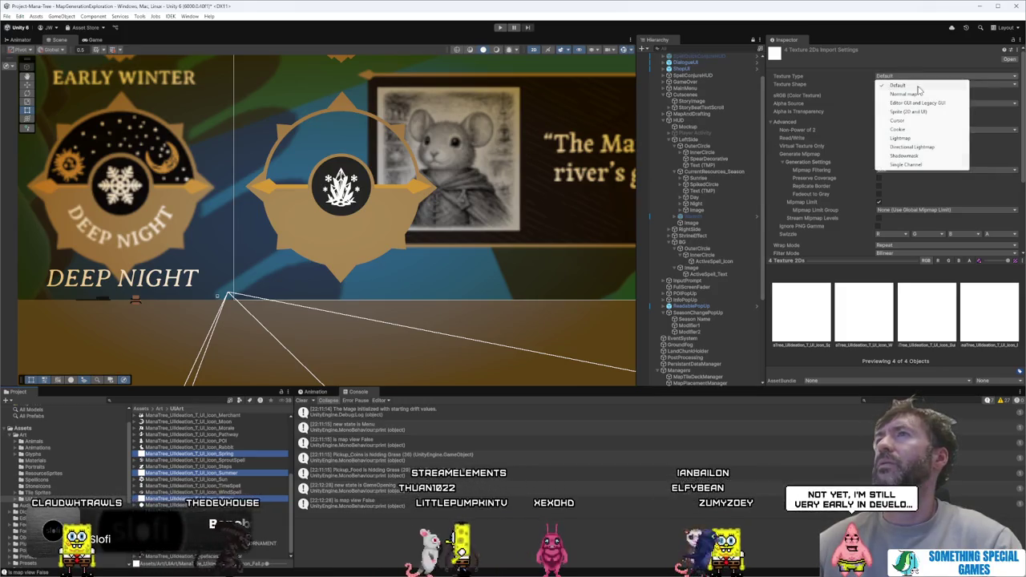
{"action": "left_click", "coordinate": [925, 111]}
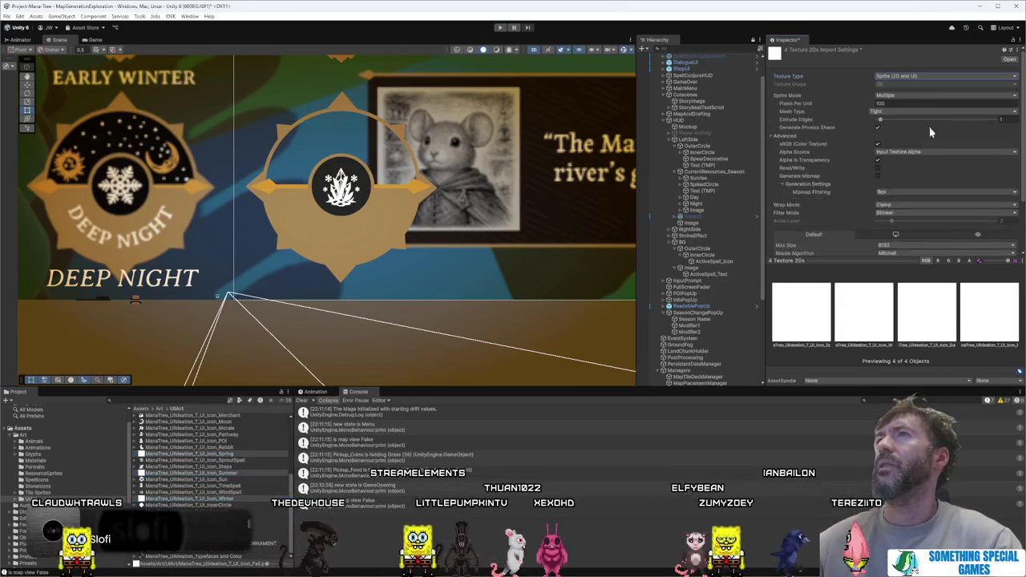
{"action": "left_click", "coordinate": [893, 111]}
{"action": "left_click", "coordinate": [891, 117]}
{"action": "scroll", "coordinate": [897, 209], "scroll_direction": "down", "scroll_amount": 2}
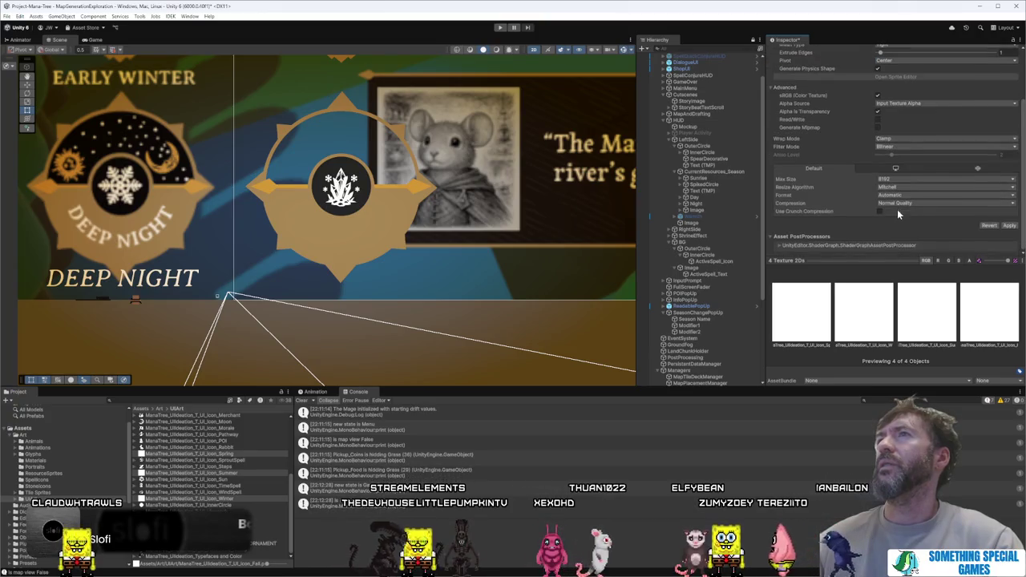
{"action": "left_click", "coordinate": [895, 179]}
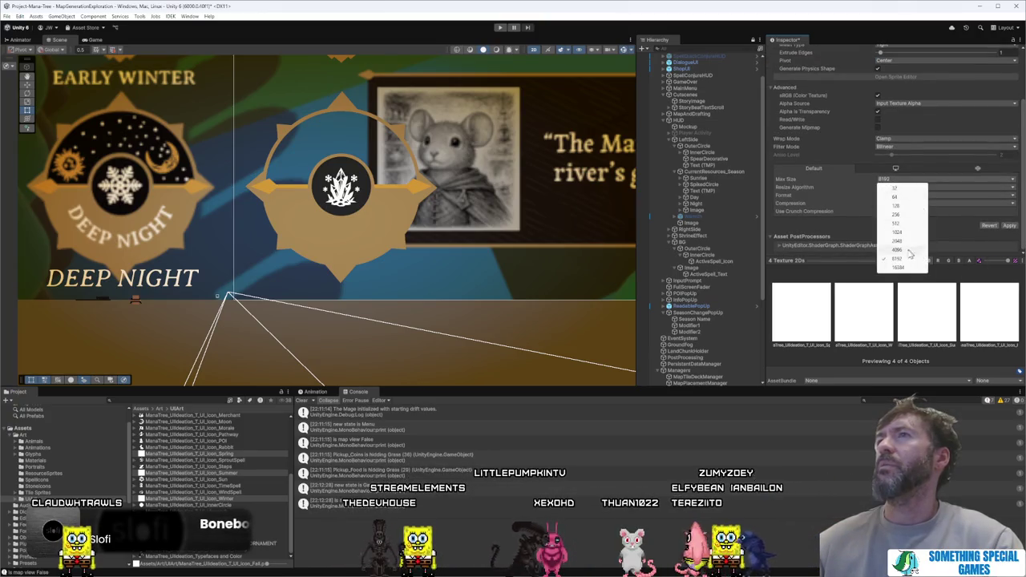
{"action": "left_click", "coordinate": [911, 225]}
{"action": "left_click", "coordinate": [1009, 226]}
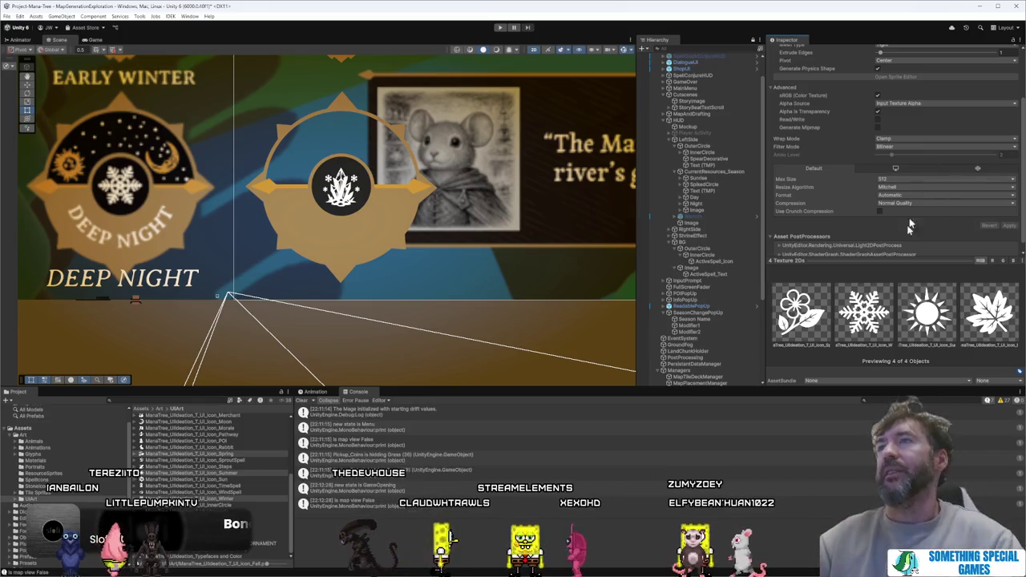
{"action": "left_click", "coordinate": [301, 401]}
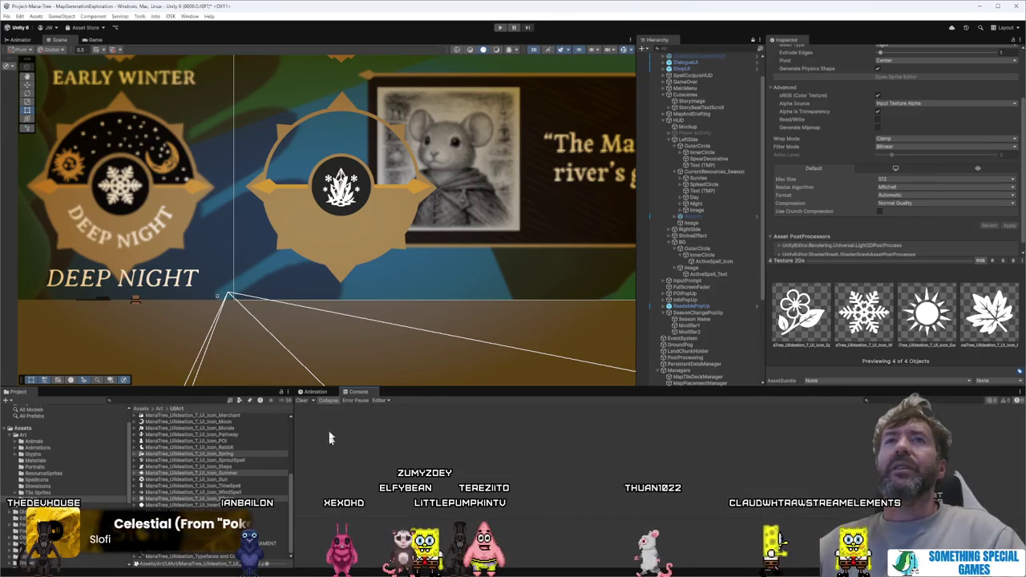
Step: Expand InnerCircle in the Hierarchy and select its SeasonIcon image object
{"action": "left_click", "coordinate": [710, 159]}
{"action": "left_click", "coordinate": [724, 166]}
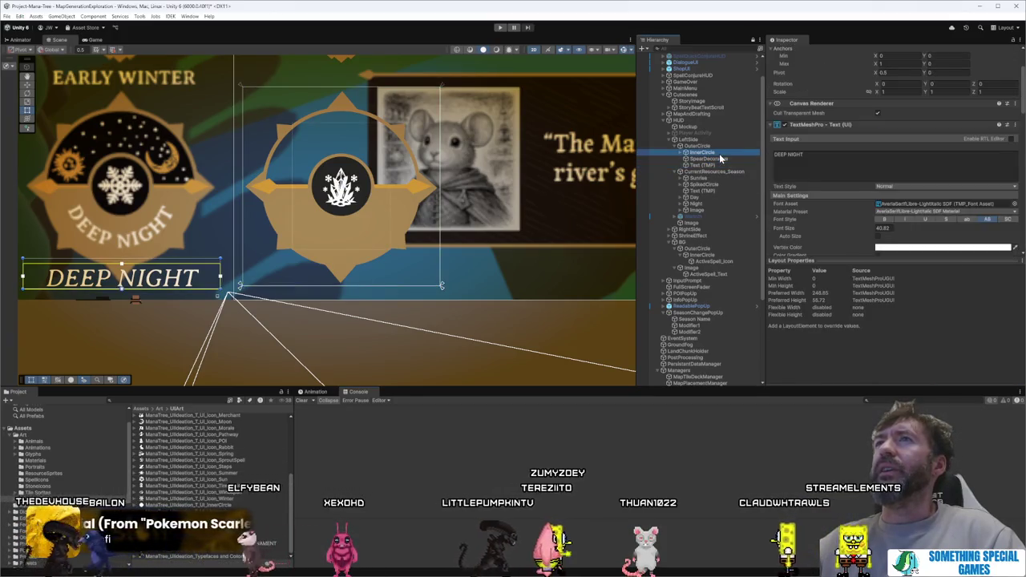
{"action": "left_click", "coordinate": [697, 153]}
{"action": "left_click", "coordinate": [681, 153]}
{"action": "left_click", "coordinate": [706, 165]}
{"action": "left_click", "coordinate": [707, 158]}
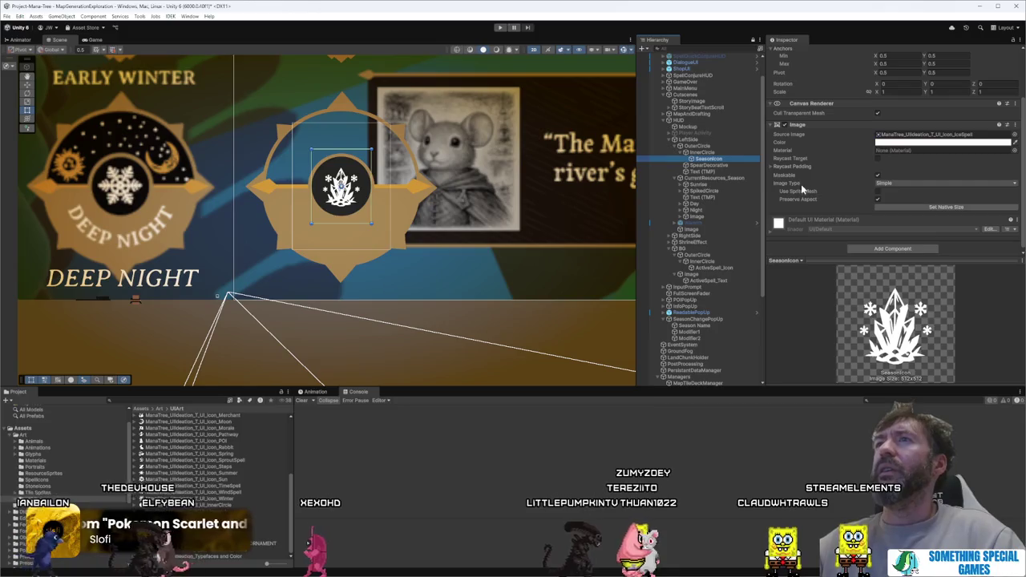
Step: Assign the Winter snowflake sprite to SeasonIcon's Source Image
{"action": "mouse_move", "coordinate": [268, 567]}
{"action": "left_mouse_down"}
{"action": "mouse_move", "coordinate": [348, 563]}
{"action": "mouse_move", "coordinate": [276, 567]}
{"action": "mouse_move", "coordinate": [297, 566]}
{"action": "left_mouse_up"}
{"action": "scroll", "coordinate": [253, 501], "scroll_direction": "down", "scroll_amount": 8}
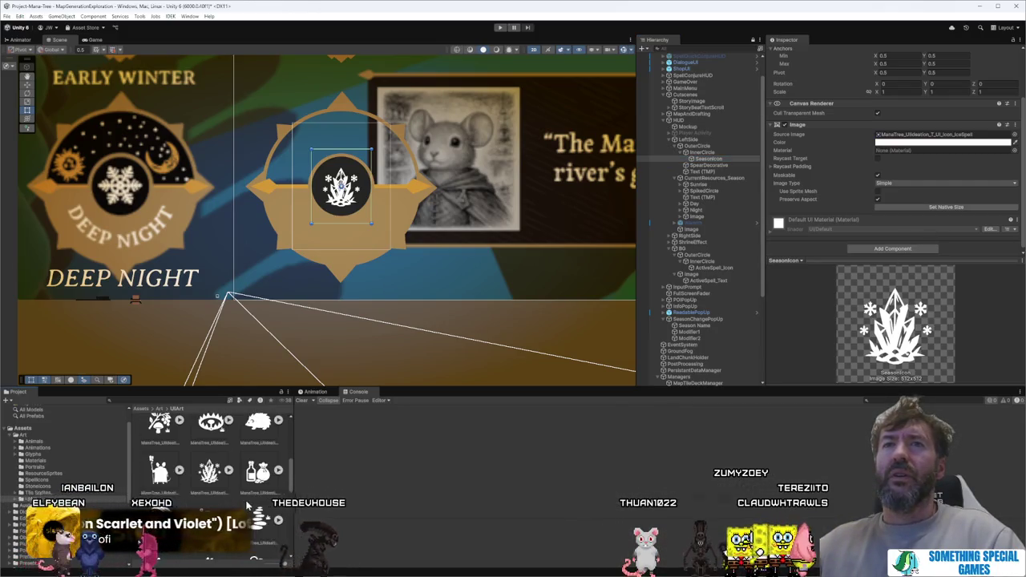
{"action": "scroll", "coordinate": [247, 504], "scroll_direction": "down", "scroll_amount": 1}
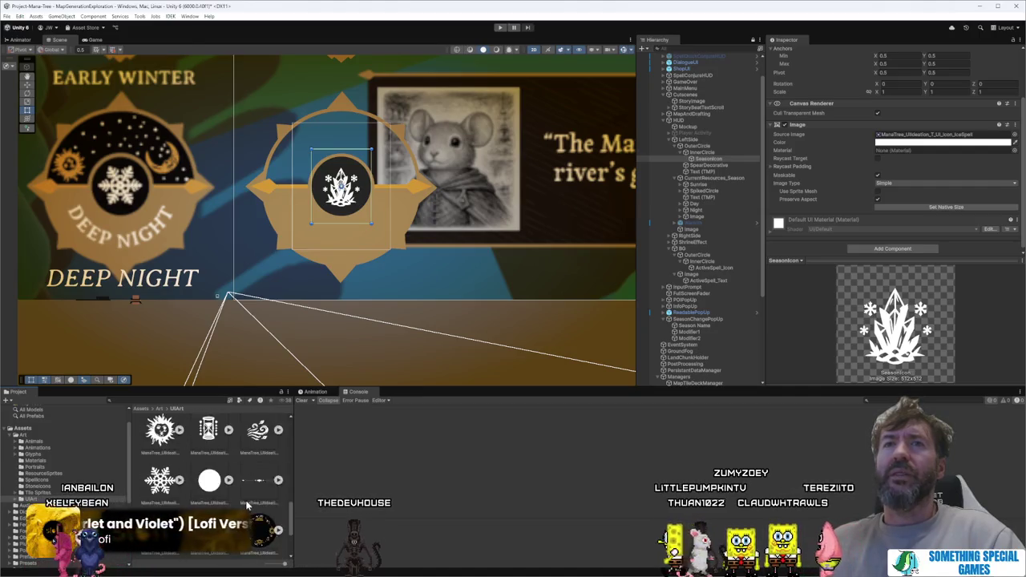
{"action": "scroll", "coordinate": [232, 503], "scroll_direction": "up", "scroll_amount": 1}
{"action": "scroll", "coordinate": [201, 504], "scroll_direction": "down", "scroll_amount": 1}
{"action": "scroll", "coordinate": [171, 507], "scroll_direction": "up", "scroll_amount": 1}
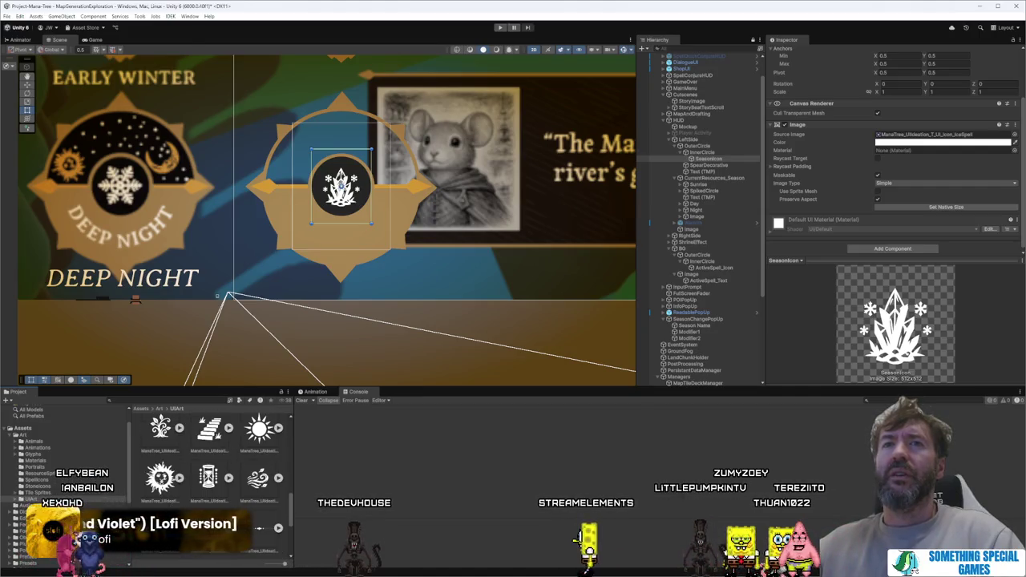
{"action": "left_click_drag", "start_coordinate": [171, 508], "coordinate": [947, 136]}
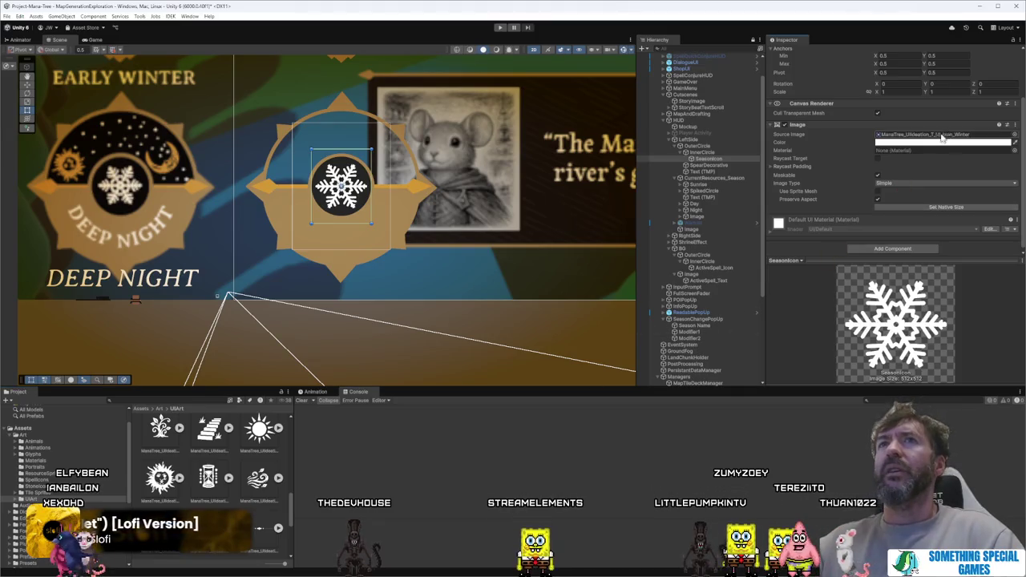
{"action": "left_click_drag", "start_coordinate": [363, 167], "coordinate": [170, 180]}
Step: Frame the view on the snowflake icon and select the DEEP NIGHT label
{"action": "key", "text": "f"}
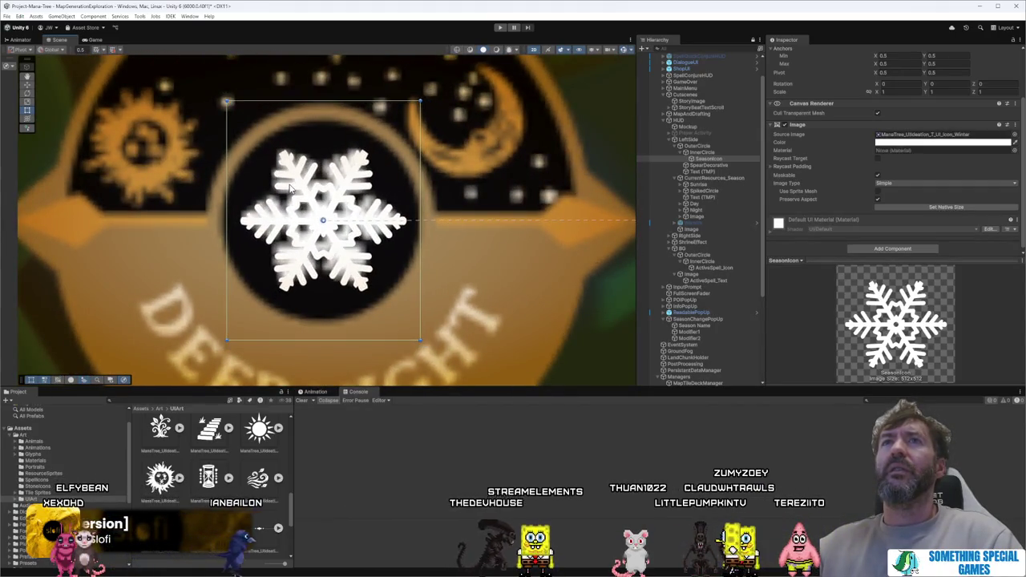
{"action": "scroll", "coordinate": [847, 102], "scroll_direction": "up", "scroll_amount": 5}
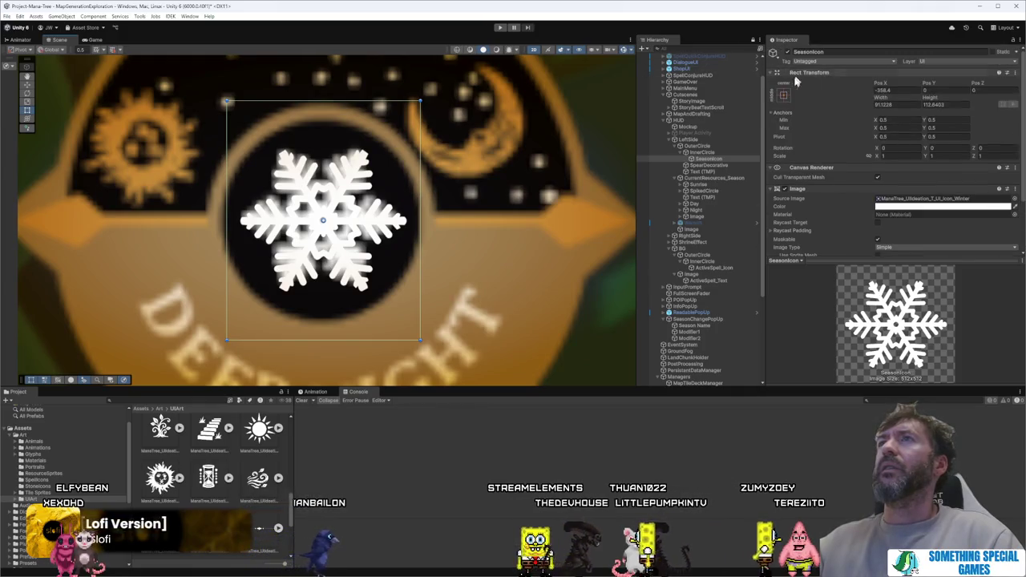
{"action": "left_click_drag", "start_coordinate": [454, 206], "coordinate": [471, 194]}
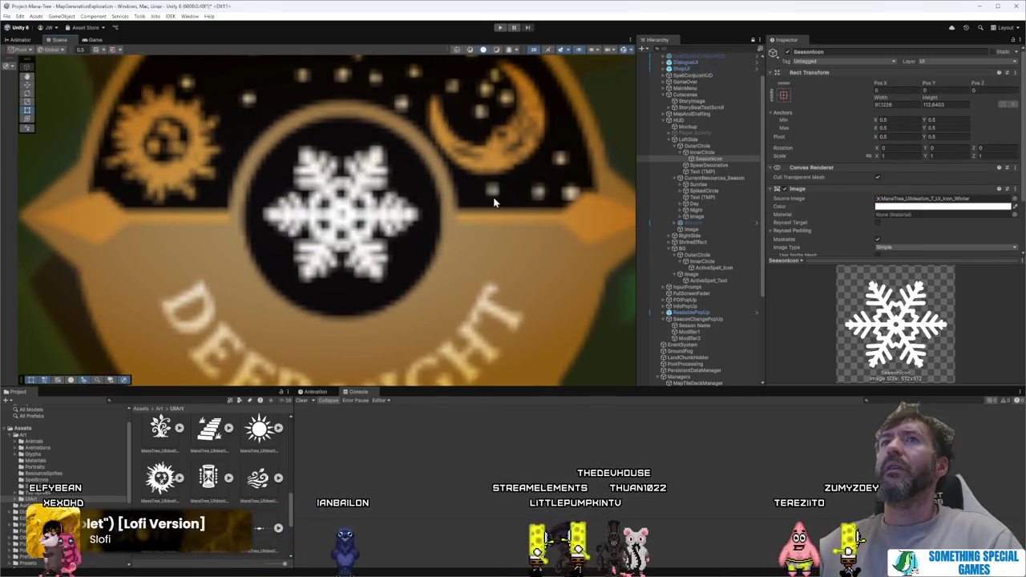
{"action": "key", "text": "f"}
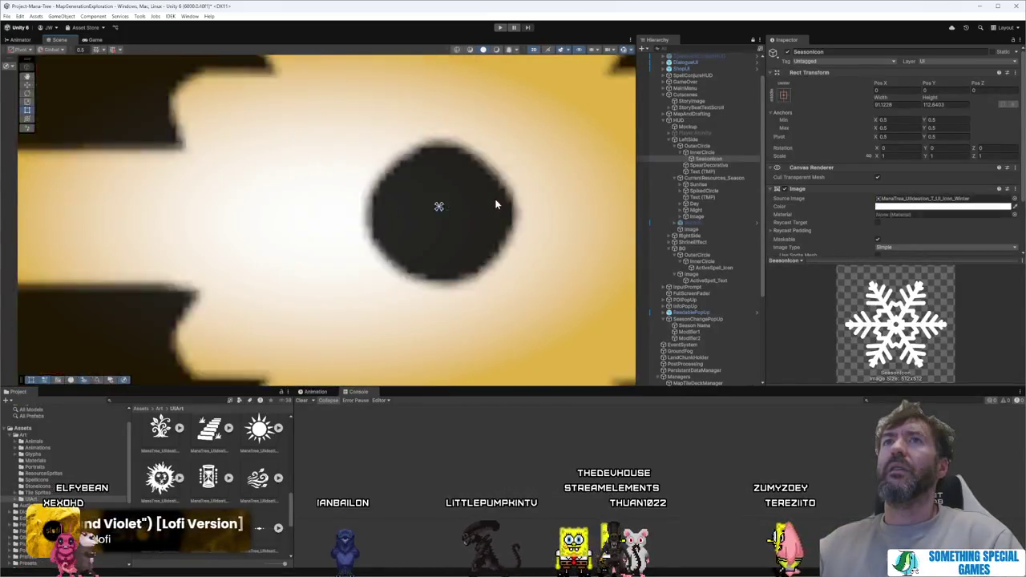
{"action": "scroll", "coordinate": [496, 205], "scroll_direction": "down", "scroll_amount": 10}
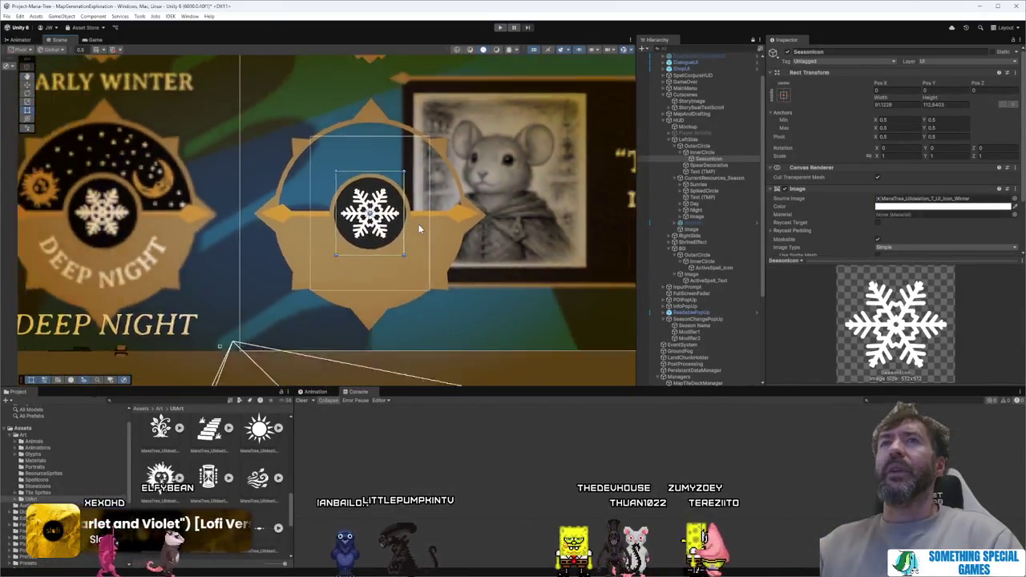
{"action": "scroll", "coordinate": [418, 229], "scroll_direction": "down", "scroll_amount": 2}
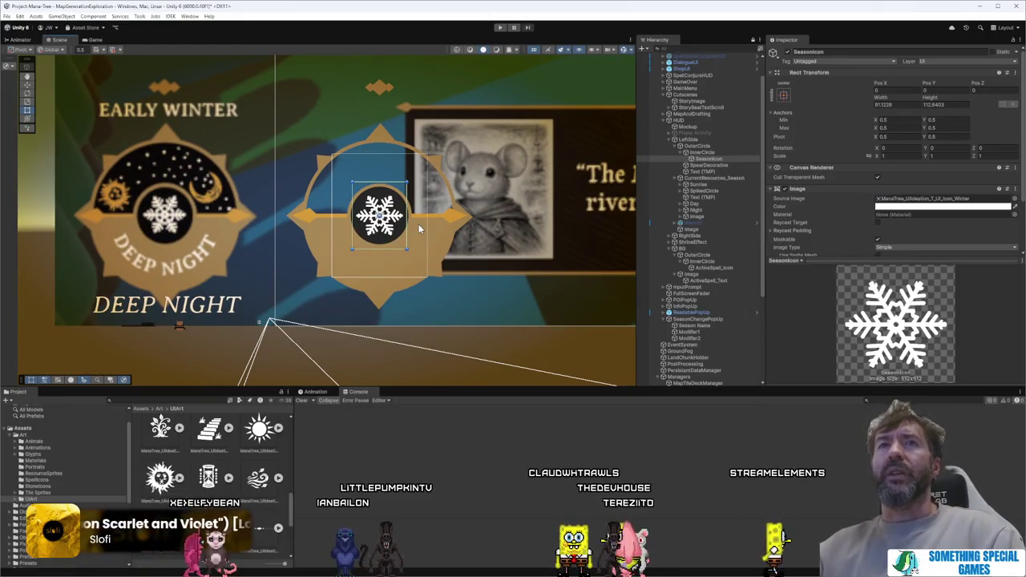
{"action": "left_click", "coordinate": [176, 312]}
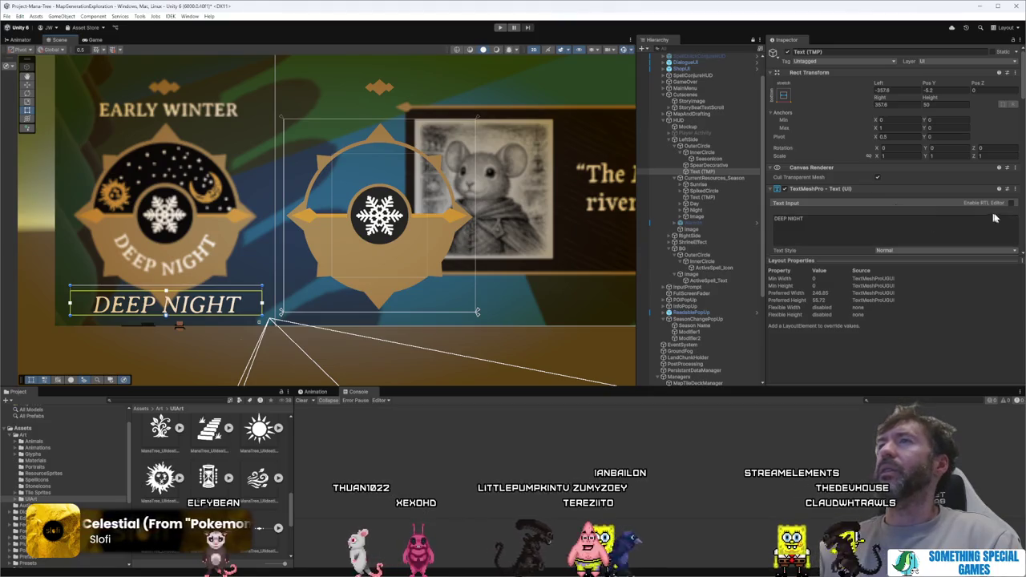
Step: Switch DEEP NIGHT to the Tageschrift-Regular SDF font and move it into the centre emblem
{"action": "scroll", "coordinate": [954, 217], "scroll_direction": "down", "scroll_amount": 3}
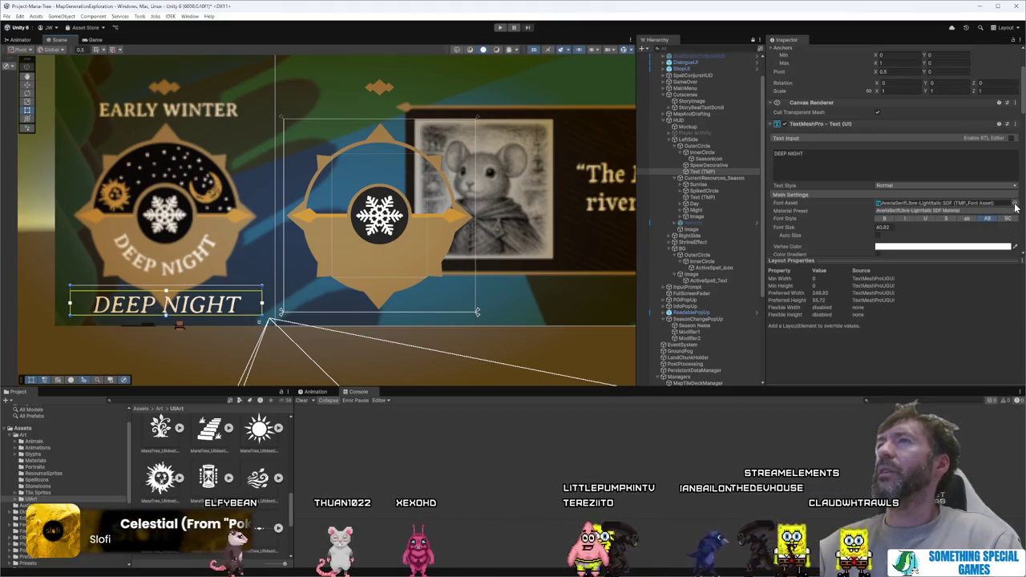
{"action": "left_click", "coordinate": [1010, 201]}
{"action": "left_click", "coordinate": [493, 112]}
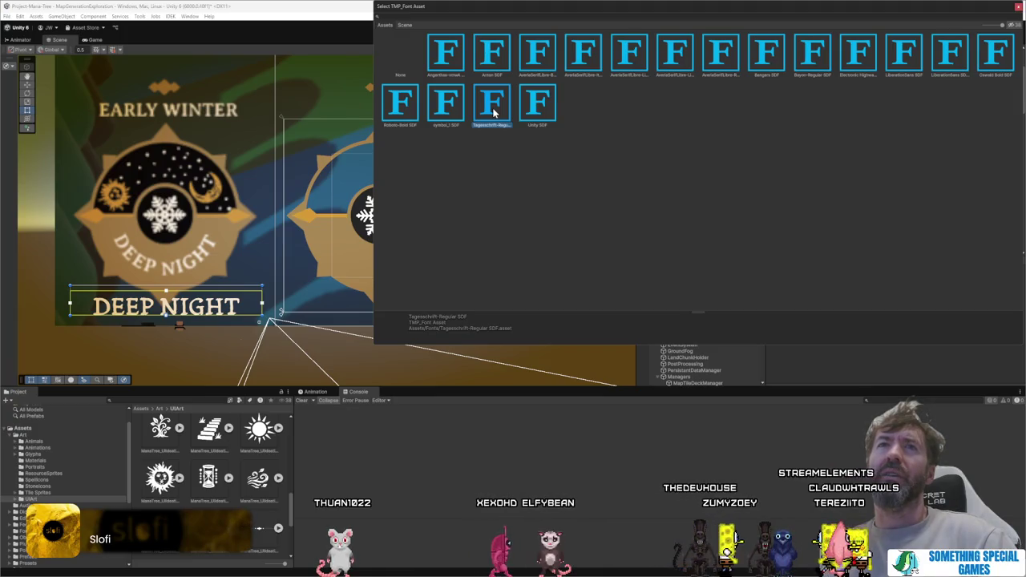
{"action": "double_click", "coordinate": [492, 112]}
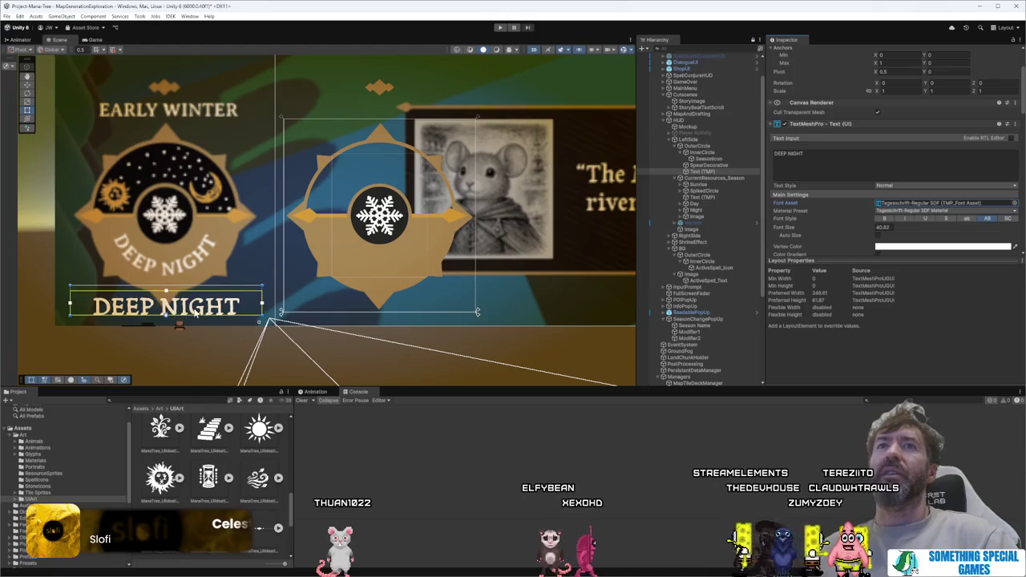
{"action": "mouse_move", "coordinate": [195, 313]}
{"action": "left_mouse_down"}
{"action": "mouse_move", "coordinate": [415, 266]}
{"action": "mouse_move", "coordinate": [427, 278]}
{"action": "left_mouse_up"}
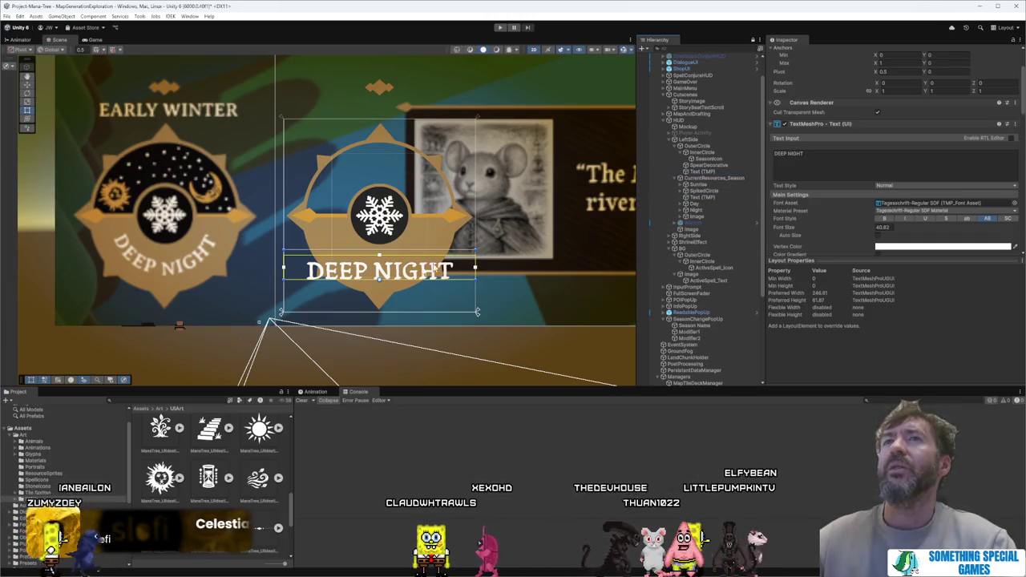
Step: Duplicate the DEEP NIGHT label, place the copy over the left badge, and retype it EARLYWINTER
{"action": "key", "text": "ctrl+d"}
{"action": "mouse_move", "coordinate": [409, 279]}
{"action": "left_mouse_down"}
{"action": "mouse_move", "coordinate": [409, 122]}
{"action": "mouse_move", "coordinate": [298, 120]}
{"action": "mouse_move", "coordinate": [431, 114]}
{"action": "mouse_move", "coordinate": [179, 108]}
{"action": "mouse_move", "coordinate": [206, 143]}
{"action": "left_mouse_up"}
{"action": "left_click", "coordinate": [794, 159]}
{"action": "key", "text": "ctrl+a"}
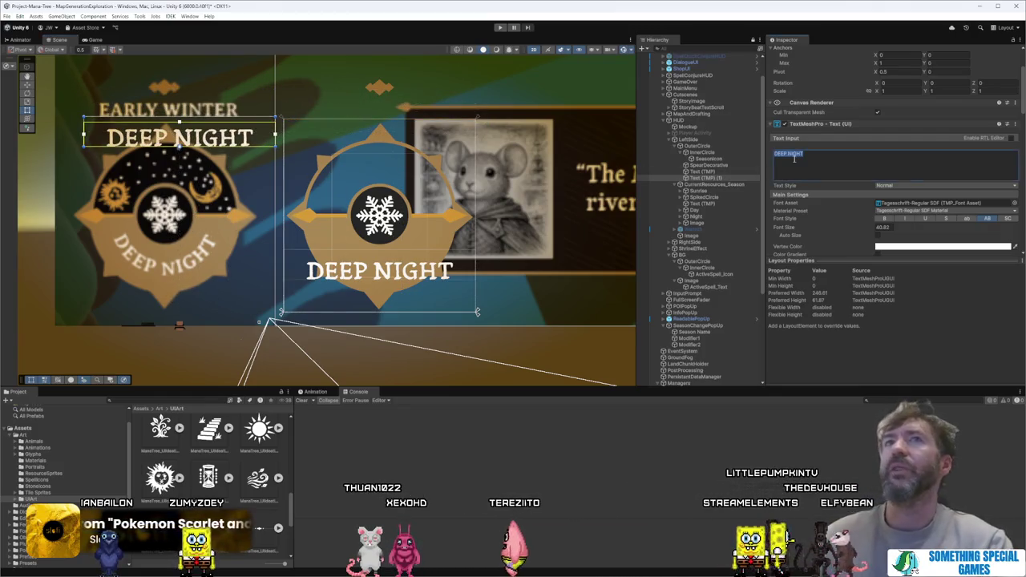
{"action": "type", "text": "EARLY"}
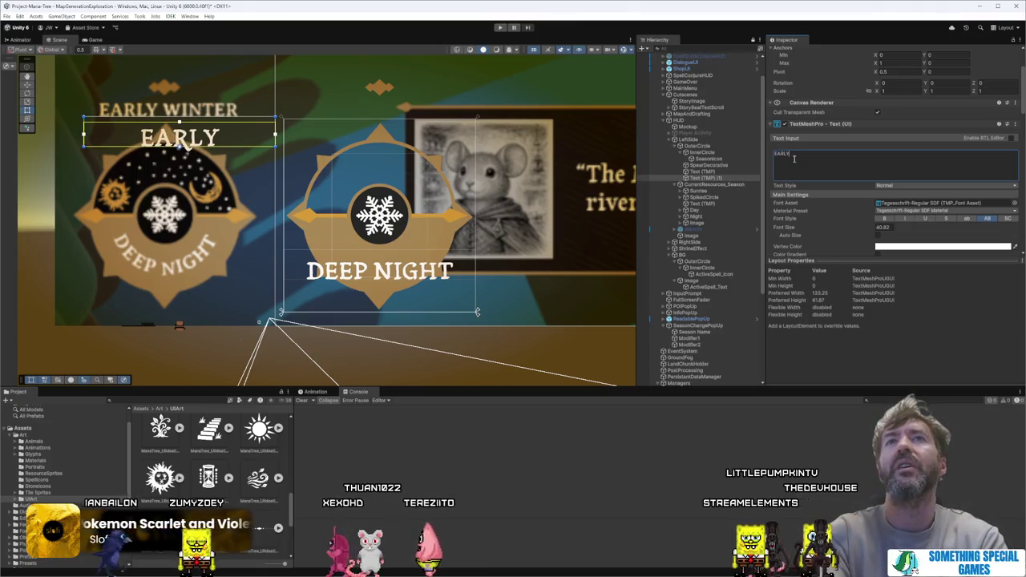
{"action": "type", "text": "WINTER"}
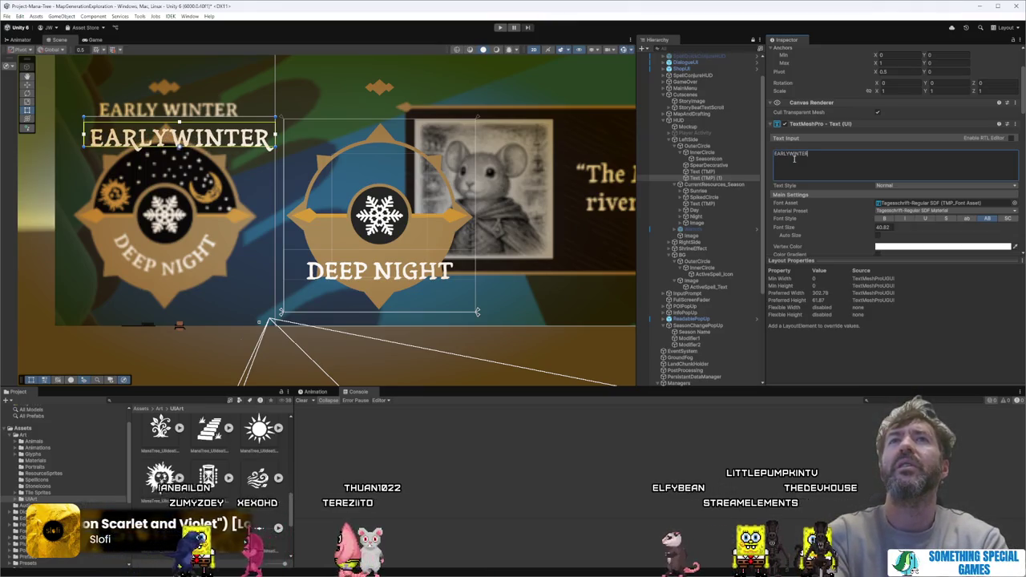
{"action": "left_click_drag", "start_coordinate": [233, 143], "coordinate": [235, 150]}
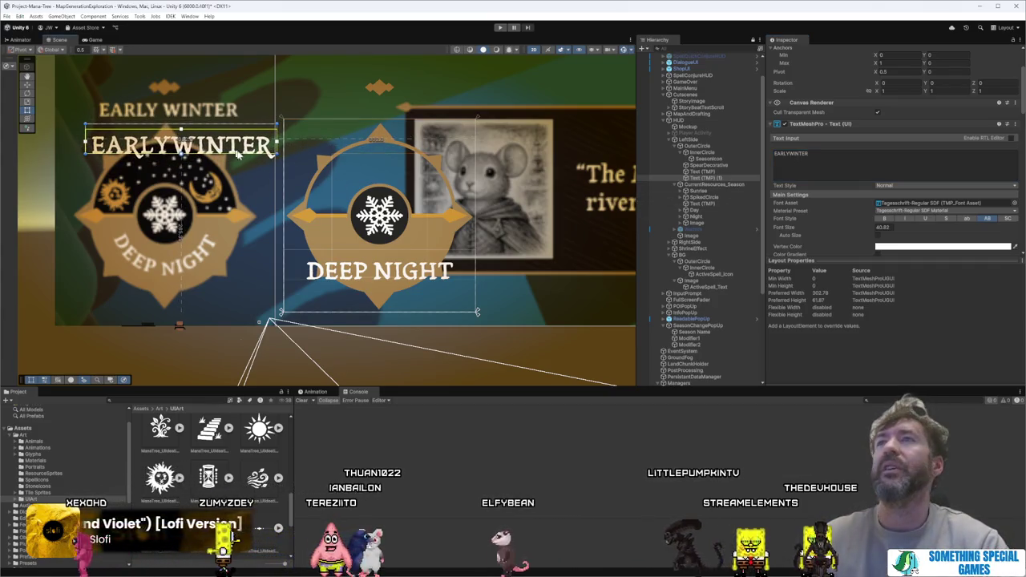
Step: Preview Bayon and AveriaSerifLibre variants, then settle on AveriaSerifLibre-Regular SDF for the title
{"action": "left_click", "coordinate": [1014, 202]}
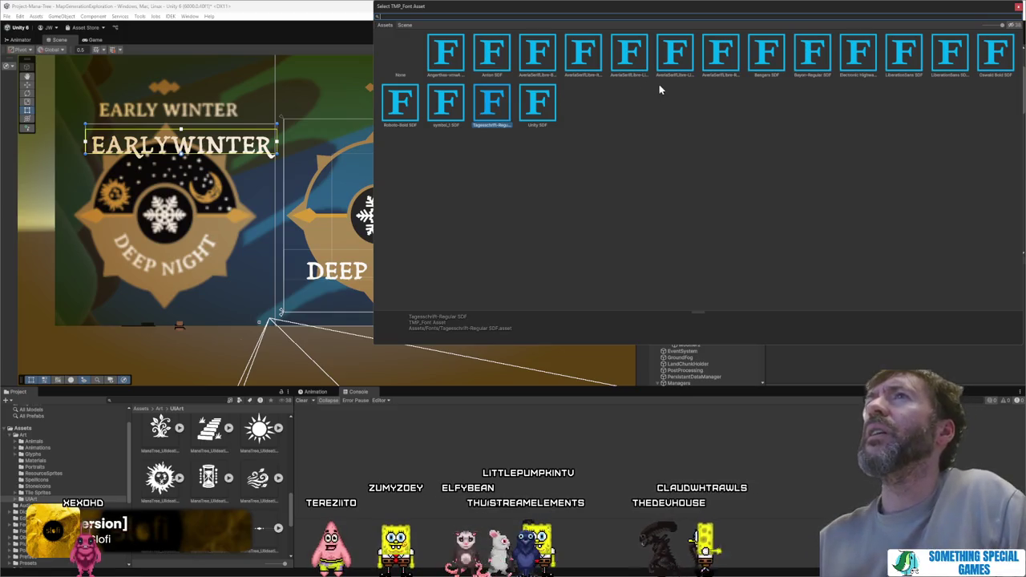
{"action": "left_click", "coordinate": [813, 54]}
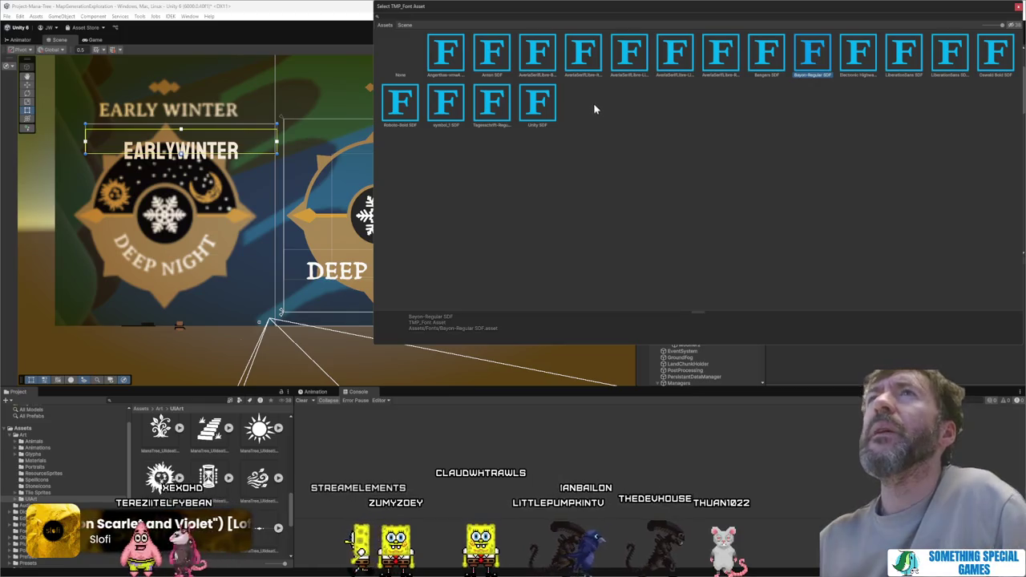
{"action": "left_click", "coordinate": [539, 57]}
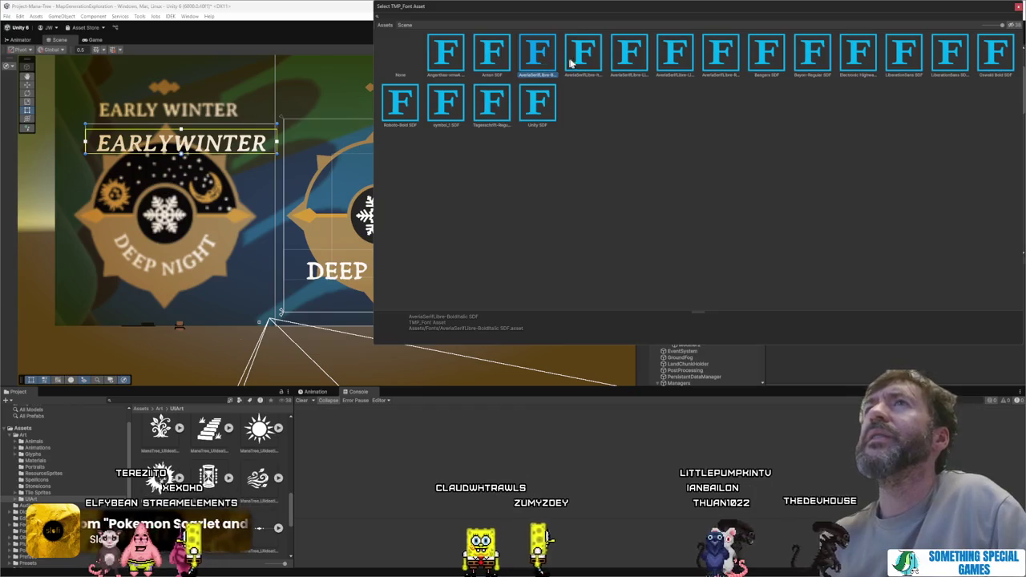
{"action": "left_click", "coordinate": [630, 56]}
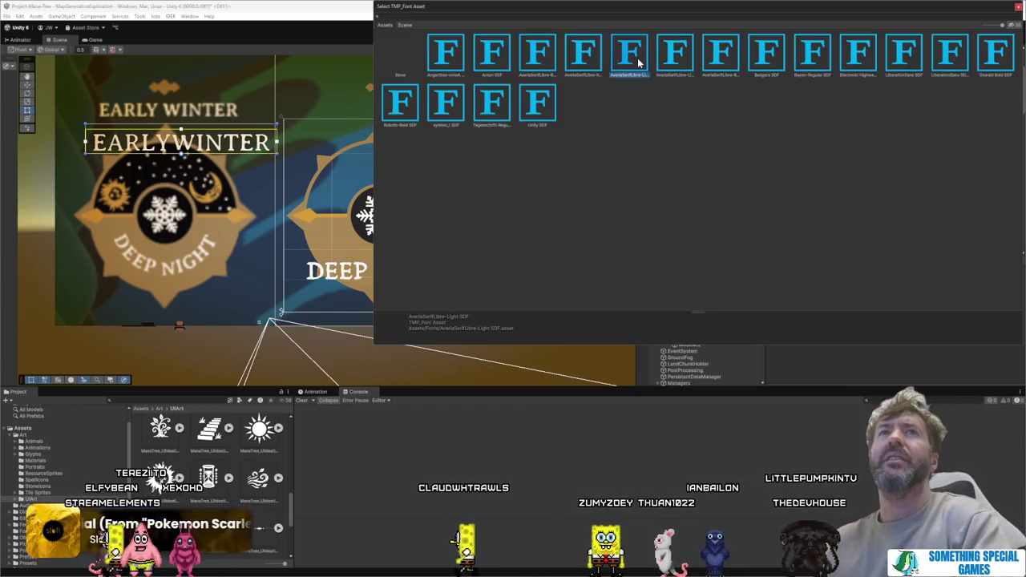
{"action": "key", "text": "Right"}
{"action": "key", "text": "Right"}
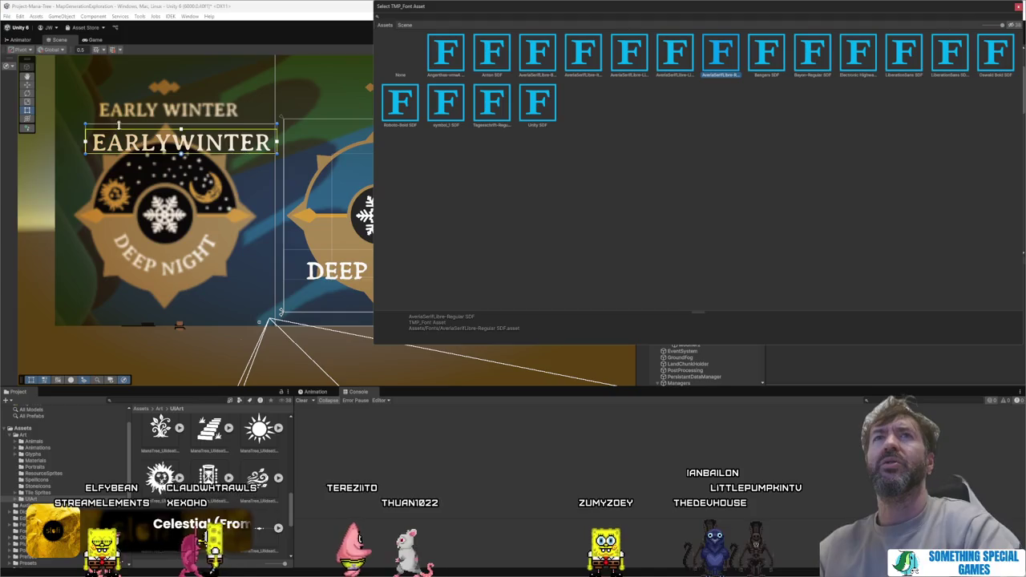
{"action": "key", "text": "Right"}
{"action": "key", "text": "Left"}
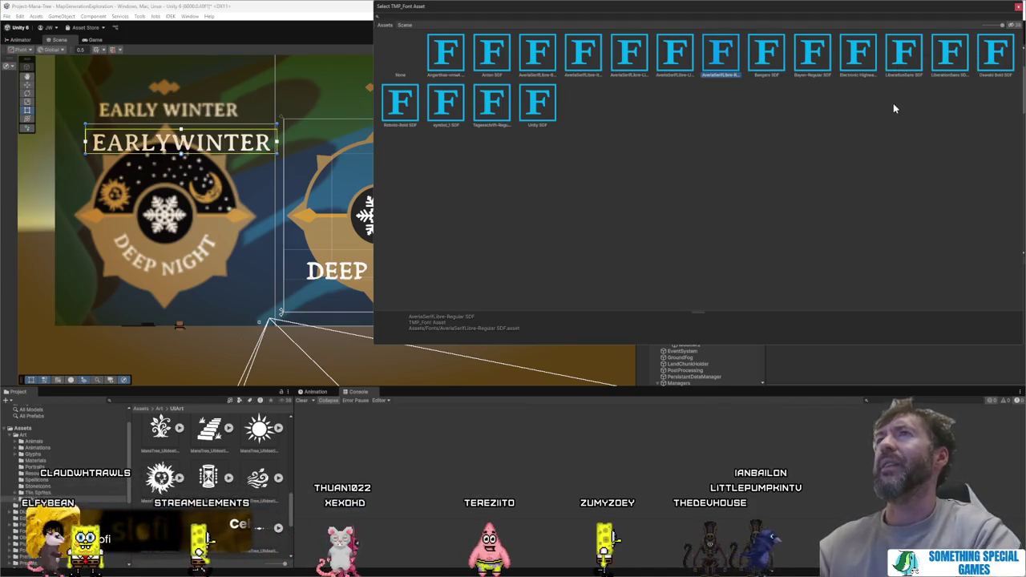
{"action": "key", "text": "Right"}
{"action": "key", "text": "Left"}
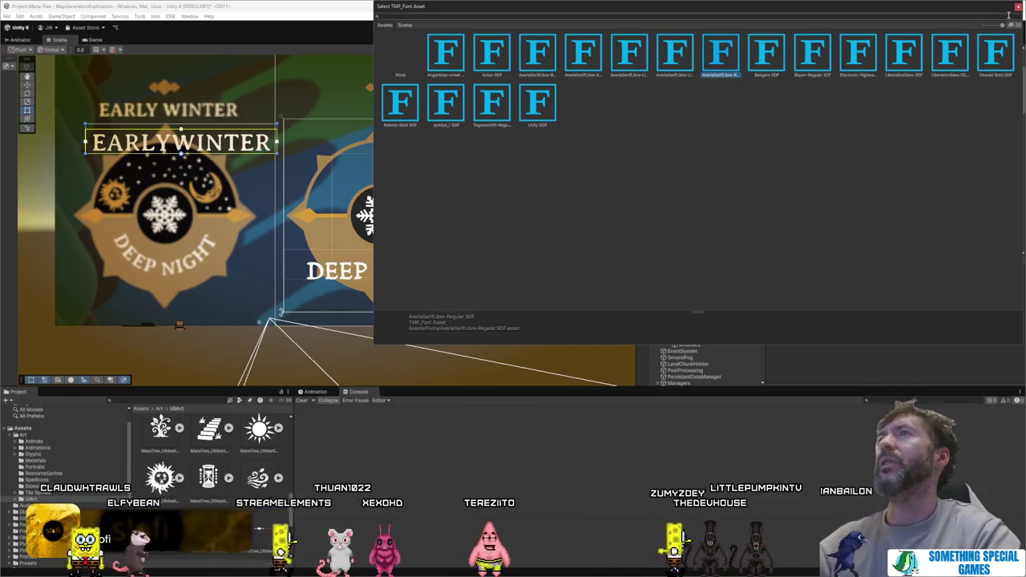
{"action": "left_click", "coordinate": [1017, 6]}
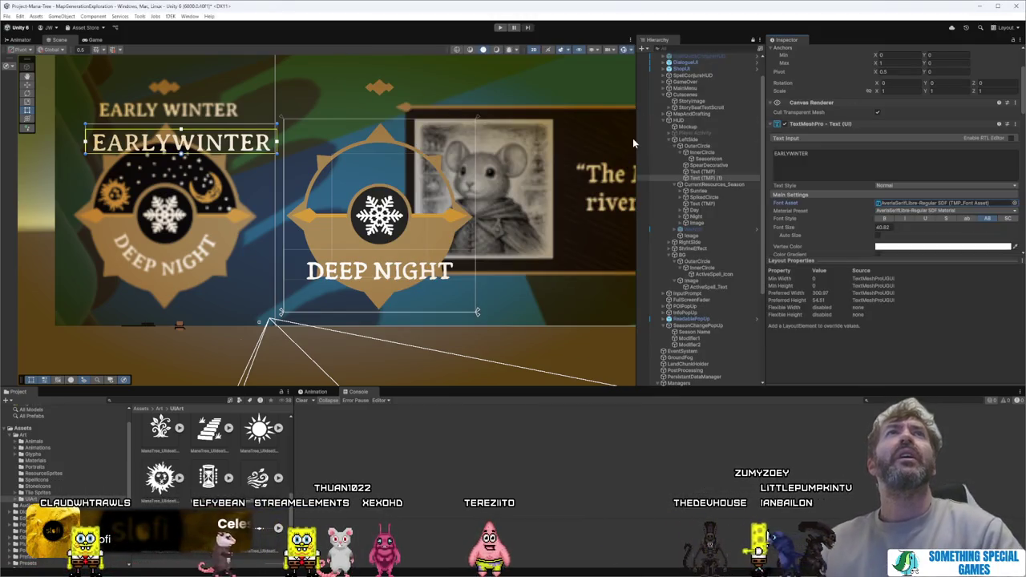
Step: Reposition the EARLY WINTER title and reduce its font size
{"action": "left_click_drag", "start_coordinate": [219, 124], "coordinate": [215, 130]}
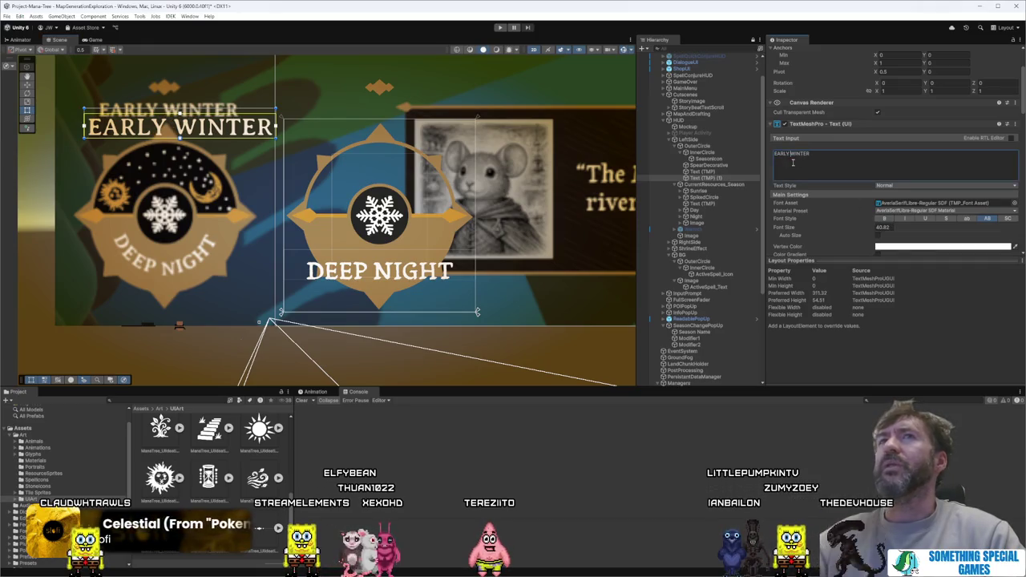
{"action": "left_click_drag", "start_coordinate": [865, 231], "coordinate": [851, 231]}
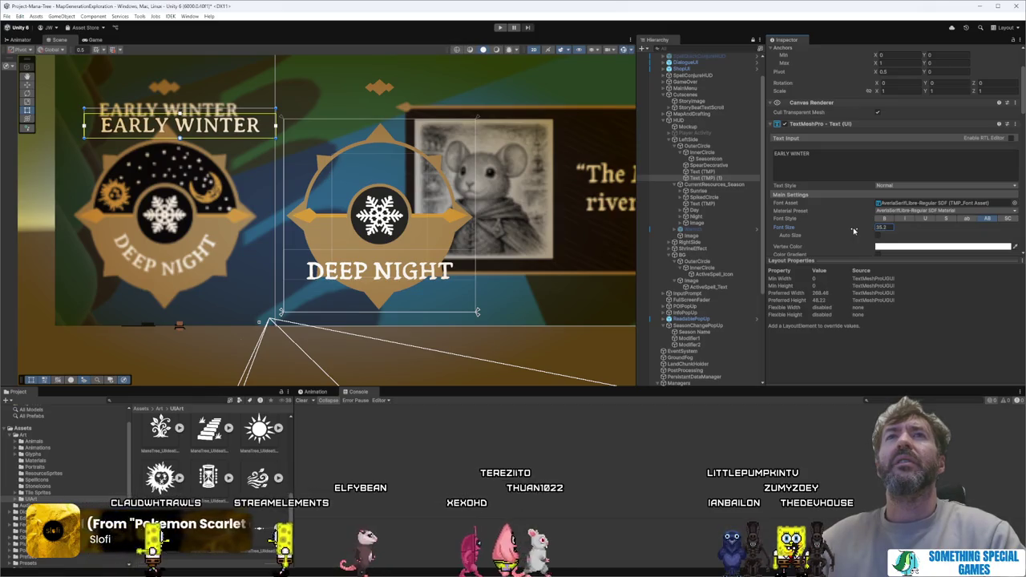
{"action": "left_click_drag", "start_coordinate": [219, 136], "coordinate": [212, 137]}
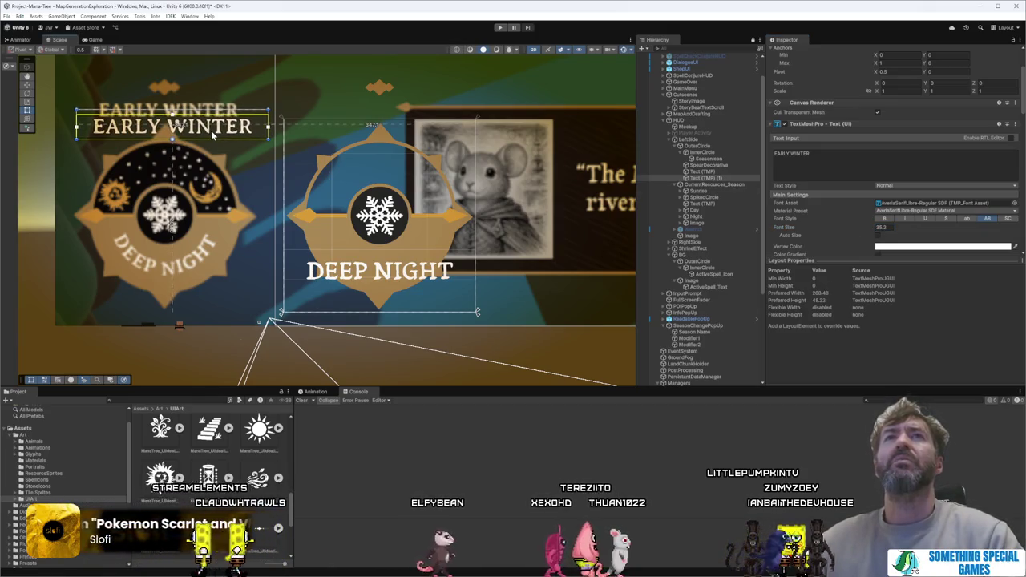
{"action": "scroll", "coordinate": [213, 136], "scroll_direction": "up", "scroll_amount": 5}
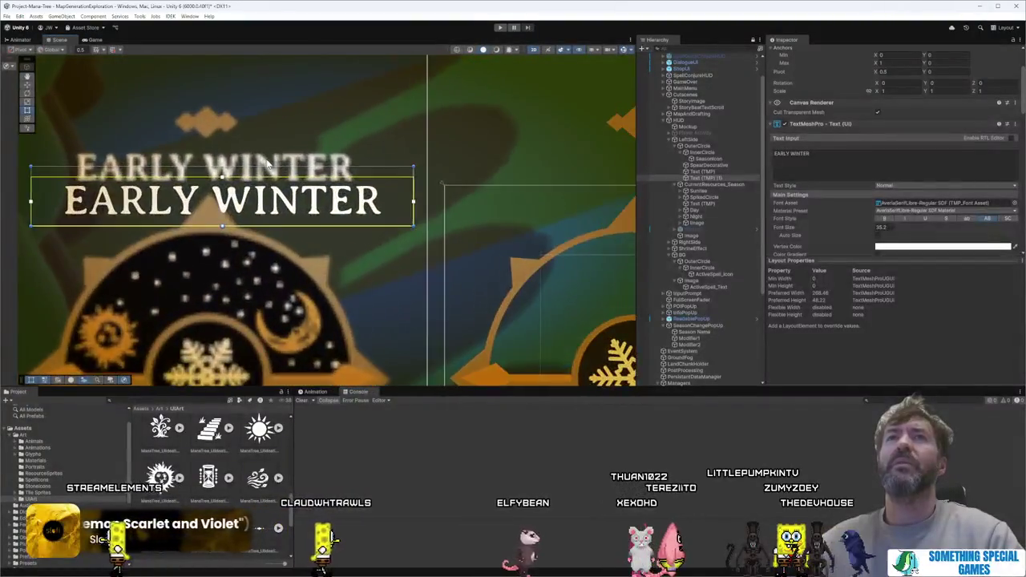
{"action": "scroll", "coordinate": [269, 164], "scroll_direction": "up", "scroll_amount": 3}
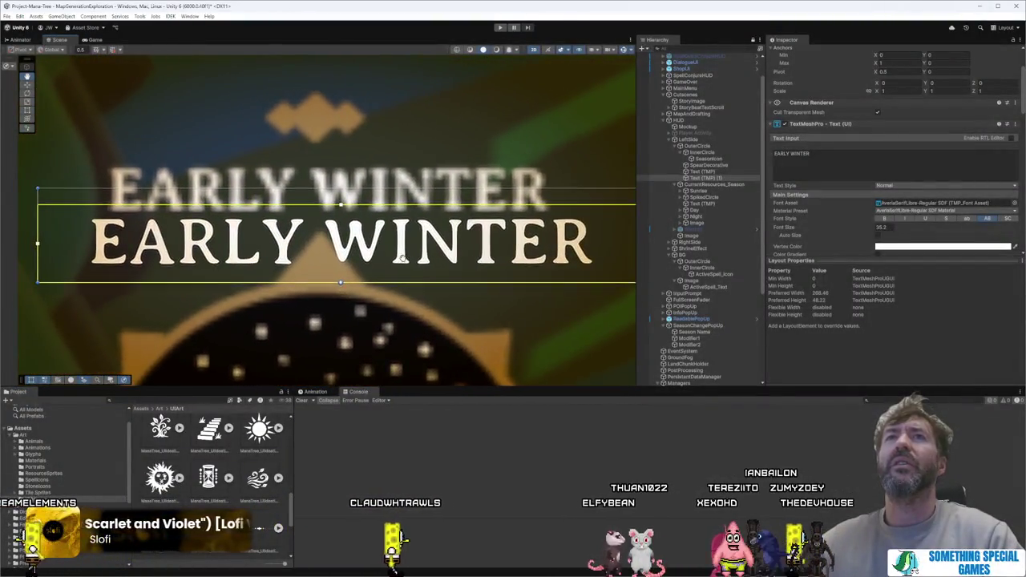
{"action": "left_click_drag", "start_coordinate": [403, 258], "coordinate": [409, 246]}
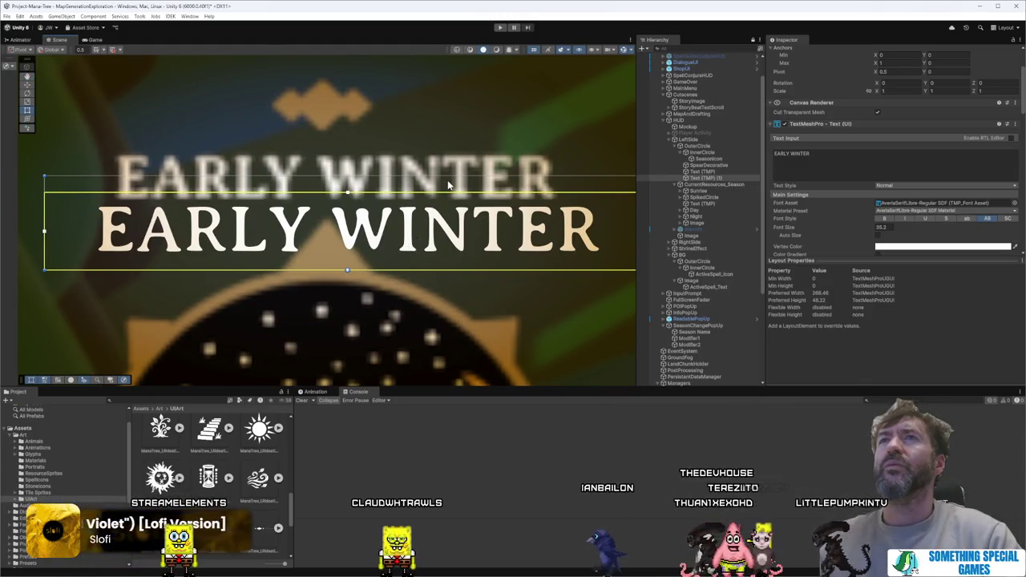
{"action": "scroll", "coordinate": [879, 228], "scroll_direction": "down", "scroll_amount": 3}
Step: Tighten the title's character spacing, set font size 33.5, and duplicate it
{"action": "left_click_drag", "start_coordinate": [884, 210], "coordinate": [885, 211]}
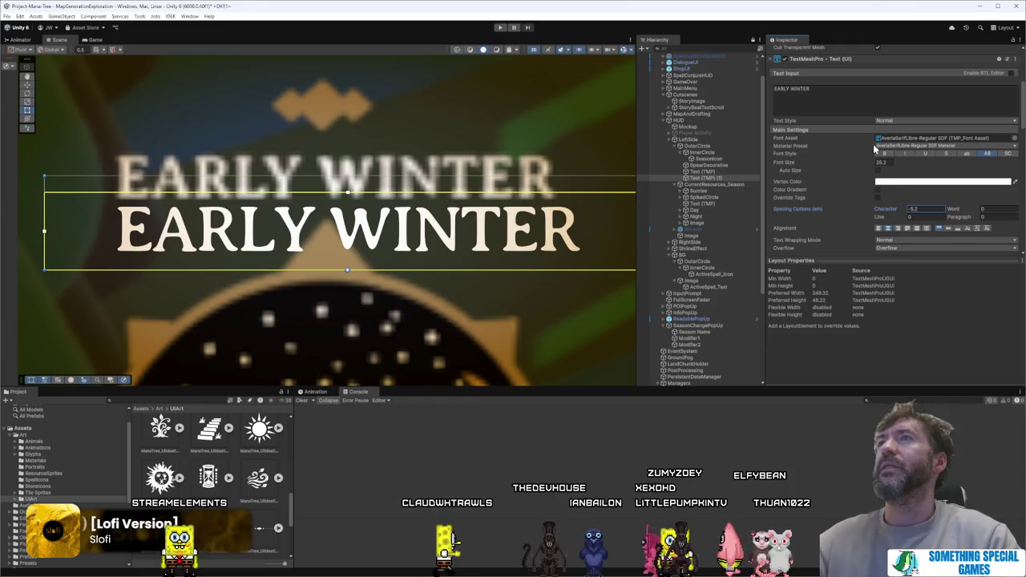
{"action": "left_click_drag", "start_coordinate": [868, 166], "coordinate": [840, 164]}
{"action": "left_click_drag", "start_coordinate": [509, 244], "coordinate": [502, 242]}
{"action": "scroll", "coordinate": [564, 225], "scroll_direction": "down", "scroll_amount": 1}
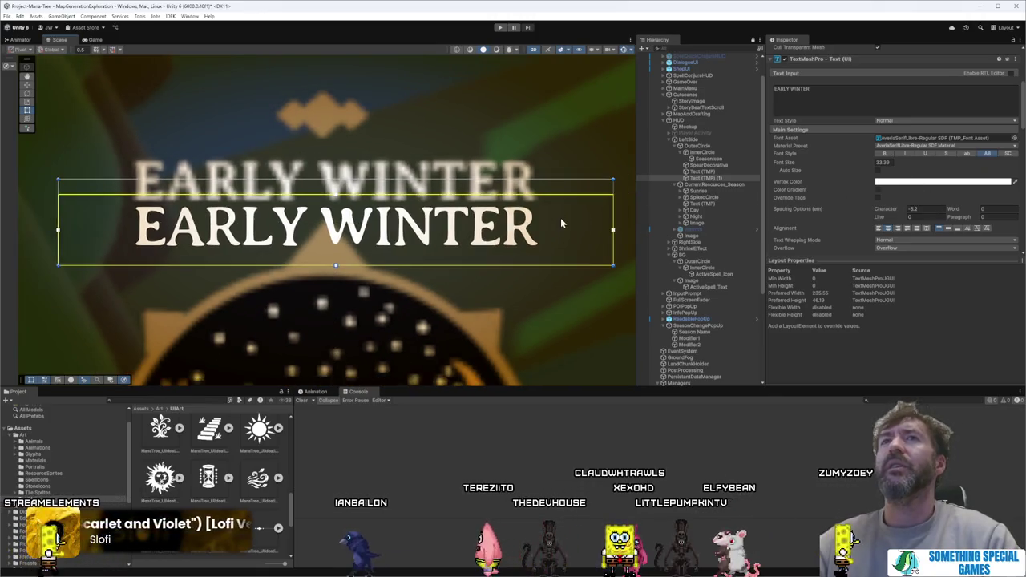
{"action": "left_click", "coordinate": [891, 163]}
{"action": "type", "text": "33.5"}
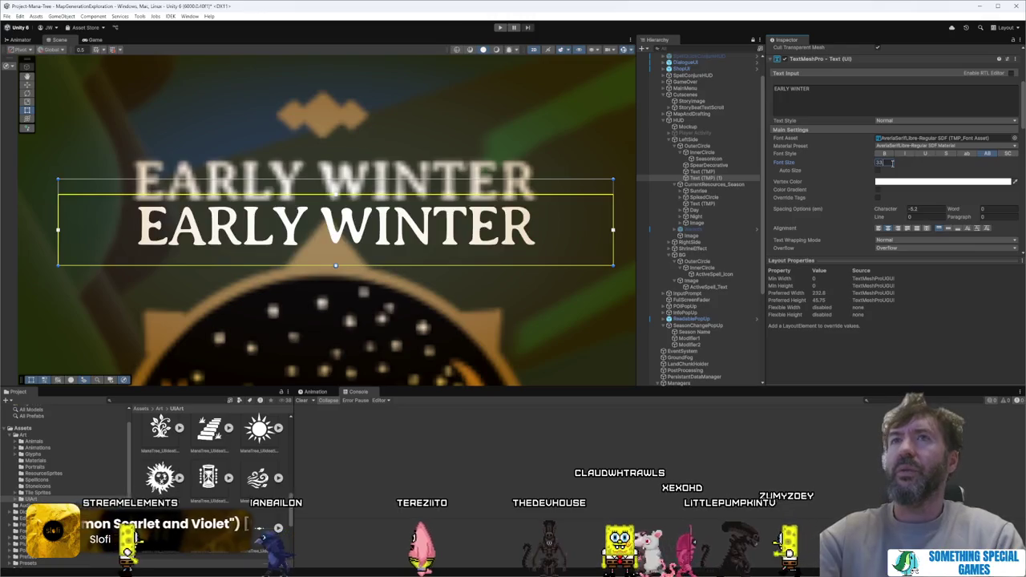
{"action": "scroll", "coordinate": [453, 224], "scroll_direction": "down", "scroll_amount": 6}
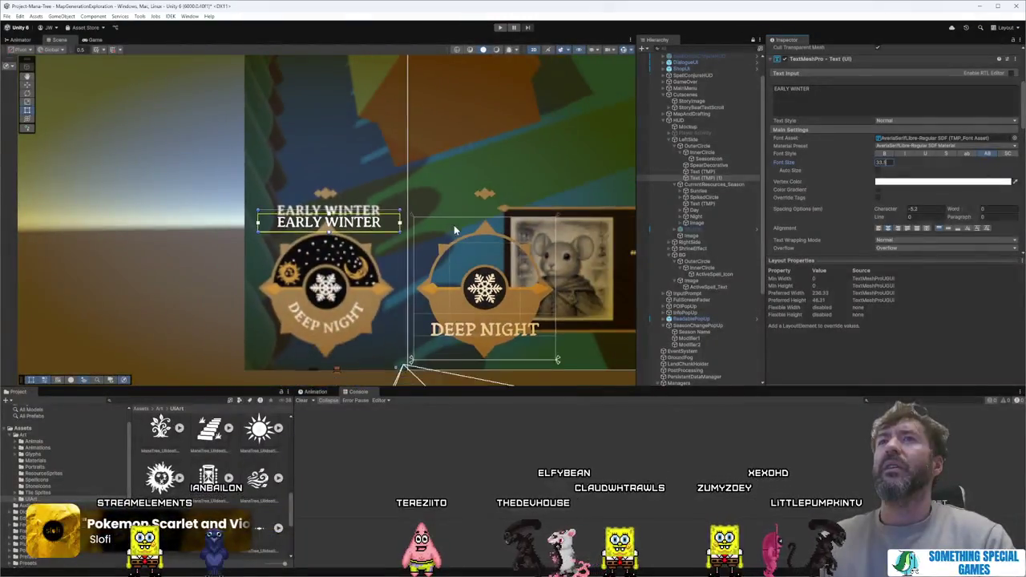
{"action": "left_click_drag", "start_coordinate": [363, 213], "coordinate": [507, 213]}
{"action": "key", "text": "ctrl+d"}
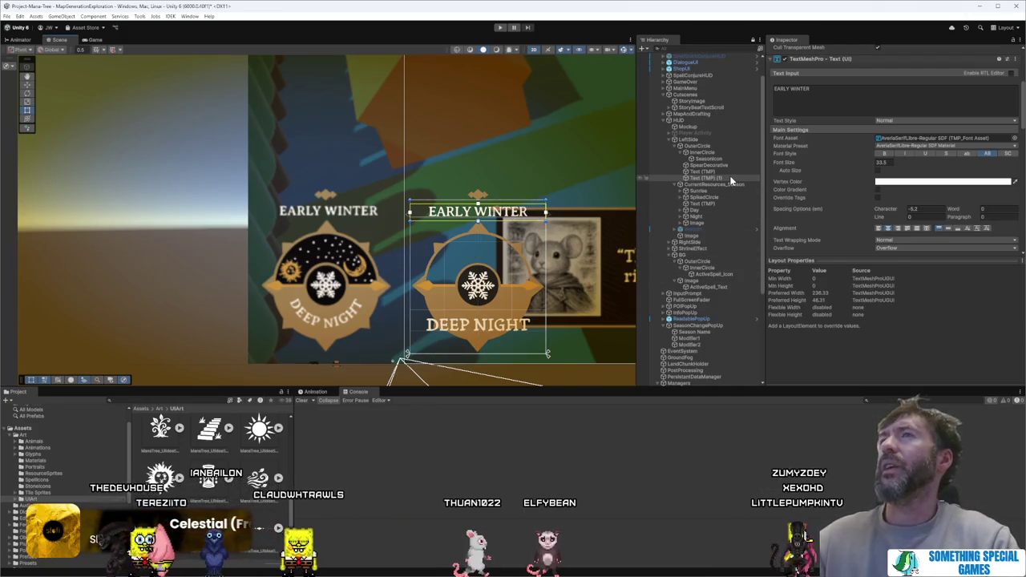
{"action": "right_click", "coordinate": [818, 65]}
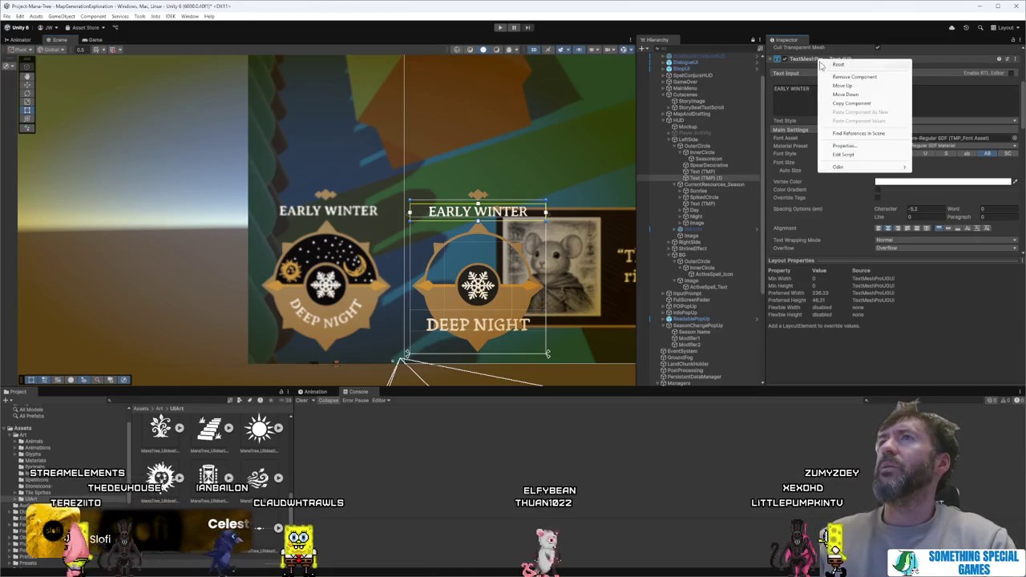
Step: Copy the title's TextMeshPro component values and paste them onto the DEEP NIGHT text
{"action": "left_click", "coordinate": [847, 134]}
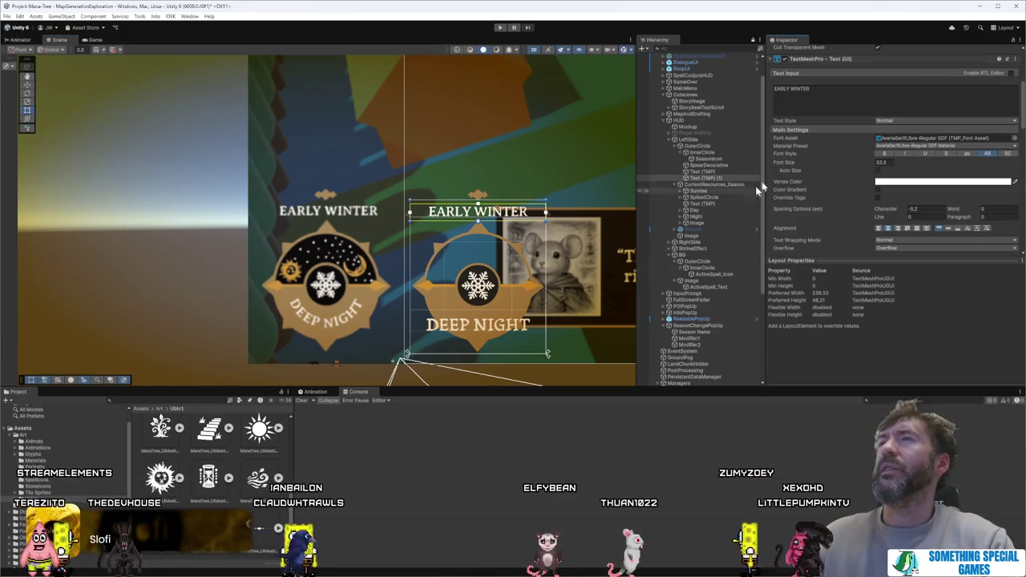
{"action": "left_click", "coordinate": [704, 172]}
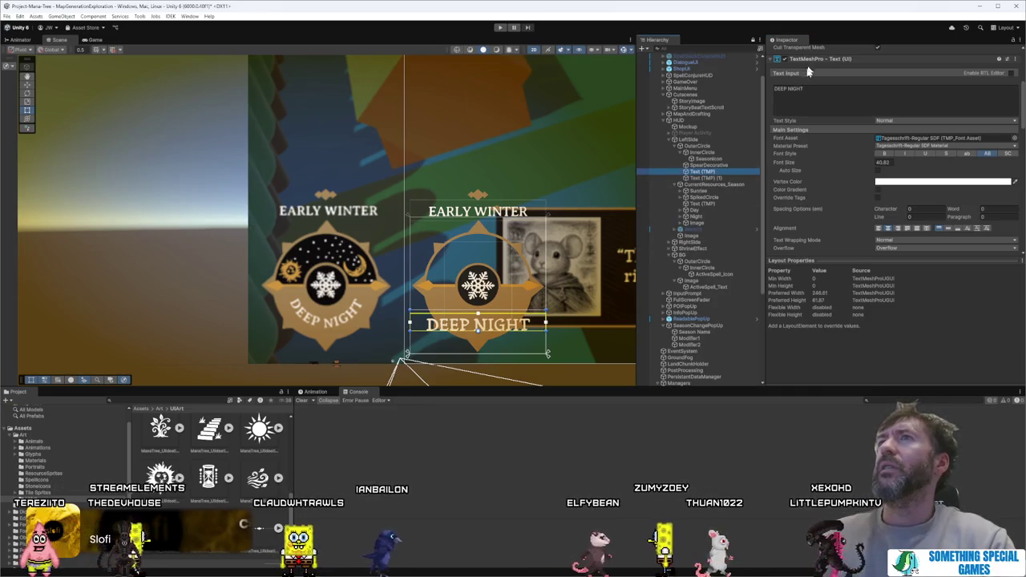
{"action": "scroll", "coordinate": [816, 122], "scroll_direction": "up", "scroll_amount": 3}
{"action": "right_click", "coordinate": [816, 123]}
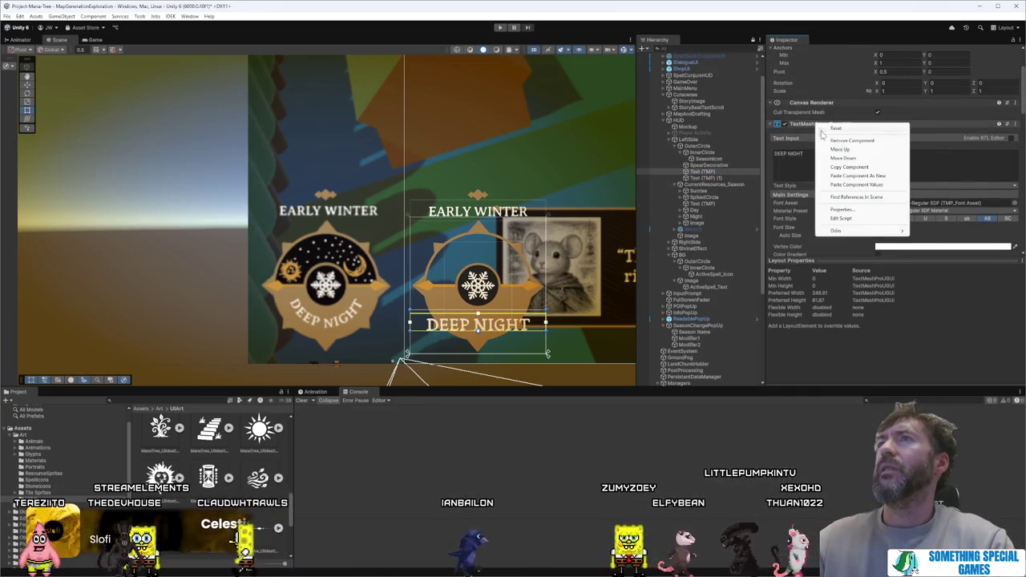
{"action": "left_click", "coordinate": [879, 184]}
Step: Retype the pasted label's Text Input as DEEP NIGHT
{"action": "left_click", "coordinate": [835, 175]}
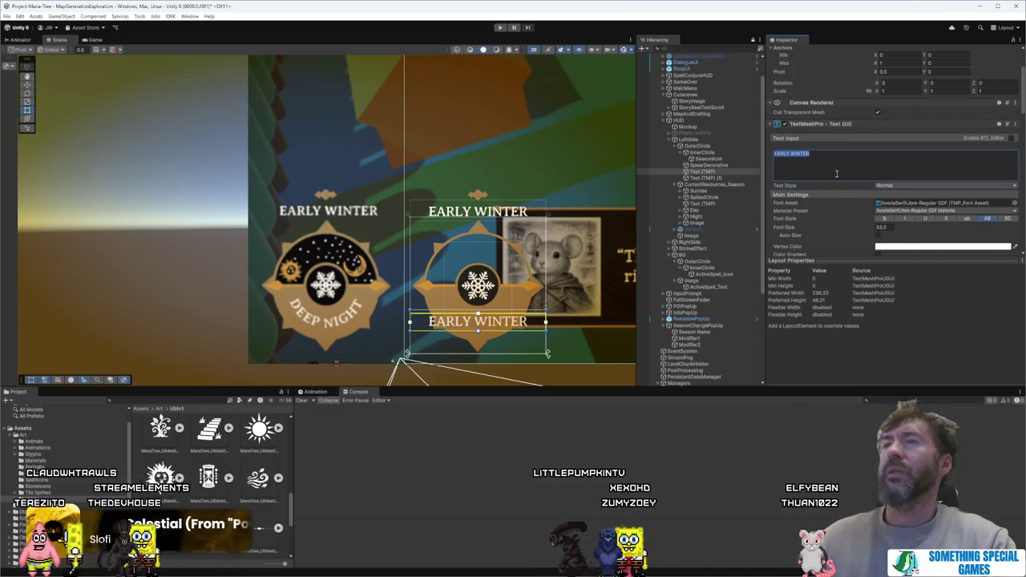
{"action": "type", "text": "D"}
{"action": "key", "text": "BackSpace"}
{"action": "key", "text": "BackSpace"}
{"action": "type", "text": "NIGHT"}
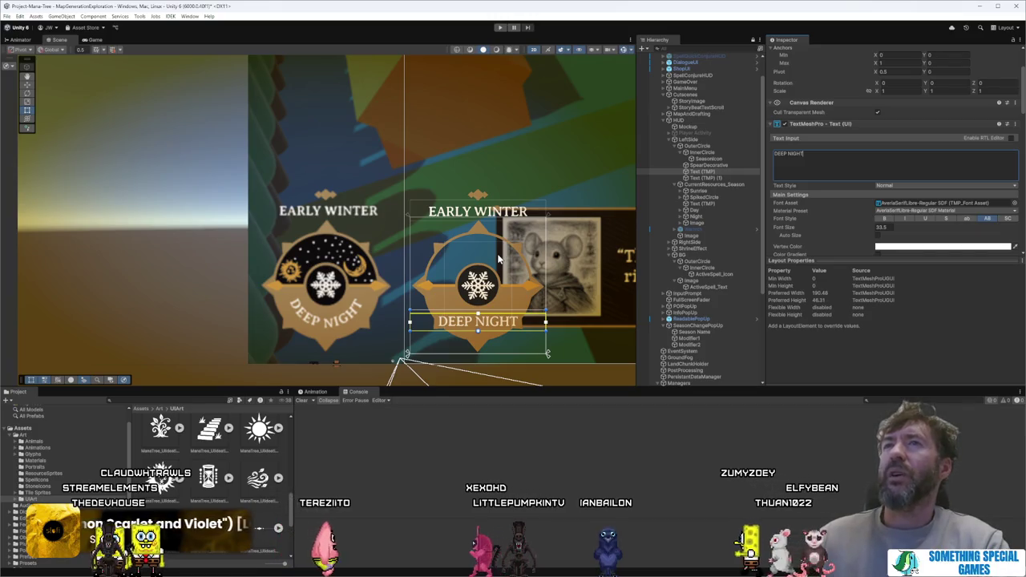
{"action": "left_click", "coordinate": [713, 172]}
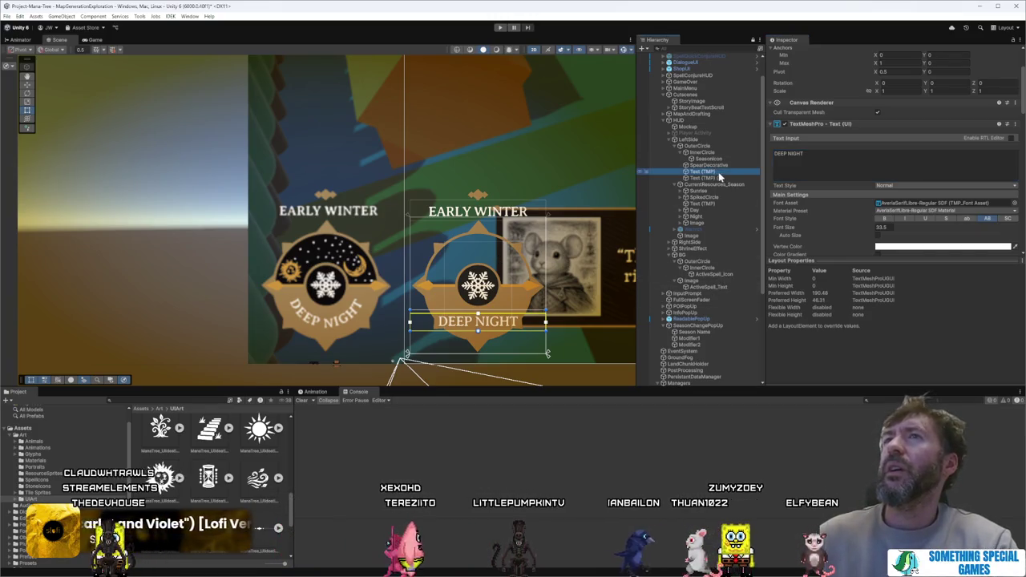
Step: Rename the DEEP NIGHT text object to TimeOfDayUI
{"action": "left_click", "coordinate": [713, 173]}
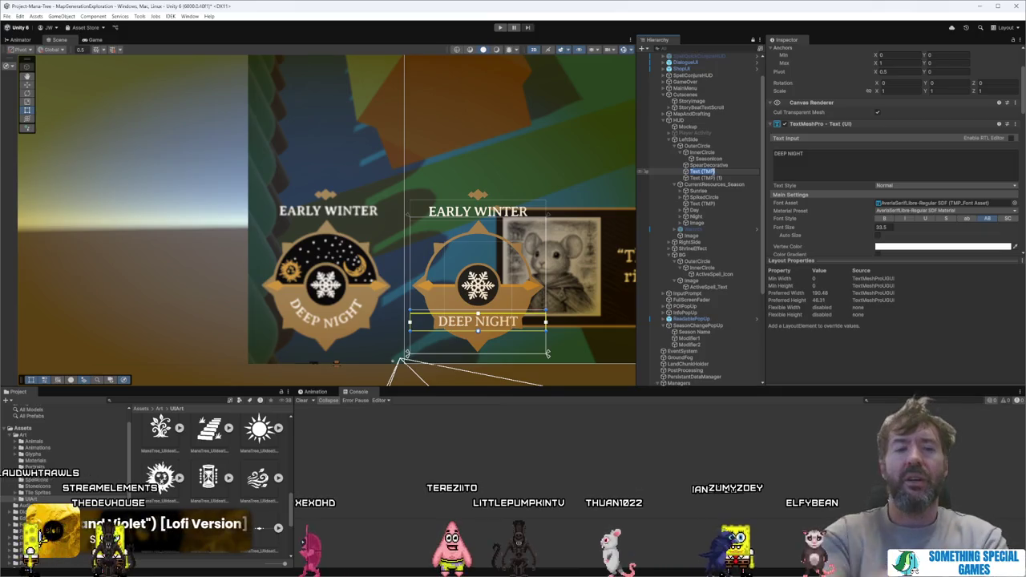
{"action": "type", "text": "TimeOfDay"}
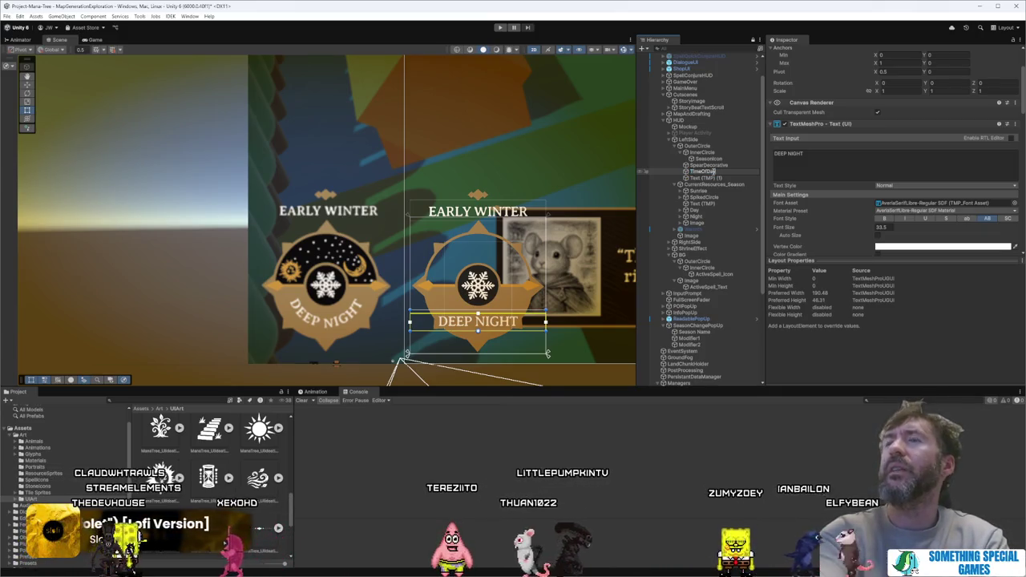
{"action": "key", "text": "Return"}
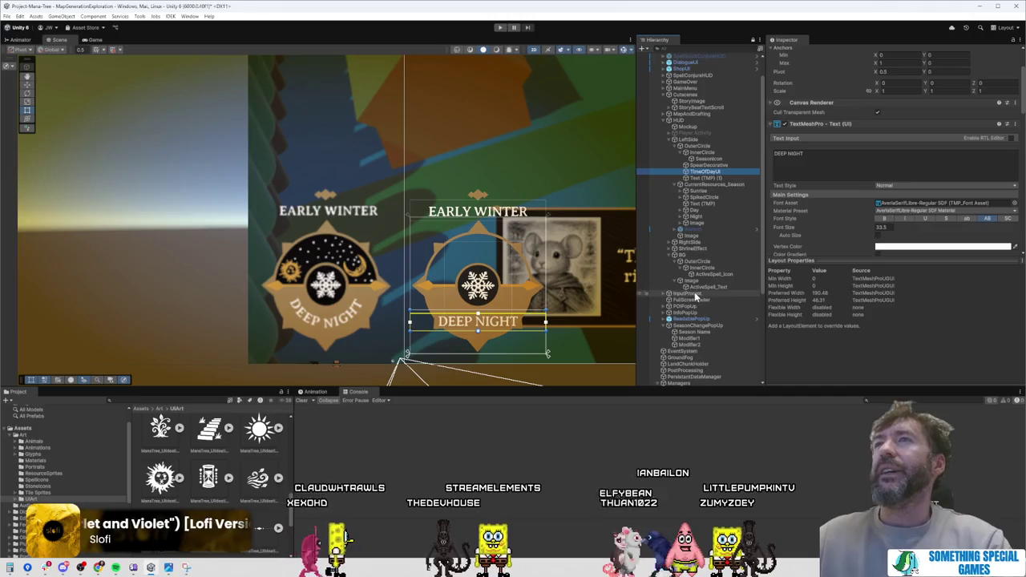
{"action": "left_click", "coordinate": [726, 164]}
{"action": "left_click", "coordinate": [728, 173]}
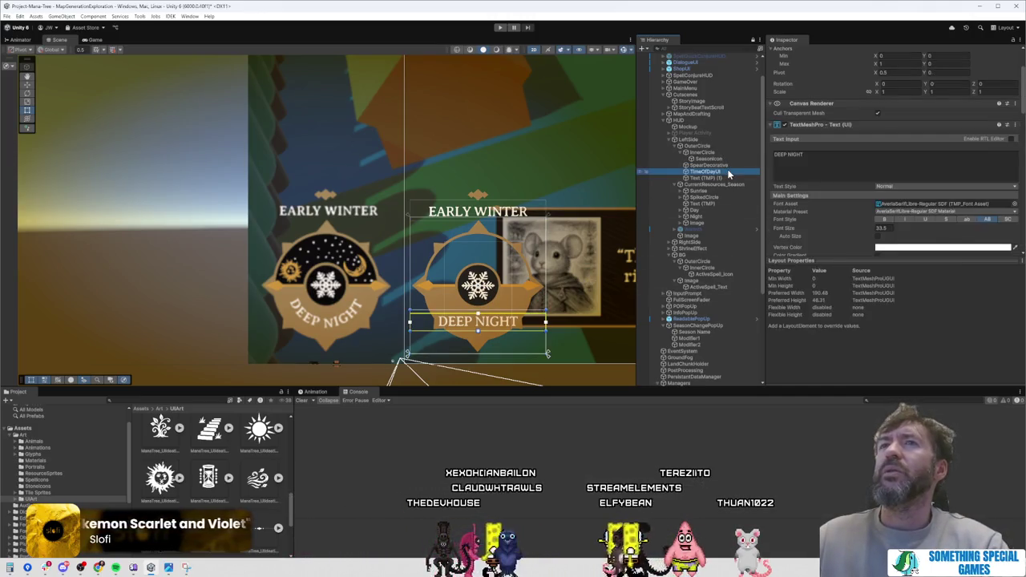
Step: Rename the EARLY WINTER text object to CurrentSeasonUI, then select InnerCircle
{"action": "left_click", "coordinate": [723, 179]}
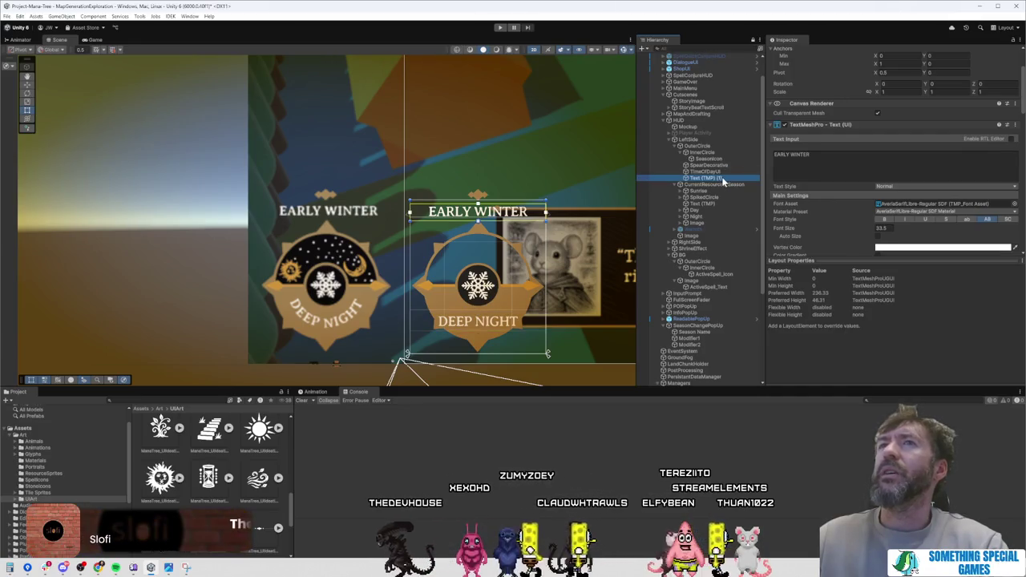
{"action": "type", "text": "SeasonUI"}
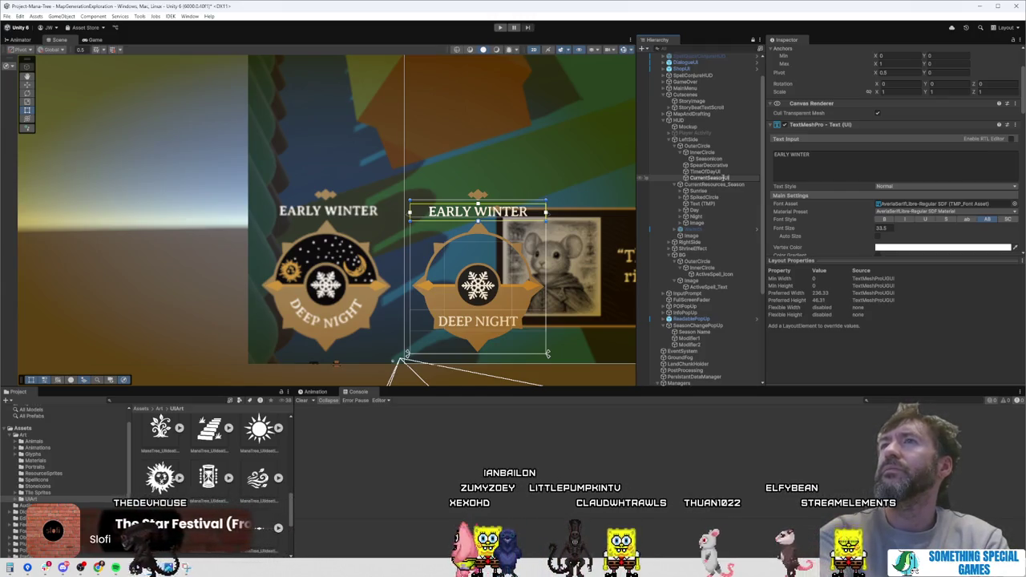
{"action": "left_click", "coordinate": [716, 153]}
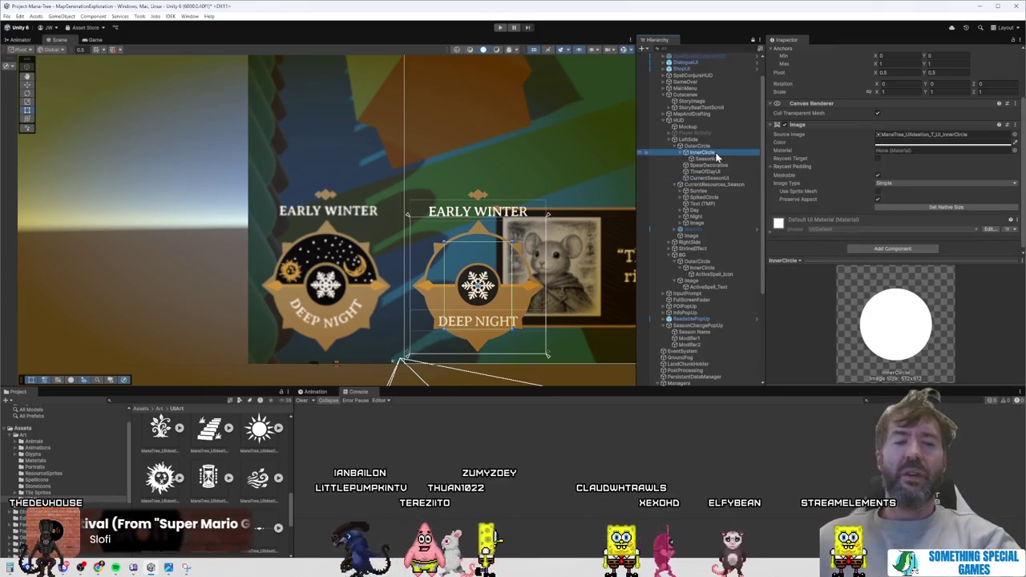
Step: Add a new UI Image as a child of InnerCircle
{"action": "right_click", "coordinate": [717, 157]}
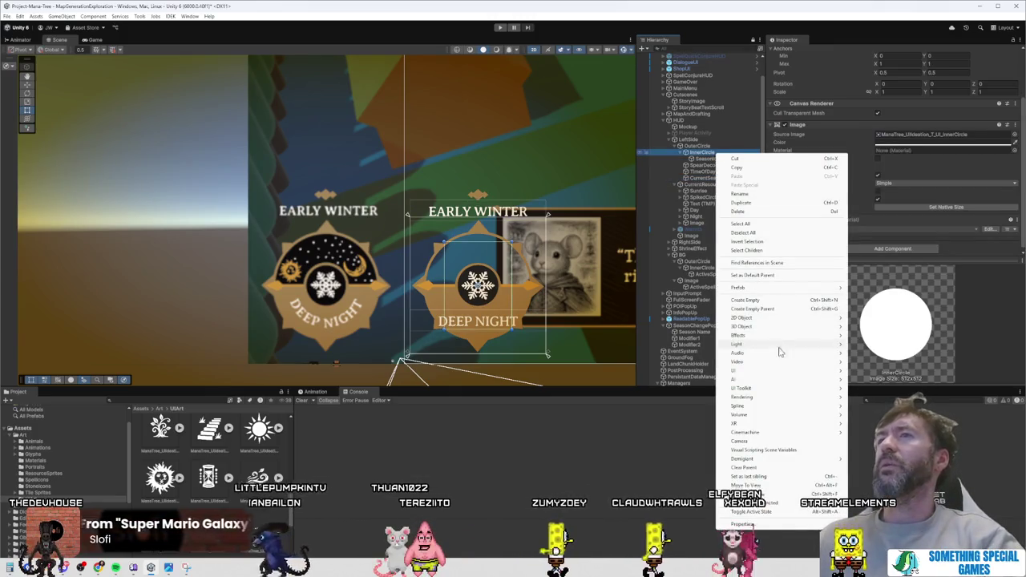
{"action": "mouse_move", "coordinate": [782, 371]}
{"action": "left_click", "coordinate": [872, 374]}
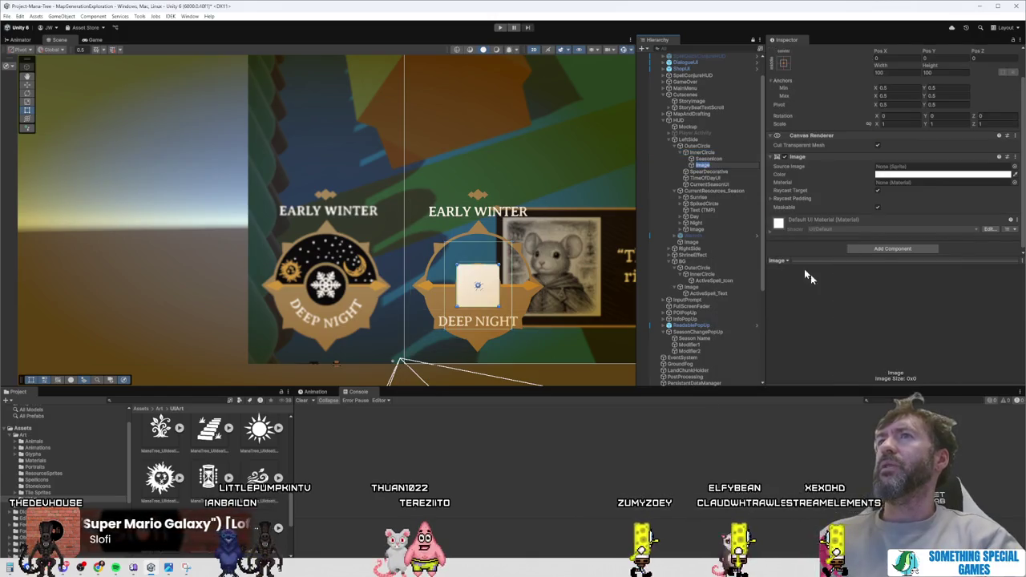
Step: Give the new image the TimeCircle_DARK sprite as its Source Image
{"action": "scroll", "coordinate": [208, 457], "scroll_direction": "down", "scroll_amount": 1}
{"action": "scroll", "coordinate": [257, 465], "scroll_direction": "down", "scroll_amount": 2}
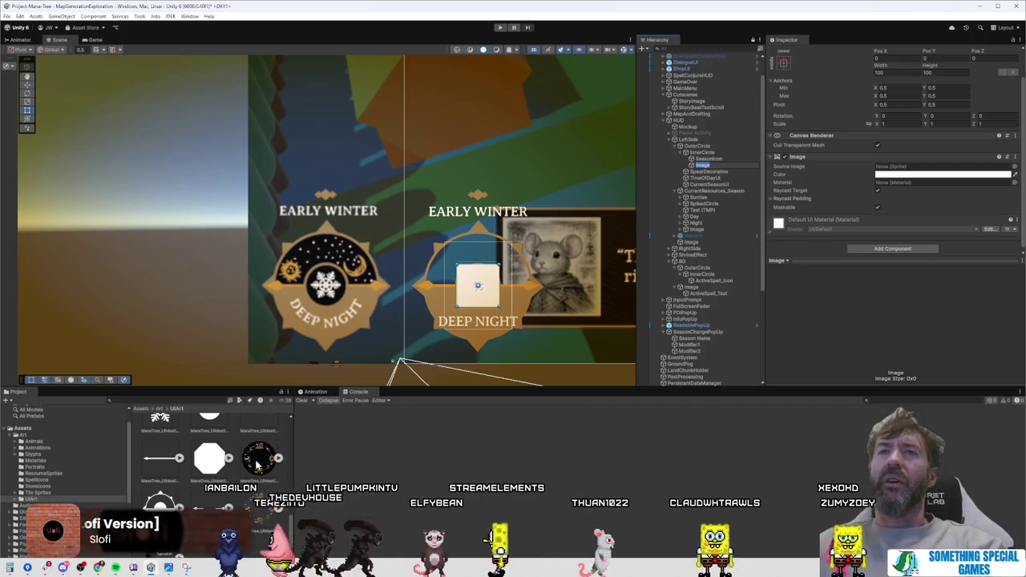
{"action": "scroll", "coordinate": [270, 505], "scroll_direction": "down", "scroll_amount": 1}
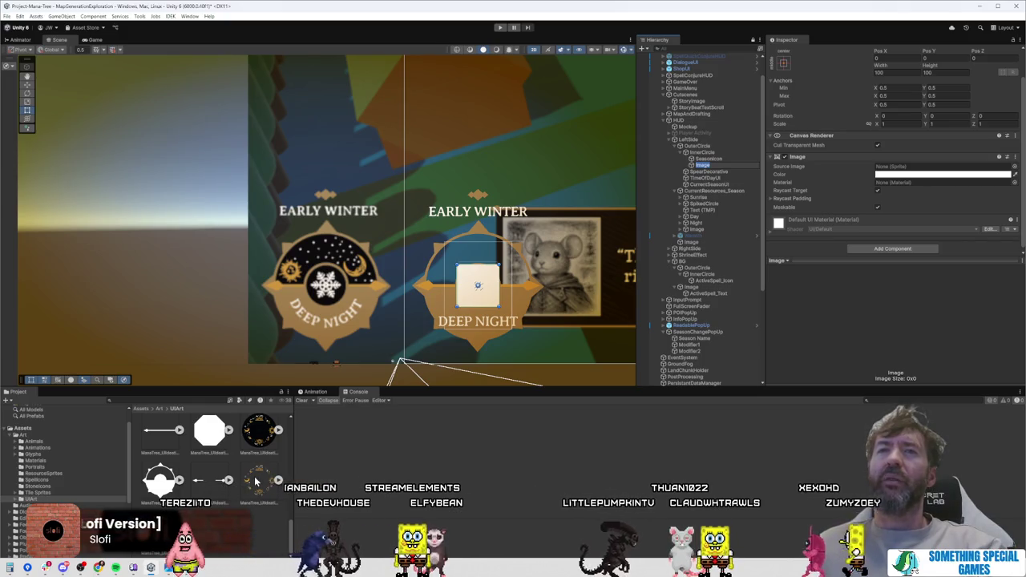
{"action": "mouse_move", "coordinate": [264, 445]}
{"action": "left_mouse_down"}
{"action": "mouse_move", "coordinate": [260, 437]}
{"action": "mouse_move", "coordinate": [609, 241]}
{"action": "mouse_move", "coordinate": [906, 172]}
{"action": "left_mouse_up"}
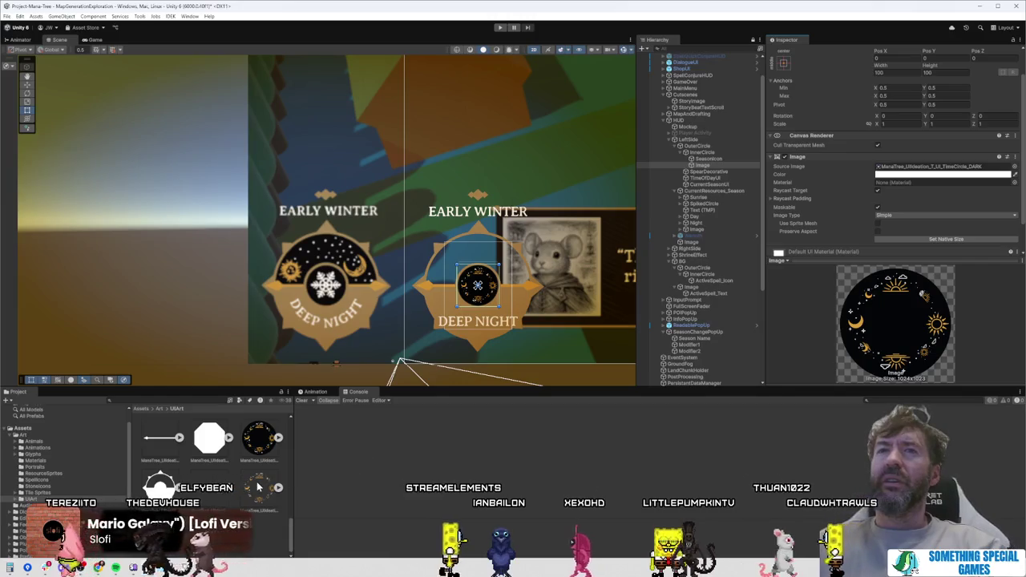
{"action": "left_click_drag", "start_coordinate": [936, 174], "coordinate": [943, 171]}
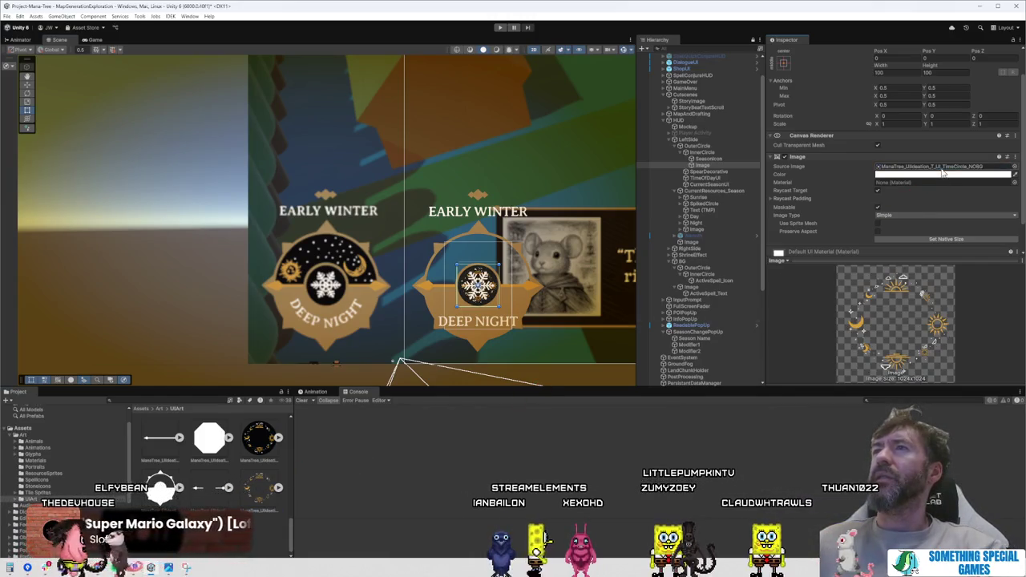
{"action": "key", "text": "ctrl+z"}
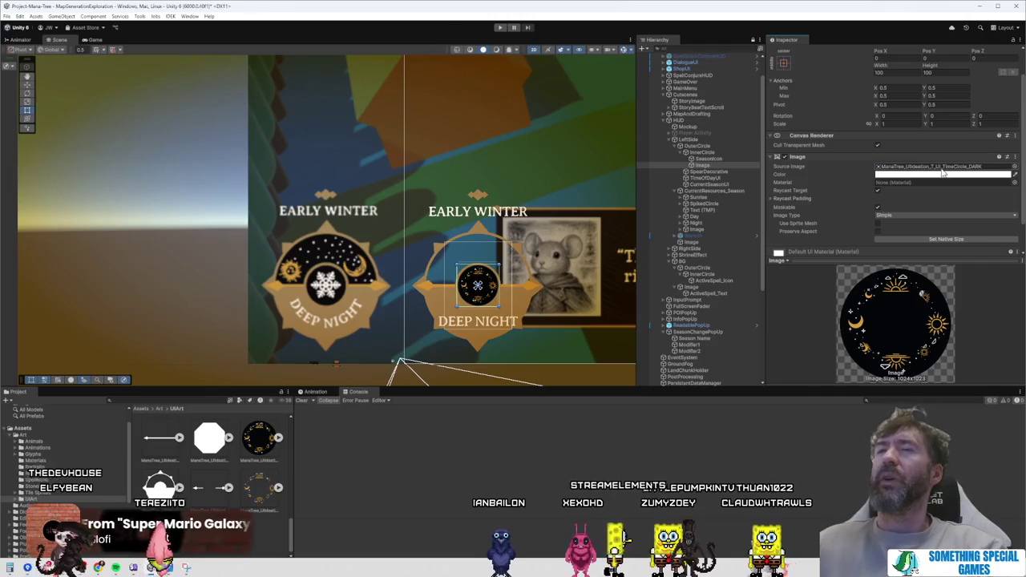
{"action": "left_click", "coordinate": [784, 63]}
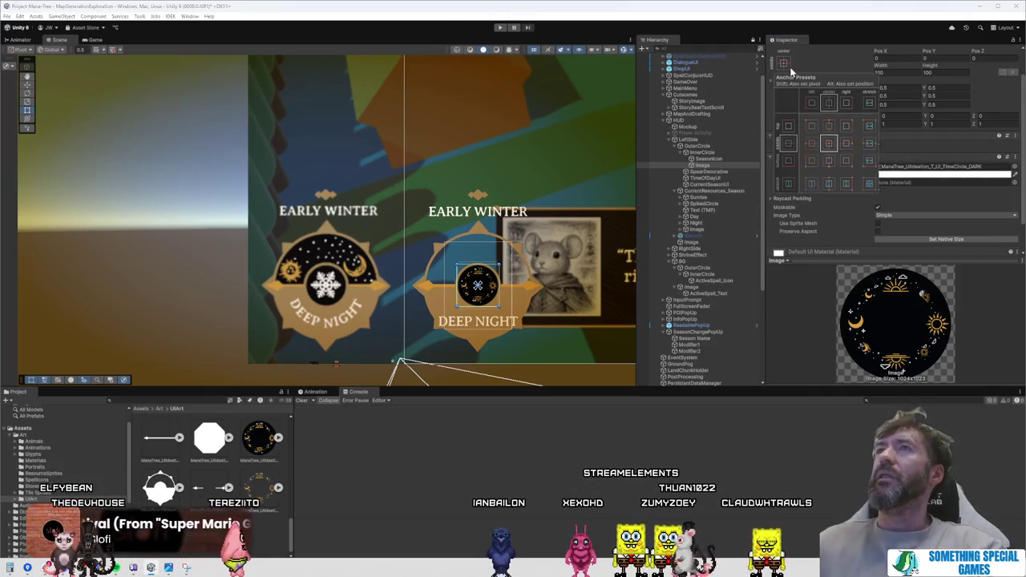
Step: Try stretch anchors and moving the image above OuterCircle, then undo those changes
{"action": "left_click", "coordinate": [869, 183], "text": "alt"}
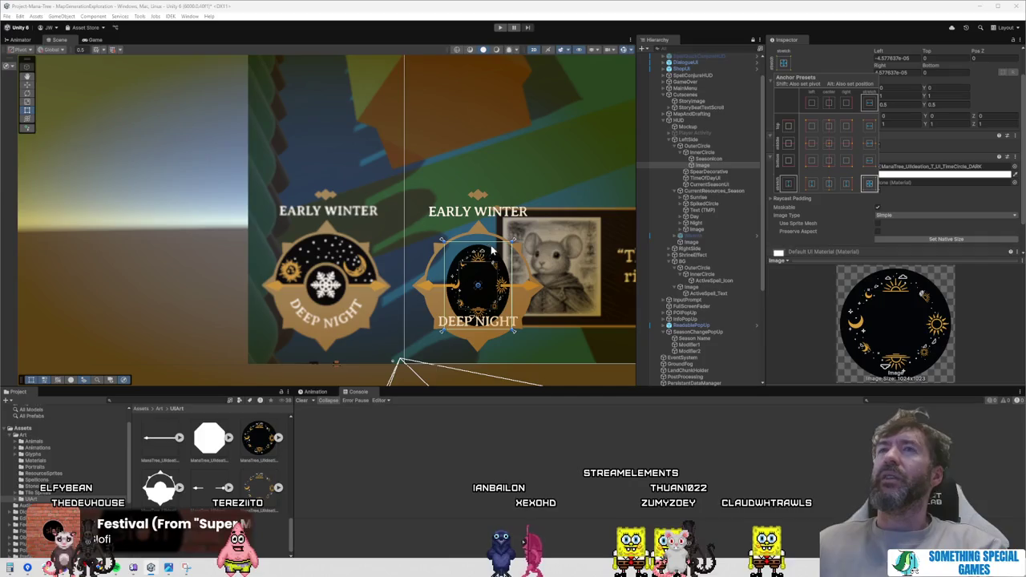
{"action": "left_click_drag", "start_coordinate": [705, 165], "coordinate": [713, 152]}
{"action": "left_click", "coordinate": [783, 62]}
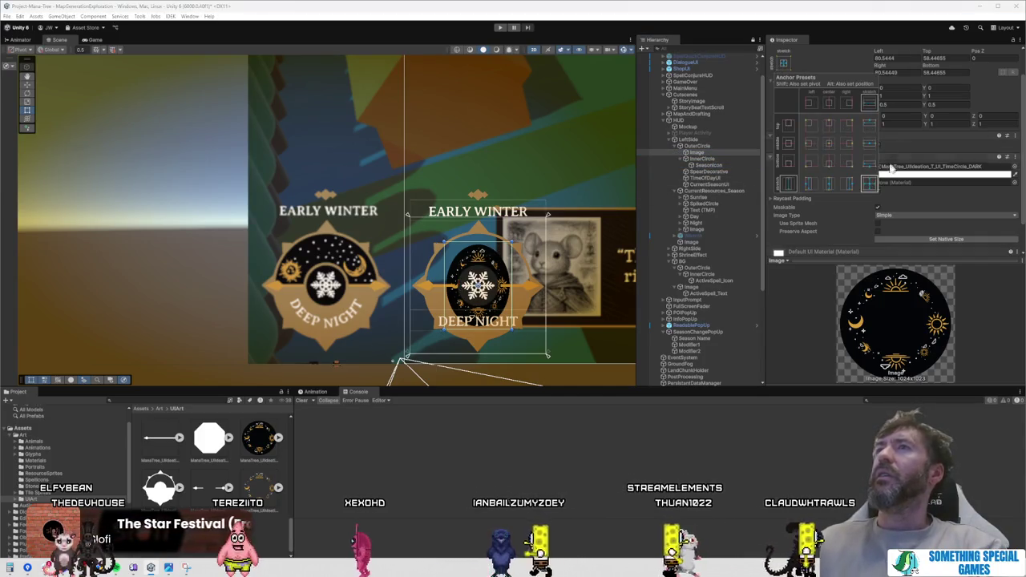
{"action": "left_click", "coordinate": [869, 184], "text": "alt"}
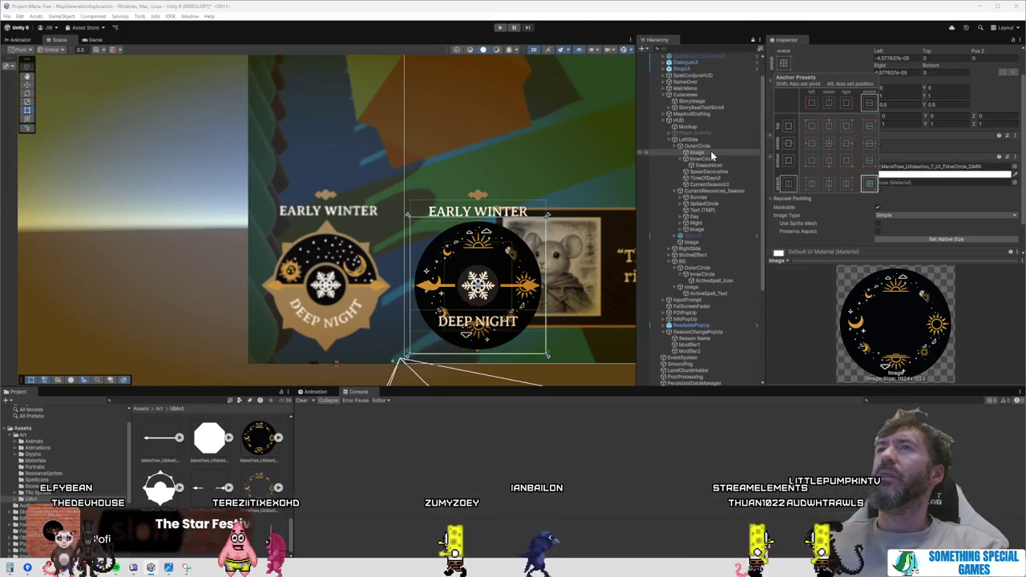
{"action": "key", "text": "Escape"}
{"action": "left_click_drag", "start_coordinate": [715, 147], "coordinate": [716, 148]}
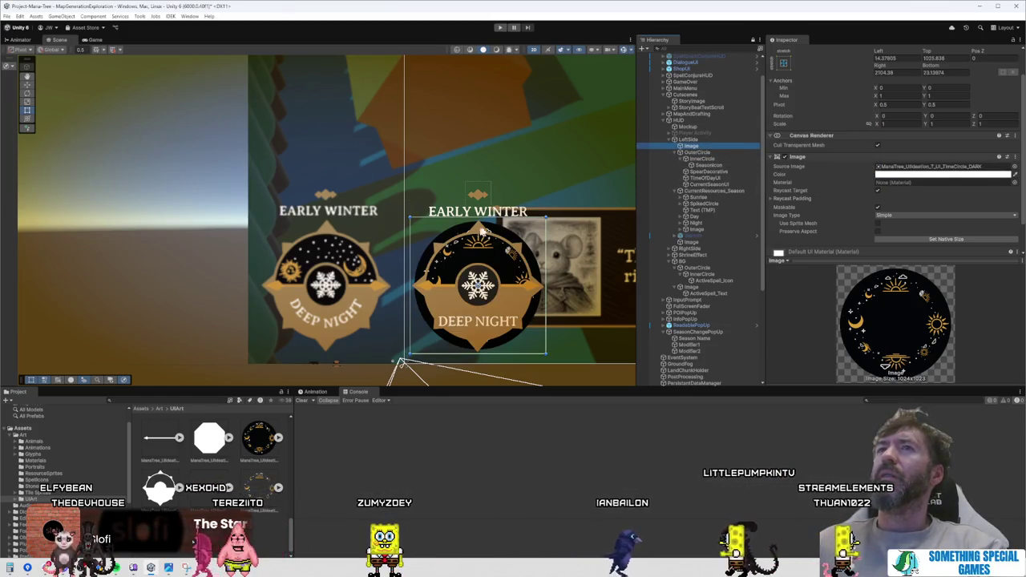
{"action": "left_click_drag", "start_coordinate": [547, 217], "coordinate": [534, 230]}
{"action": "left_click", "coordinate": [783, 64]}
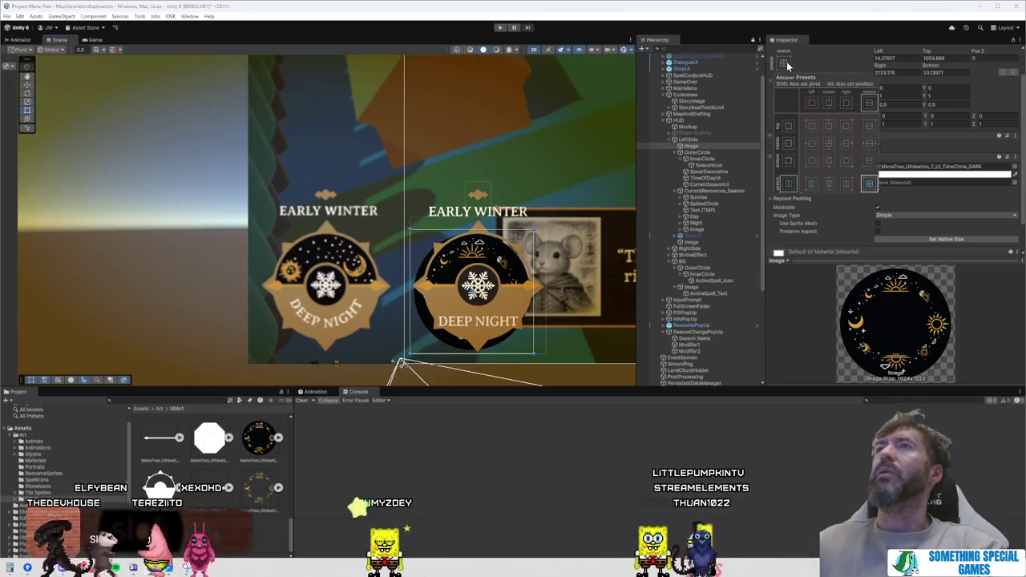
{"action": "left_click", "coordinate": [830, 144]}
{"action": "key", "text": "ctrl+z"}
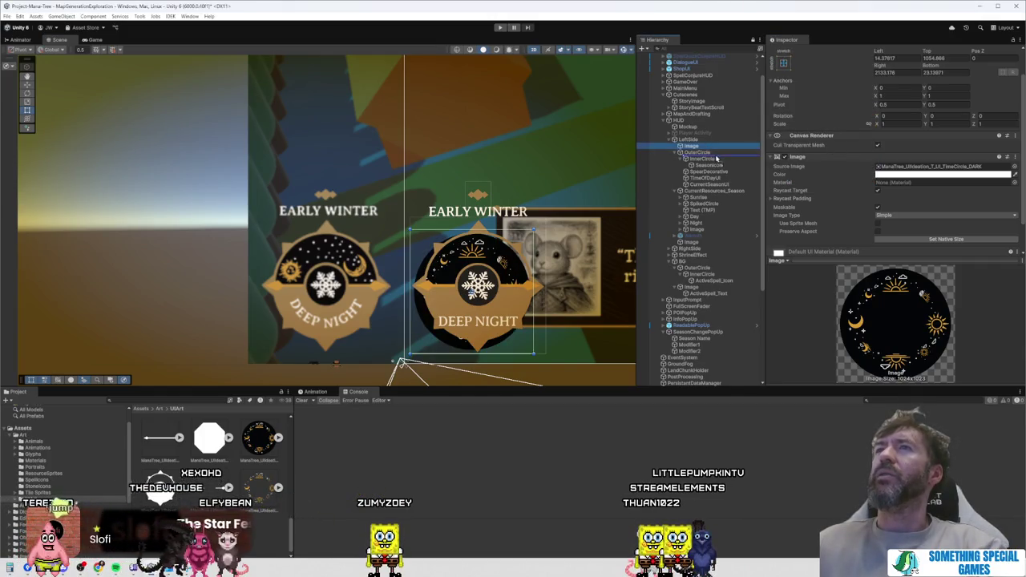
{"action": "key", "text": "ctrl+z"}
Step: Anchor the image middle-center with pivot and position, and move it above OuterCircle
{"action": "left_click", "coordinate": [783, 63]}
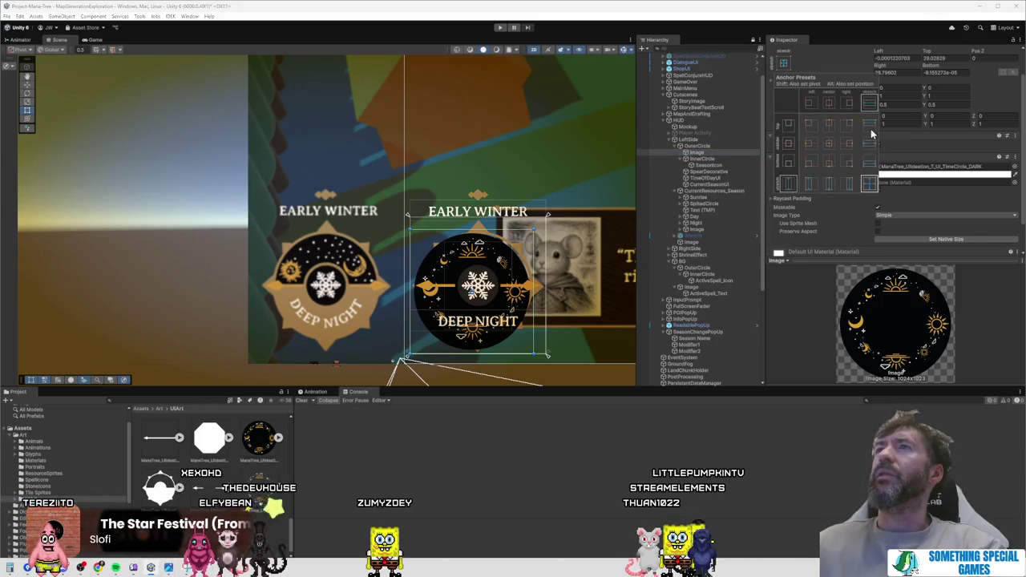
{"action": "key", "text": "shift+alt"}
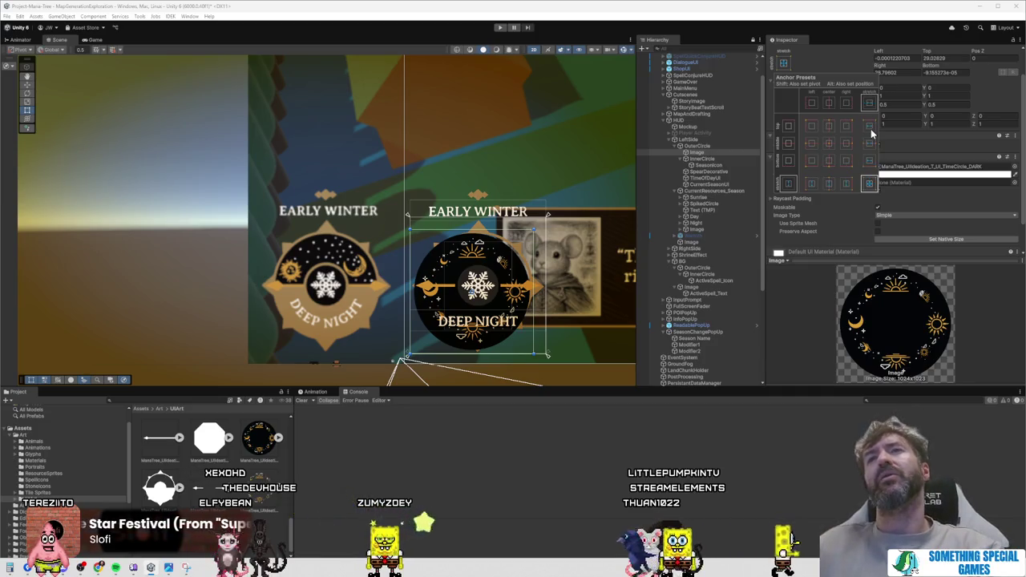
{"action": "left_click", "coordinate": [828, 142], "text": "alt+shift"}
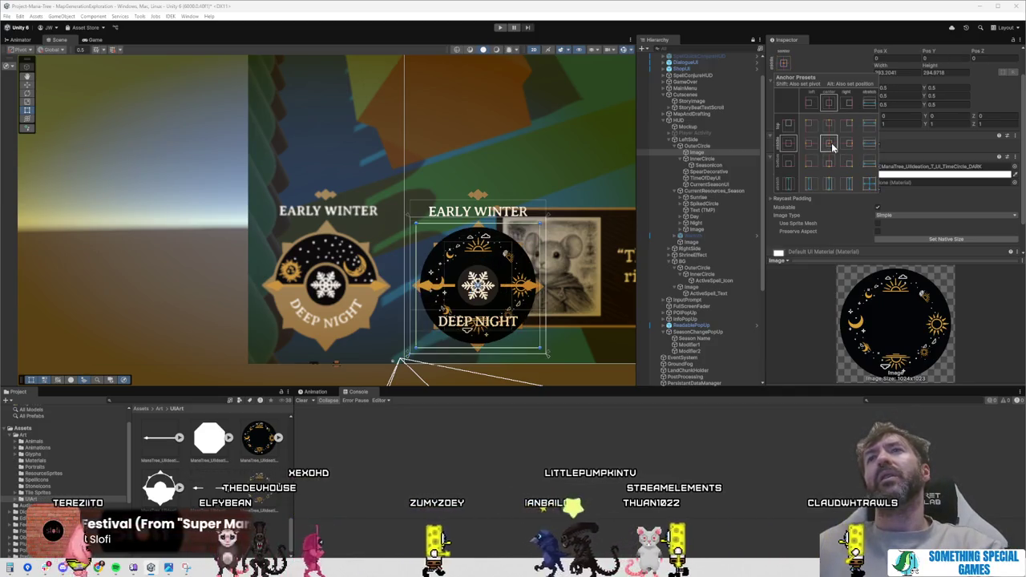
{"action": "left_click", "coordinate": [717, 154]}
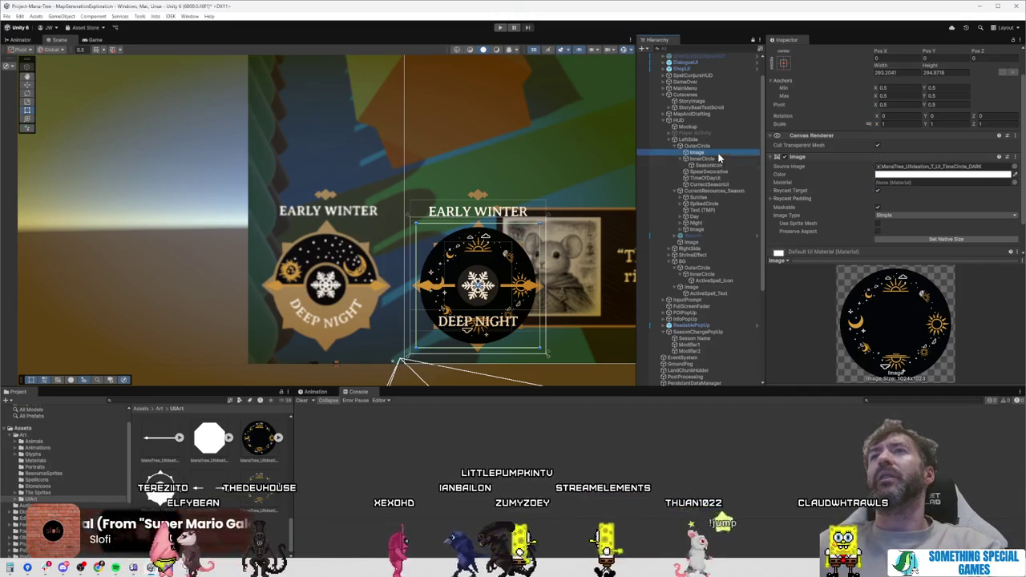
{"action": "left_click_drag", "start_coordinate": [725, 147], "coordinate": [721, 144]}
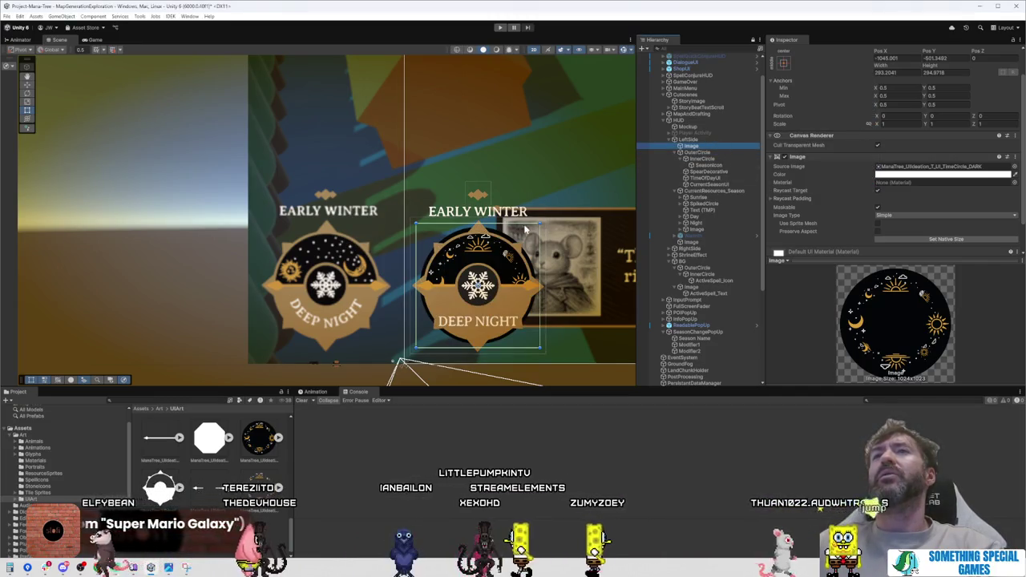
Step: Resize the starry circle to about 264 × 265 behind the badge, with rotation back at 0
{"action": "mouse_move", "coordinate": [545, 224]}
{"action": "left_mouse_down"}
{"action": "mouse_move", "coordinate": [514, 254]}
{"action": "mouse_move", "coordinate": [533, 228]}
{"action": "mouse_move", "coordinate": [523, 237]}
{"action": "left_mouse_up"}
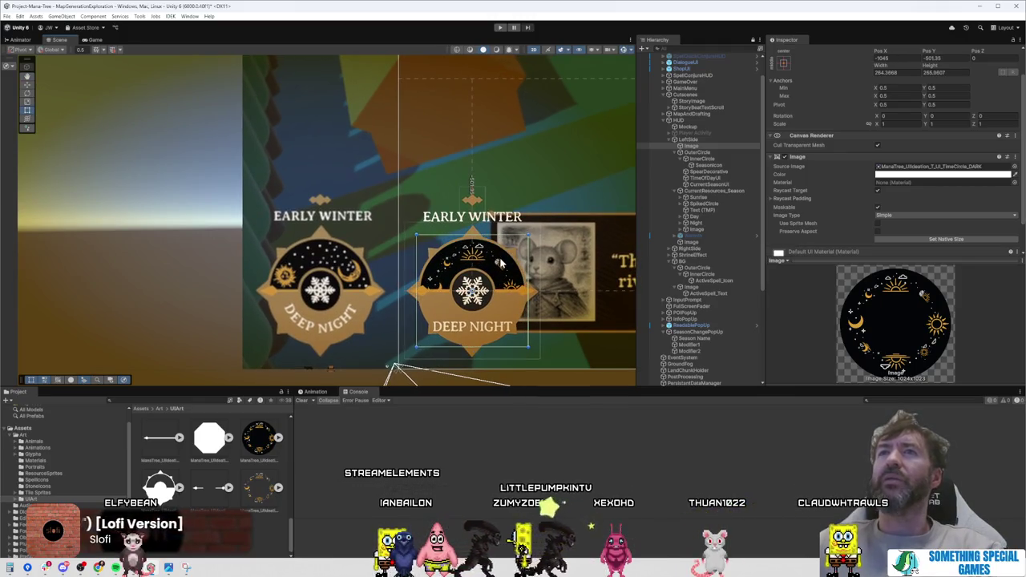
{"action": "scroll", "coordinate": [515, 250], "scroll_direction": "up", "scroll_amount": 5}
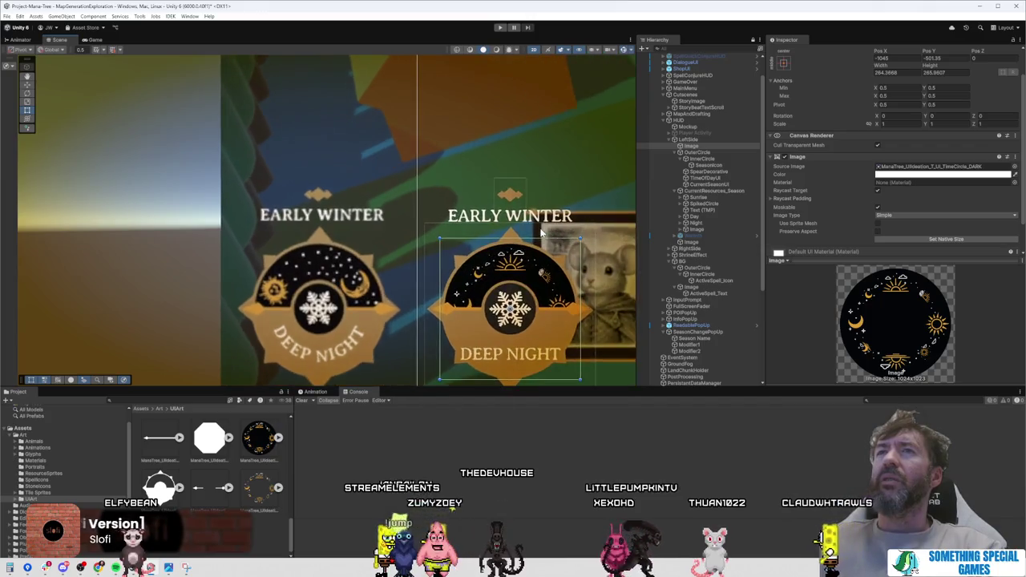
{"action": "mouse_move", "coordinate": [571, 167]}
{"action": "left_mouse_down"}
{"action": "mouse_move", "coordinate": [525, 152]}
{"action": "mouse_move", "coordinate": [425, 196]}
{"action": "mouse_move", "coordinate": [404, 264]}
{"action": "mouse_move", "coordinate": [452, 325]}
{"action": "mouse_move", "coordinate": [553, 295]}
{"action": "mouse_move", "coordinate": [462, 331]}
{"action": "mouse_move", "coordinate": [392, 263]}
{"action": "mouse_move", "coordinate": [427, 172]}
{"action": "mouse_move", "coordinate": [529, 225]}
{"action": "mouse_move", "coordinate": [549, 256]}
{"action": "mouse_move", "coordinate": [549, 289]}
{"action": "mouse_move", "coordinate": [537, 317]}
{"action": "mouse_move", "coordinate": [501, 328]}
{"action": "mouse_move", "coordinate": [440, 300]}
{"action": "mouse_move", "coordinate": [453, 228]}
{"action": "mouse_move", "coordinate": [505, 207]}
{"action": "mouse_move", "coordinate": [519, 208]}
{"action": "mouse_move", "coordinate": [548, 250]}
{"action": "mouse_move", "coordinate": [533, 300]}
{"action": "mouse_move", "coordinate": [479, 321]}
{"action": "mouse_move", "coordinate": [423, 298]}
{"action": "mouse_move", "coordinate": [402, 244]}
{"action": "mouse_move", "coordinate": [424, 196]}
{"action": "mouse_move", "coordinate": [477, 188]}
{"action": "mouse_move", "coordinate": [511, 199]}
{"action": "mouse_move", "coordinate": [533, 227]}
{"action": "mouse_move", "coordinate": [532, 263]}
{"action": "mouse_move", "coordinate": [492, 298]}
{"action": "mouse_move", "coordinate": [441, 286]}
{"action": "mouse_move", "coordinate": [423, 235]}
{"action": "mouse_move", "coordinate": [474, 189]}
{"action": "mouse_move", "coordinate": [519, 204]}
{"action": "mouse_move", "coordinate": [532, 233]}
{"action": "mouse_move", "coordinate": [516, 250]}
{"action": "left_mouse_up"}
{"action": "key", "text": "ctrl+z"}
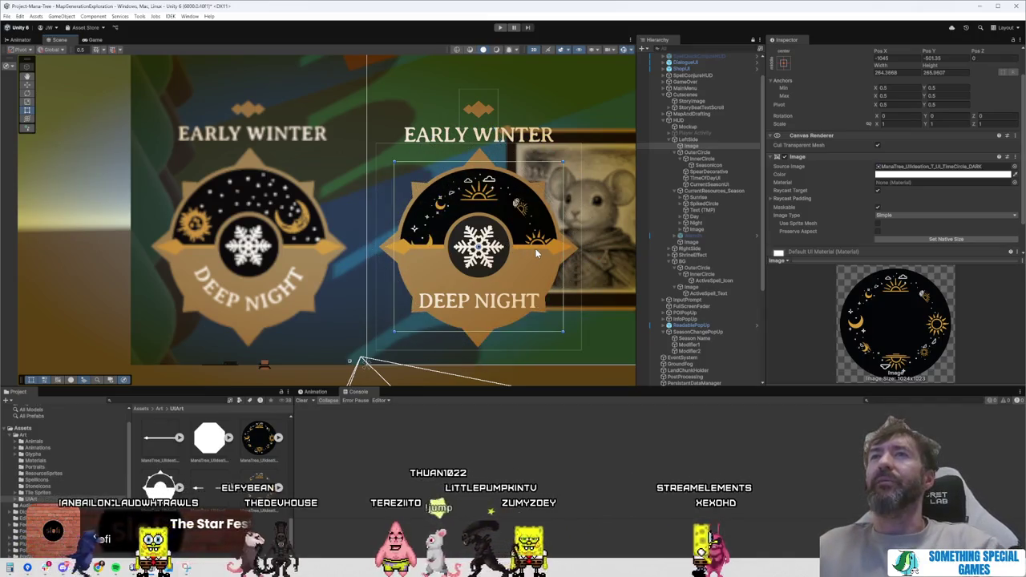
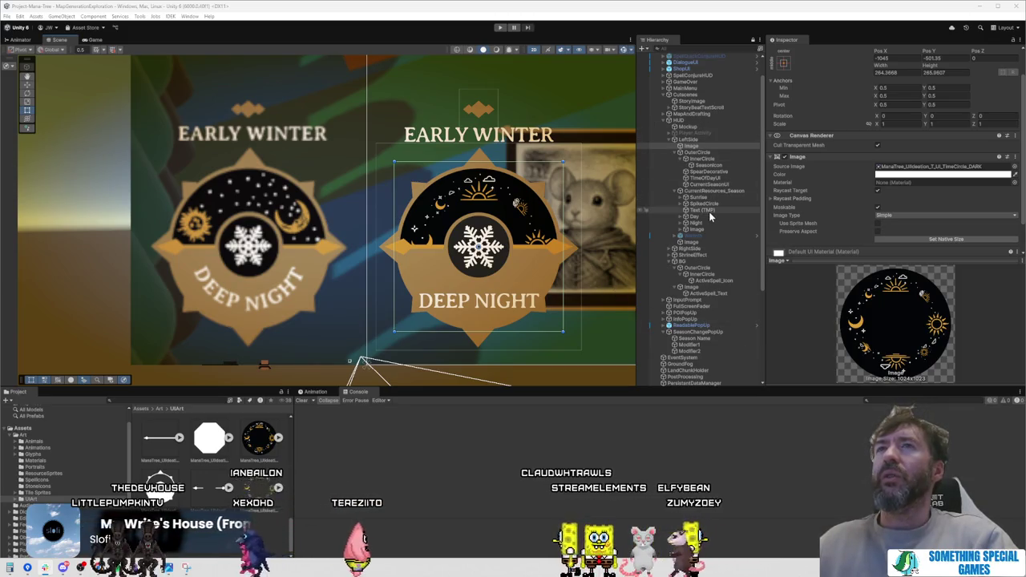
Step: Select the ResourceManager object and ping the object its Time_UI field references
{"action": "scroll", "coordinate": [709, 215], "scroll_direction": "down", "scroll_amount": 3}
{"action": "scroll", "coordinate": [709, 216], "scroll_direction": "down", "scroll_amount": 3}
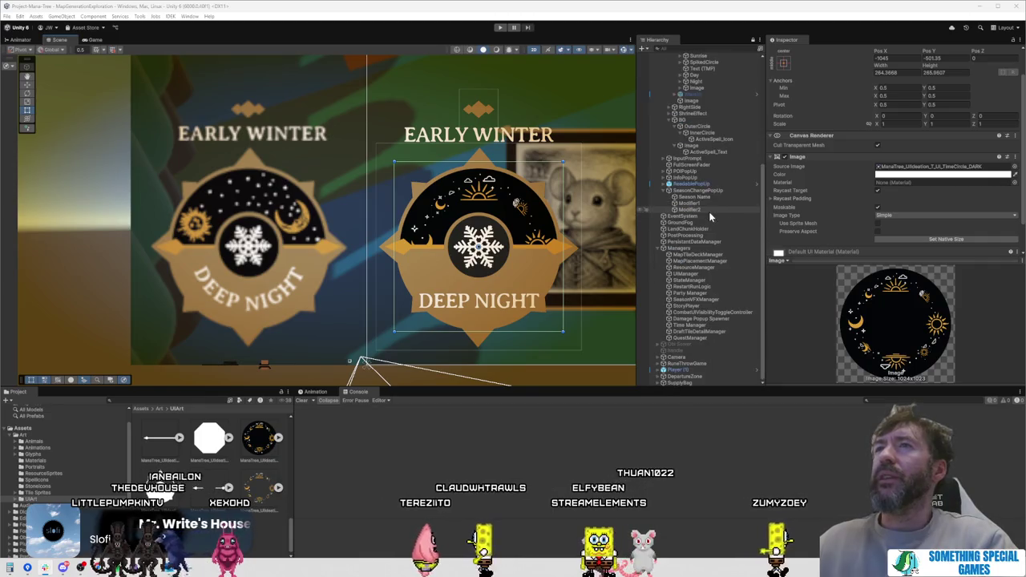
{"action": "left_click", "coordinate": [717, 285]}
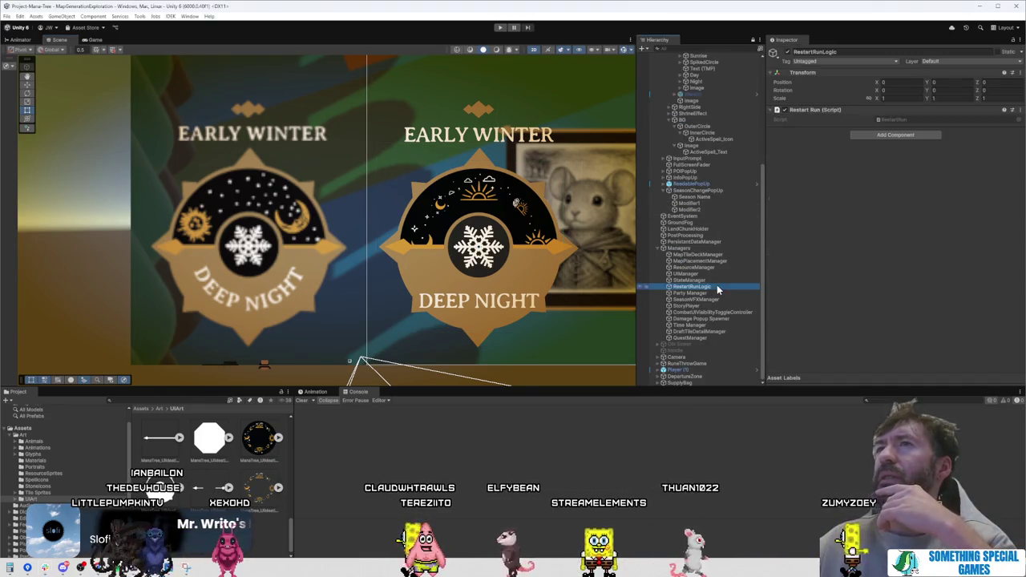
{"action": "left_click", "coordinate": [714, 267]}
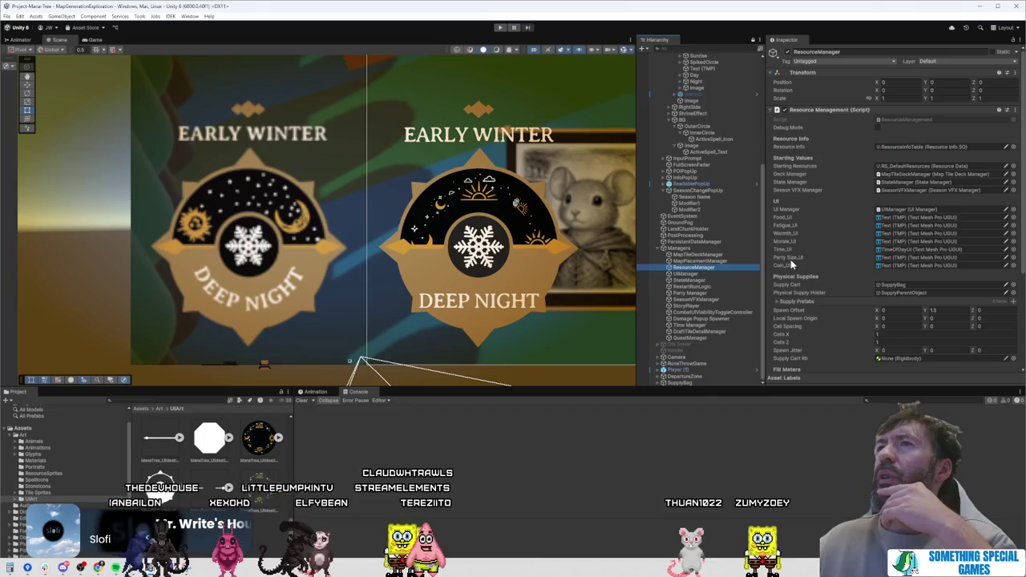
{"action": "left_click", "coordinate": [888, 249]}
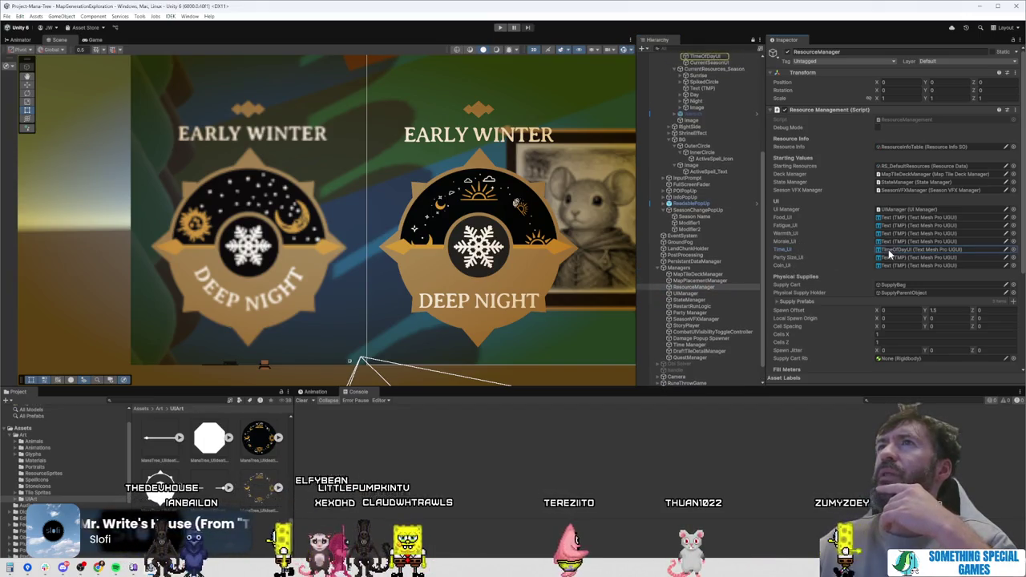
Step: Toggle the TimeOfDayUI object off and on to confirm it shows the DEEP NIGHT label
{"action": "left_click", "coordinate": [715, 56]}
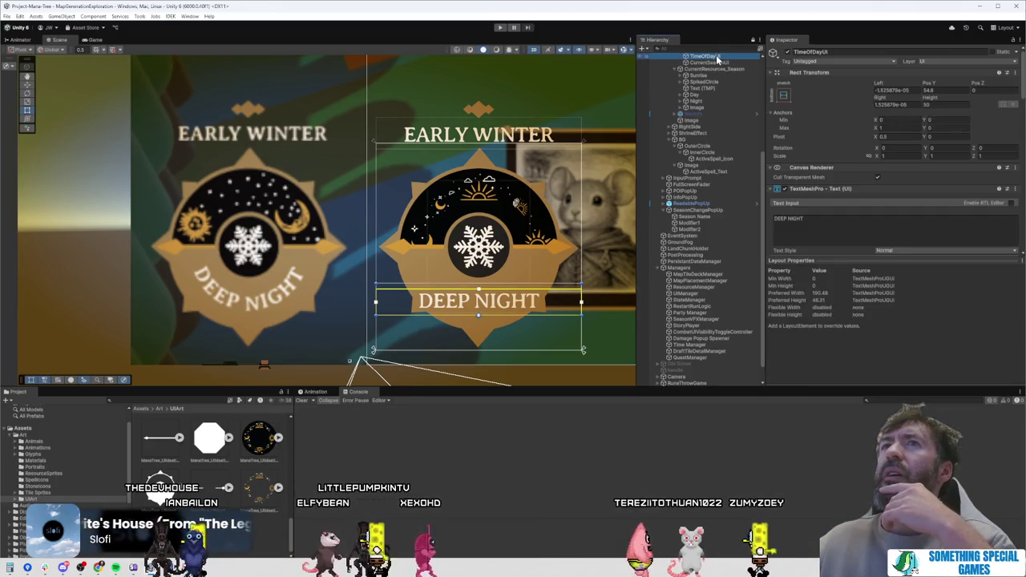
{"action": "left_click", "coordinate": [787, 52]}
{"action": "left_click", "coordinate": [787, 52]}
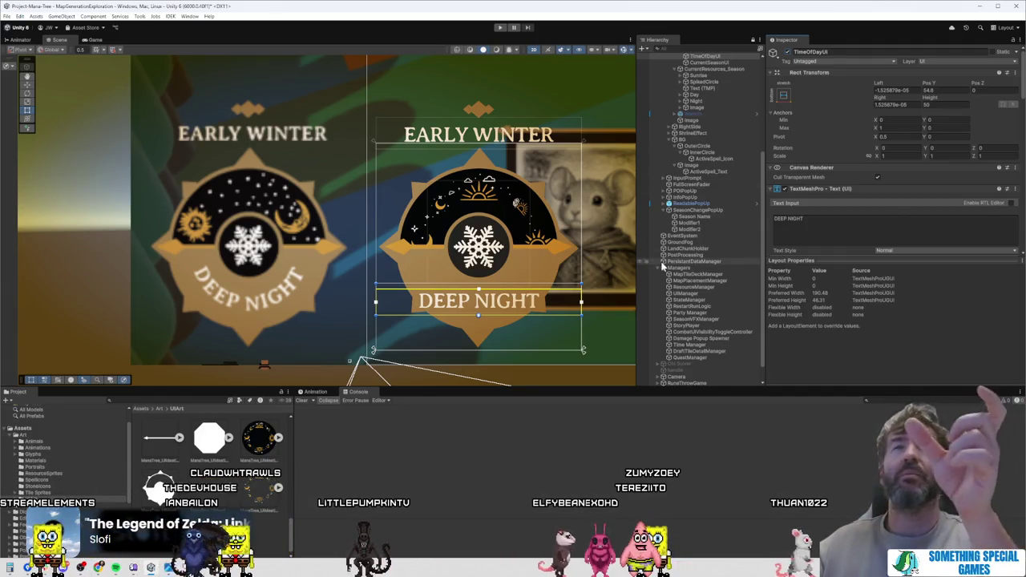
Step: Return to ResourceManager and open its ResourceManagement script in Visual Studio
{"action": "left_click", "coordinate": [718, 289]}
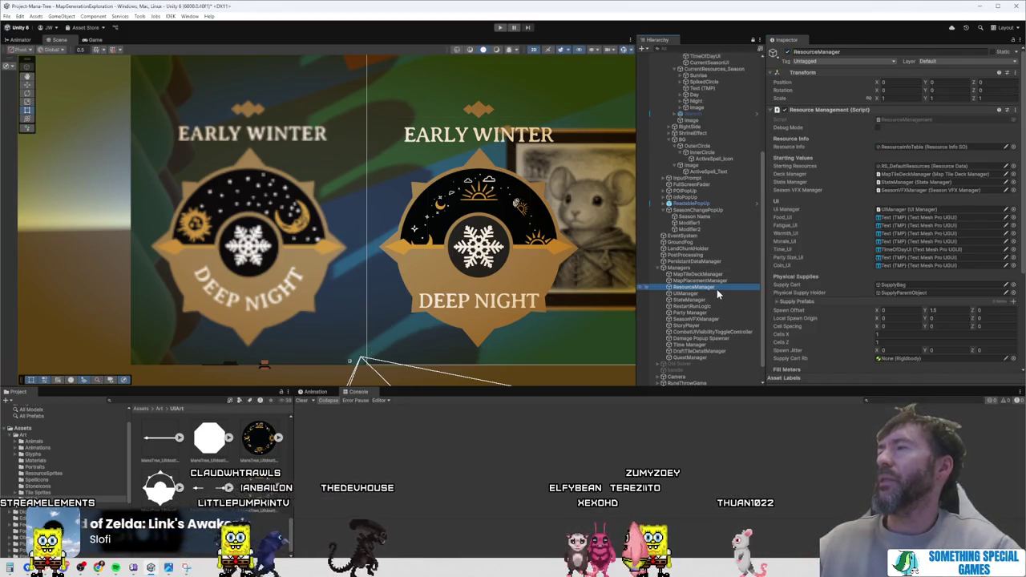
{"action": "left_click", "coordinate": [906, 121]}
{"action": "double_click", "coordinate": [905, 119]}
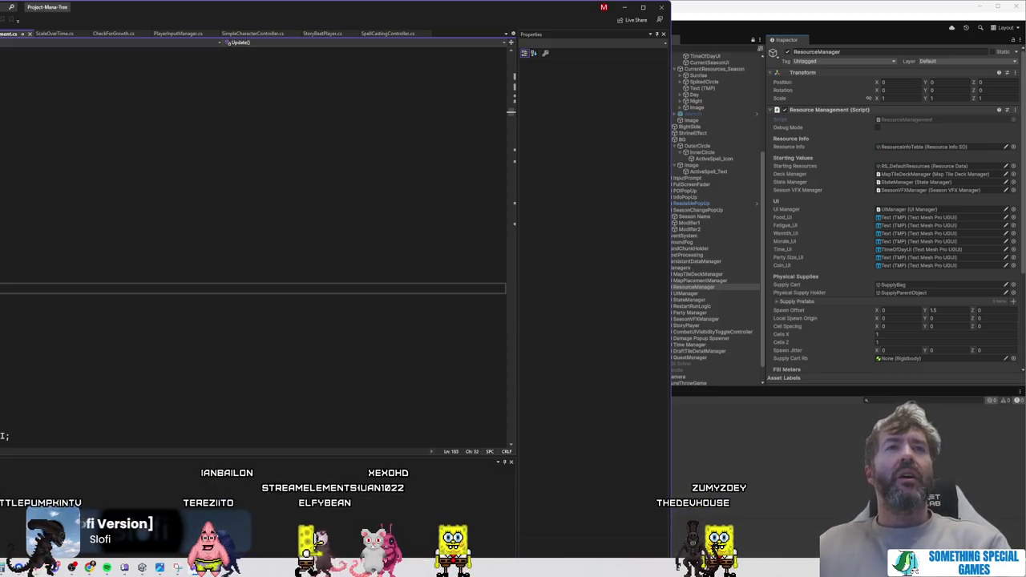
Step: Switch between Unity and Visual Studio and place the caret in the script's Update method
{"action": "left_click", "coordinate": [3, 231]}
{"action": "key", "text": "alt+Tab"}
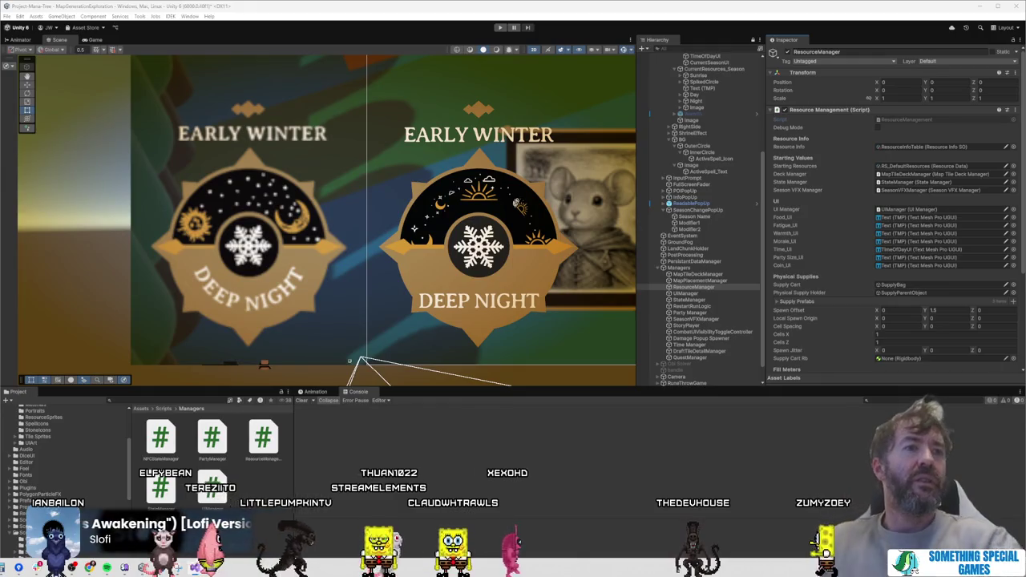
{"action": "key", "text": "alt+Tab"}
{"action": "left_click", "coordinate": [606, 192]}
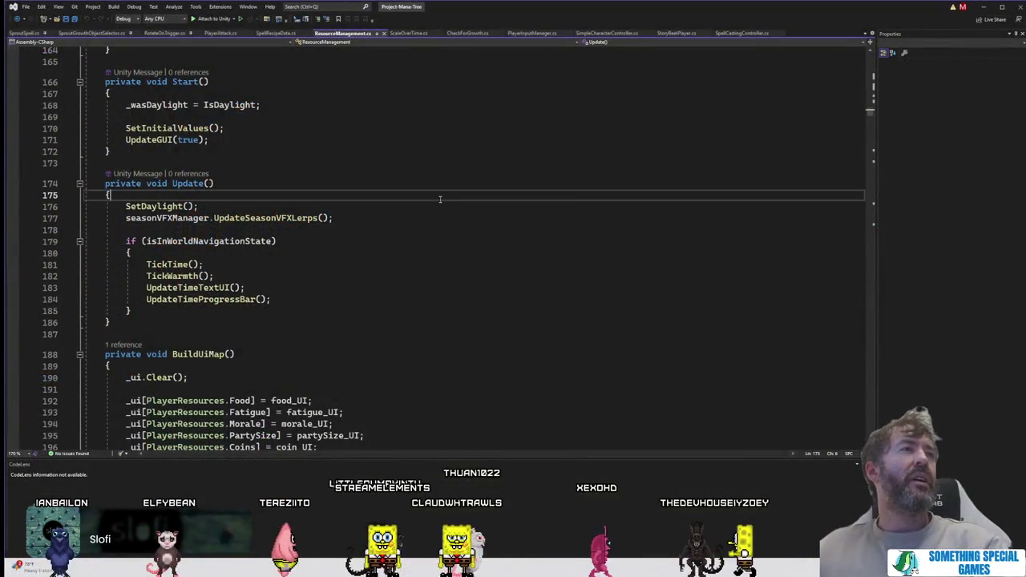
{"action": "scroll", "coordinate": [359, 210], "scroll_direction": "up", "scroll_amount": 20}
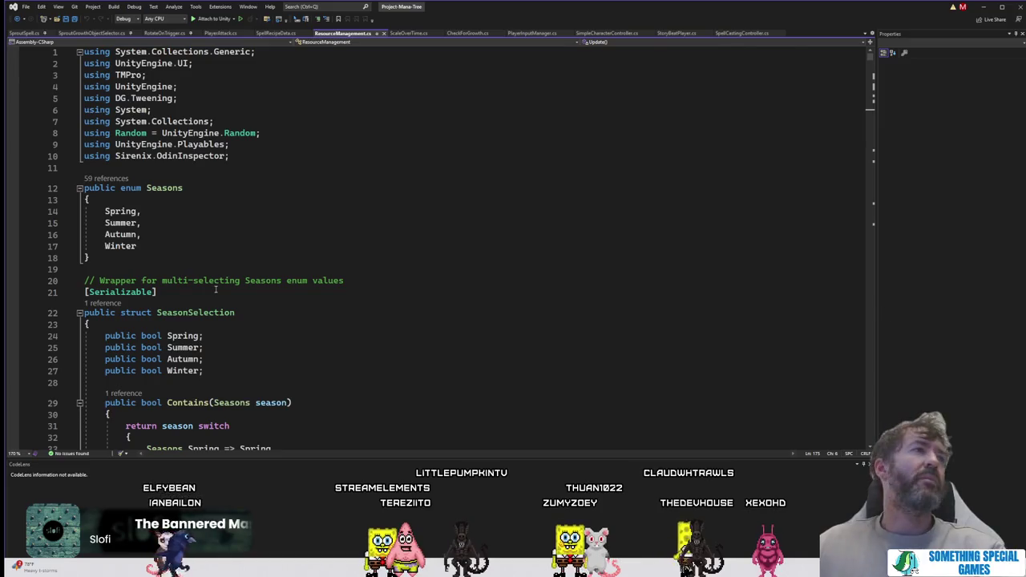
{"action": "left_click", "coordinate": [323, 222]}
Step: Find the time_UI declaration, duplicate it, and rename the copy to season_UI
{"action": "key", "text": "ctrl+f"}
{"action": "type", "text": "time"}
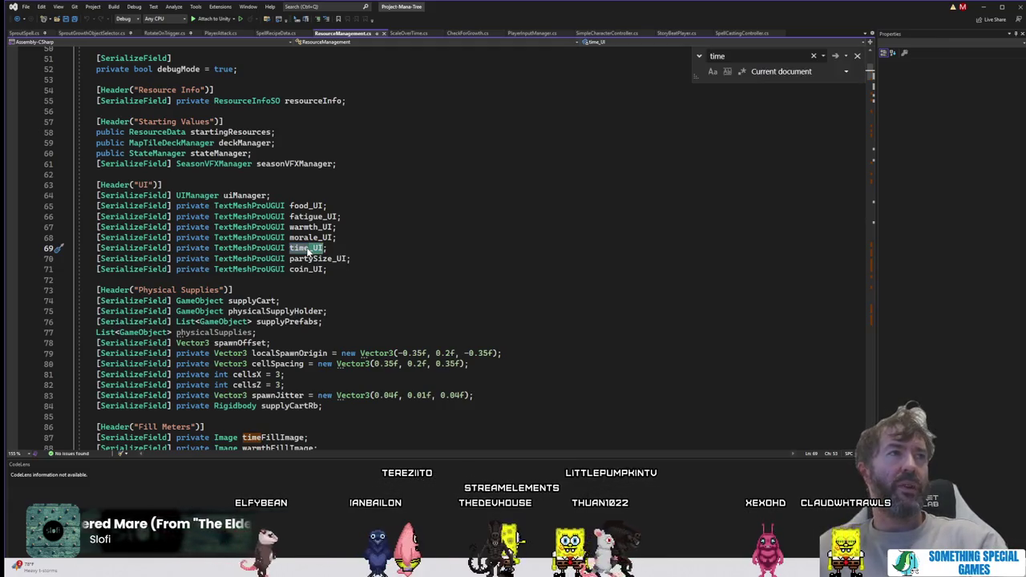
{"action": "mouse_move", "coordinate": [327, 249]}
{"action": "left_mouse_down"}
{"action": "mouse_move", "coordinate": [97, 238]}
{"action": "mouse_move", "coordinate": [66, 249]}
{"action": "left_mouse_up"}
{"action": "key", "text": "ctrl+c"}
{"action": "left_click", "coordinate": [355, 237]}
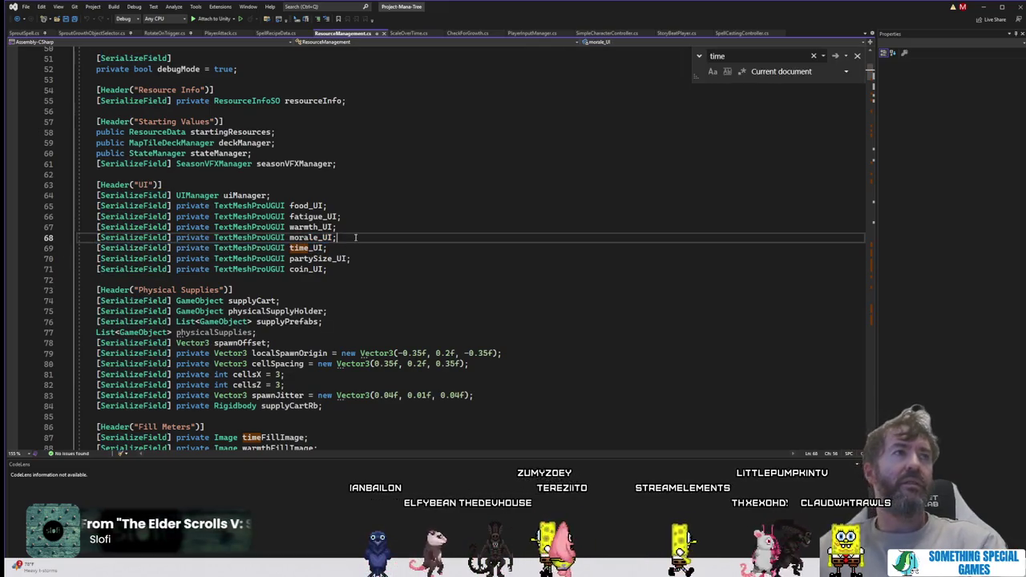
{"action": "key", "text": "Return"}
{"action": "key", "text": "ctrl+v"}
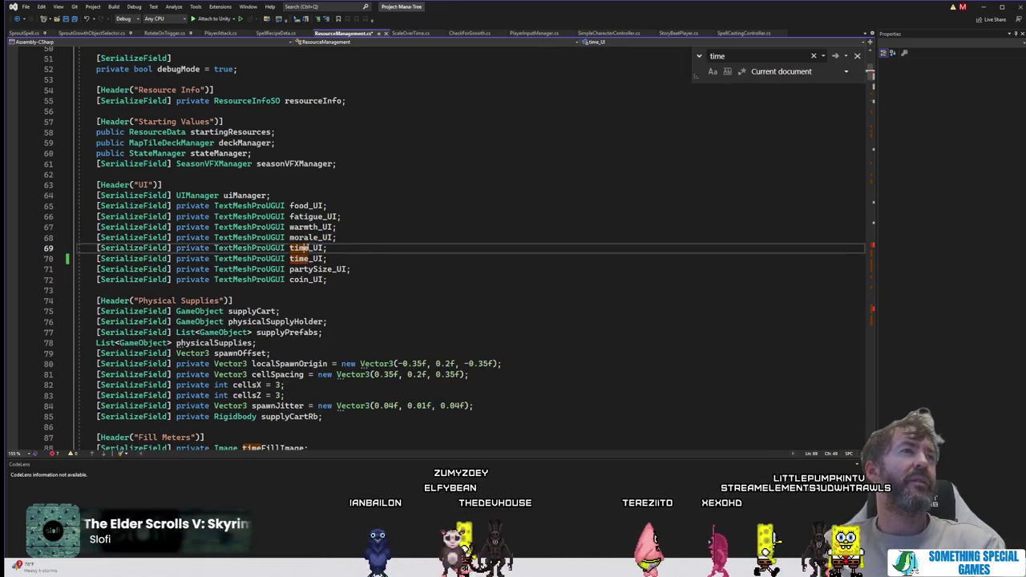
{"action": "double_click", "coordinate": [306, 247]}
{"action": "type", "text": "seas"}
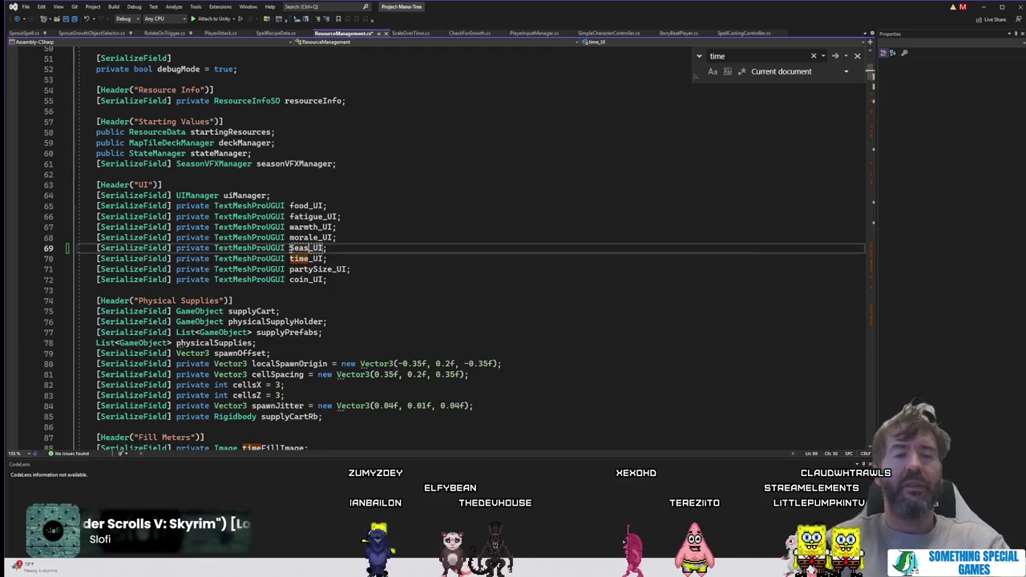
{"action": "type", "text": "eason"}
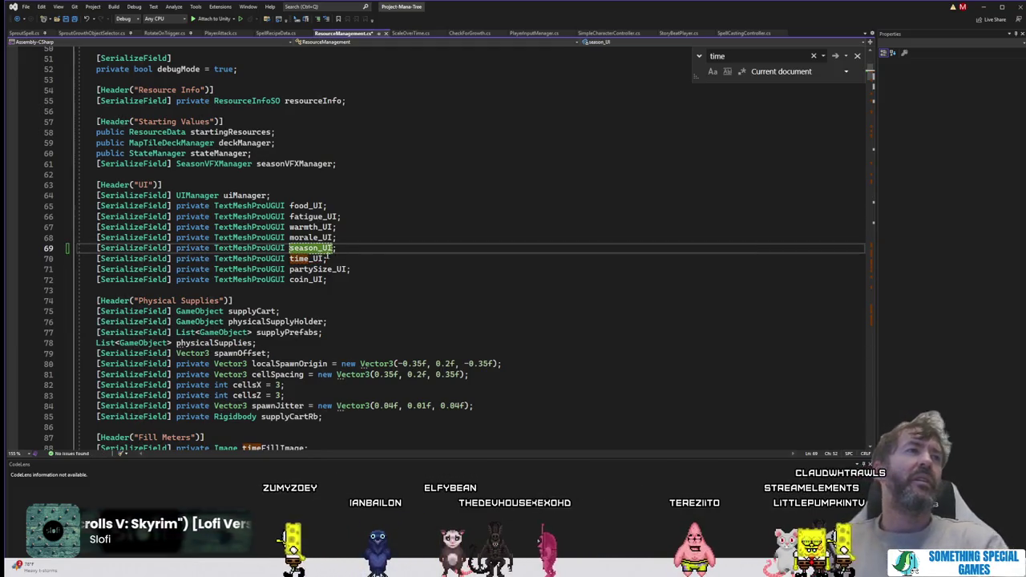
{"action": "left_click", "coordinate": [387, 241]}
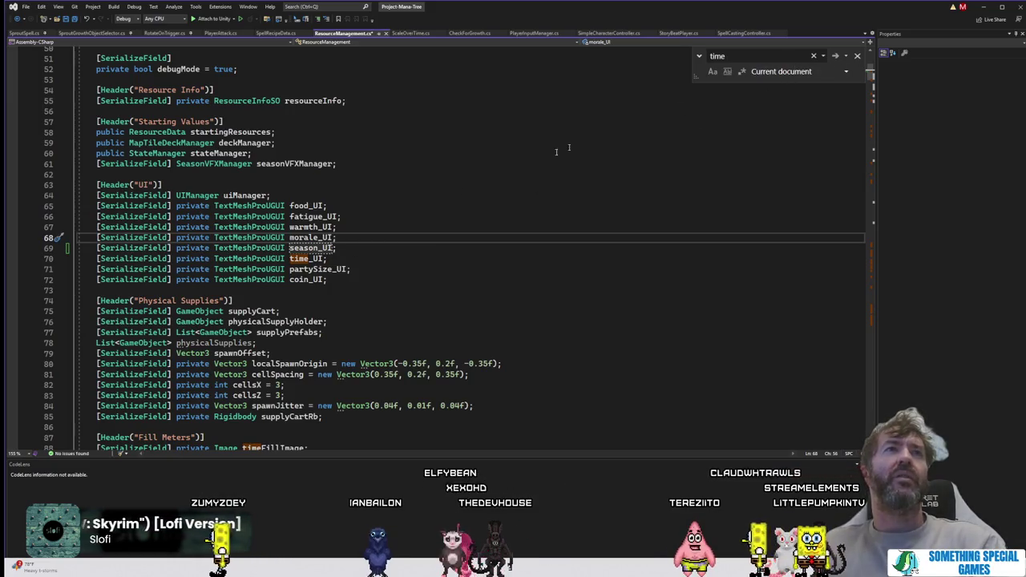
Step: Search for time_UI and jump to the code that sets its text
{"action": "double_click", "coordinate": [300, 258]}
{"action": "key", "text": "ctrl+f"}
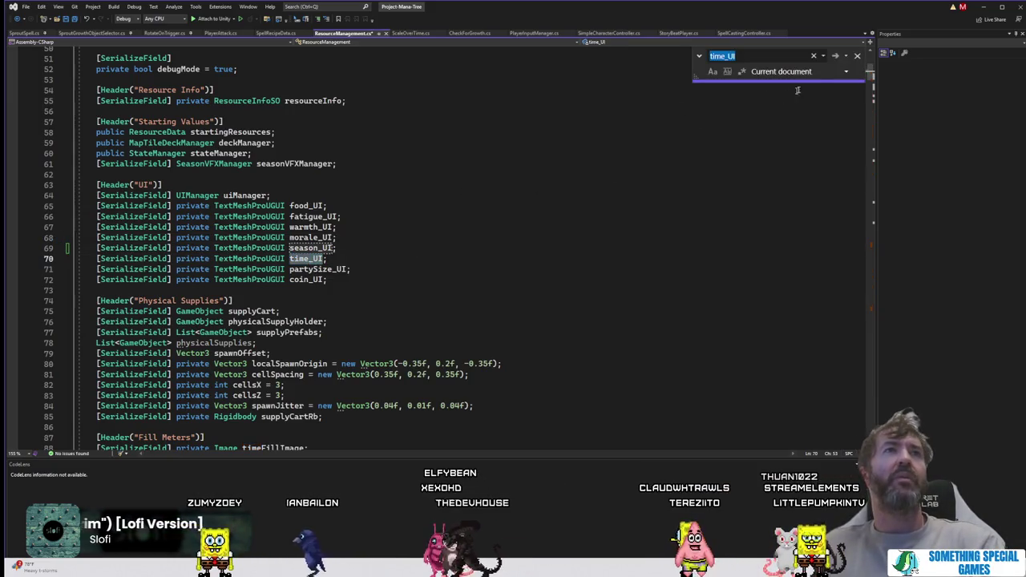
{"action": "left_click", "coordinate": [836, 57]}
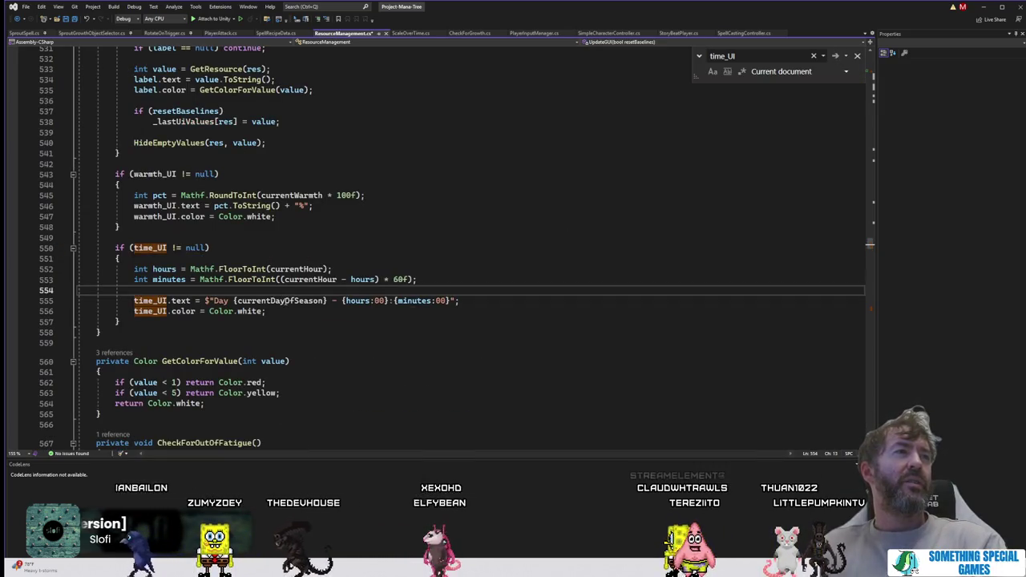
Step: Select currentDayOfSeason in the line that builds the time_UI text
{"action": "double_click", "coordinate": [281, 301]}
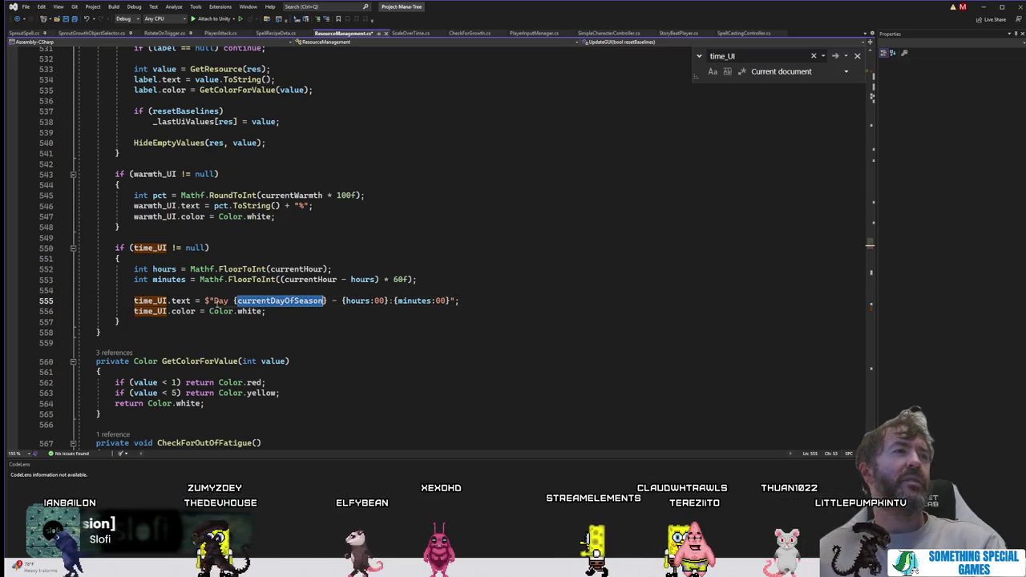
{"action": "left_click", "coordinate": [290, 290]}
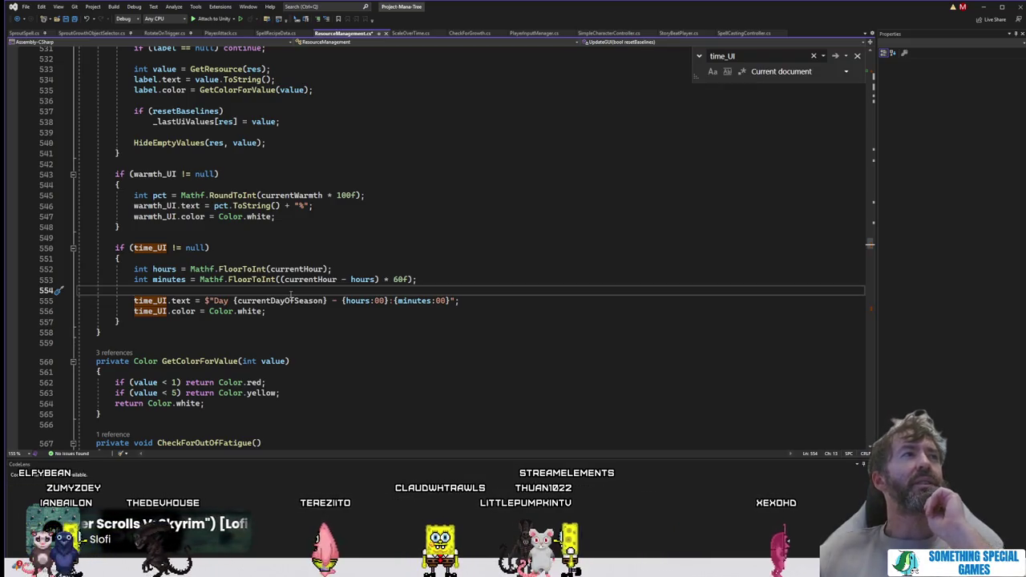
{"action": "scroll", "coordinate": [528, 250], "scroll_direction": "up", "scroll_amount": 3}
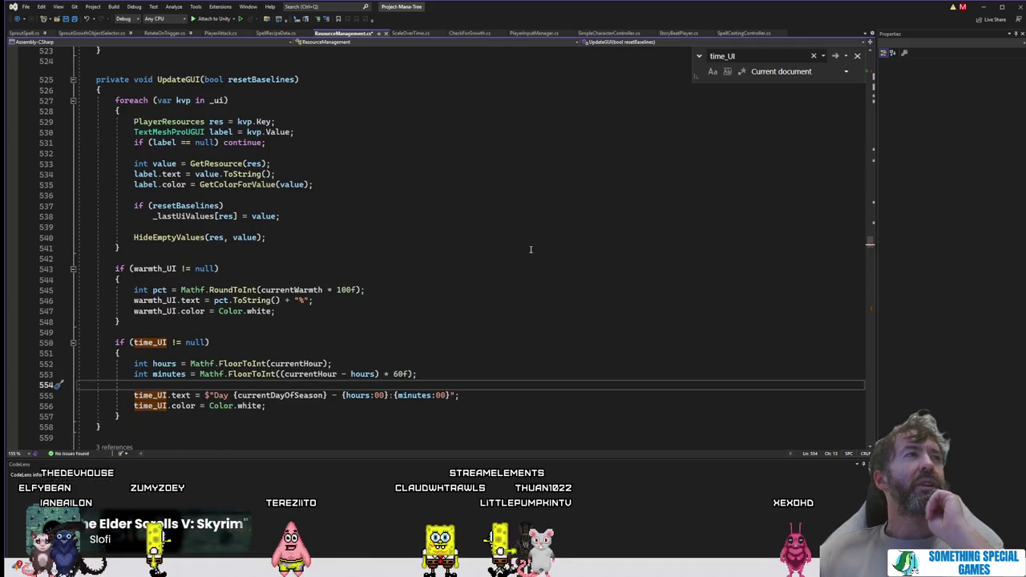
{"action": "scroll", "coordinate": [530, 249], "scroll_direction": "down", "scroll_amount": 2}
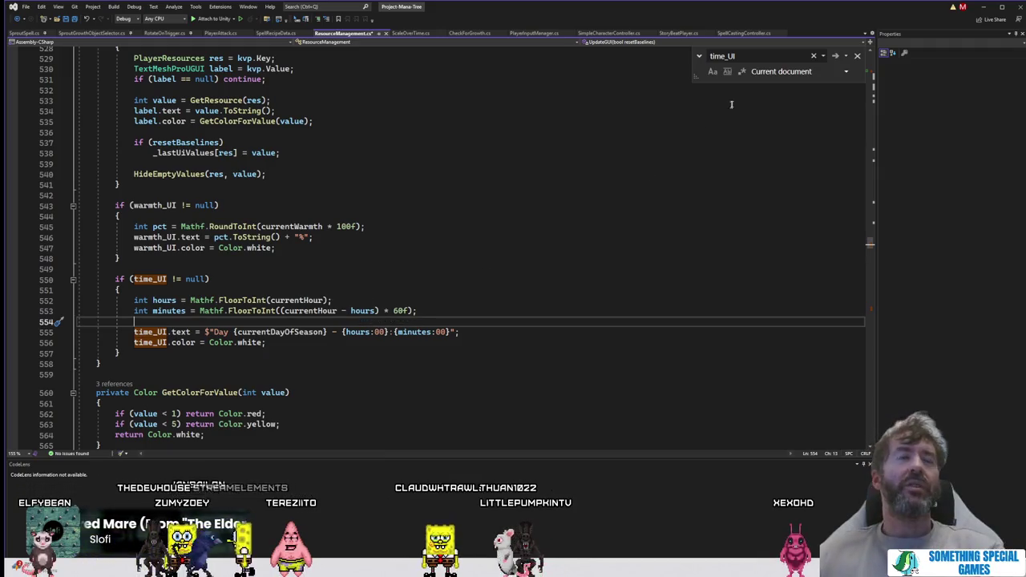
Step: Search for 'season' and step through matches to where currentDayOfSeason advances
{"action": "left_click", "coordinate": [767, 58]}
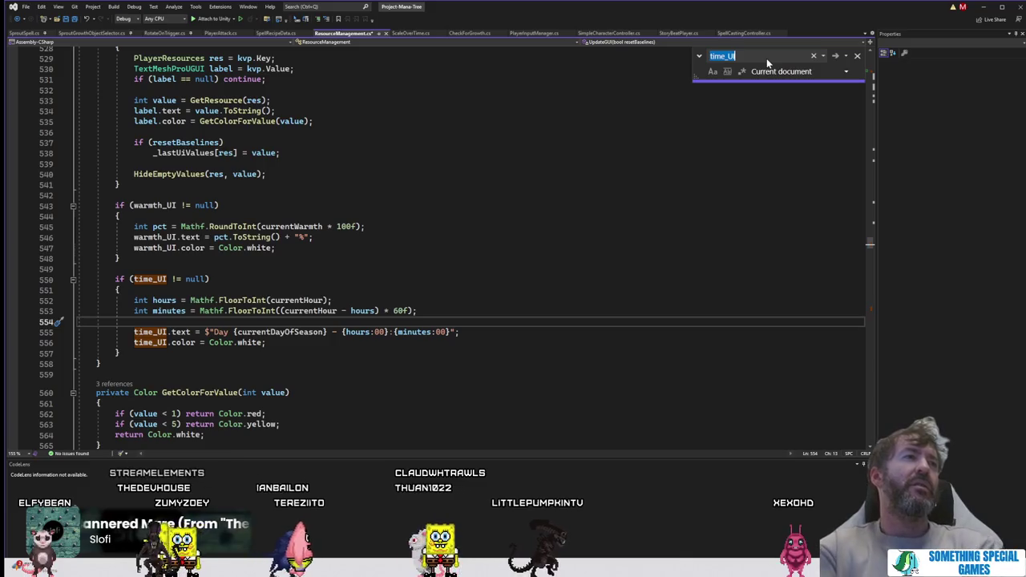
{"action": "key", "text": "BackSpace"}
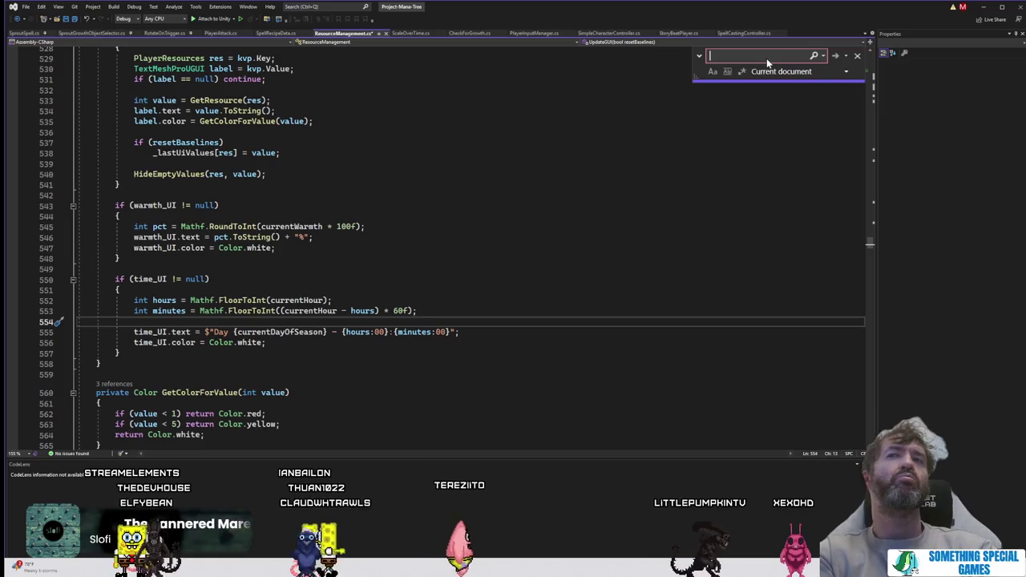
{"action": "type", "text": "season"}
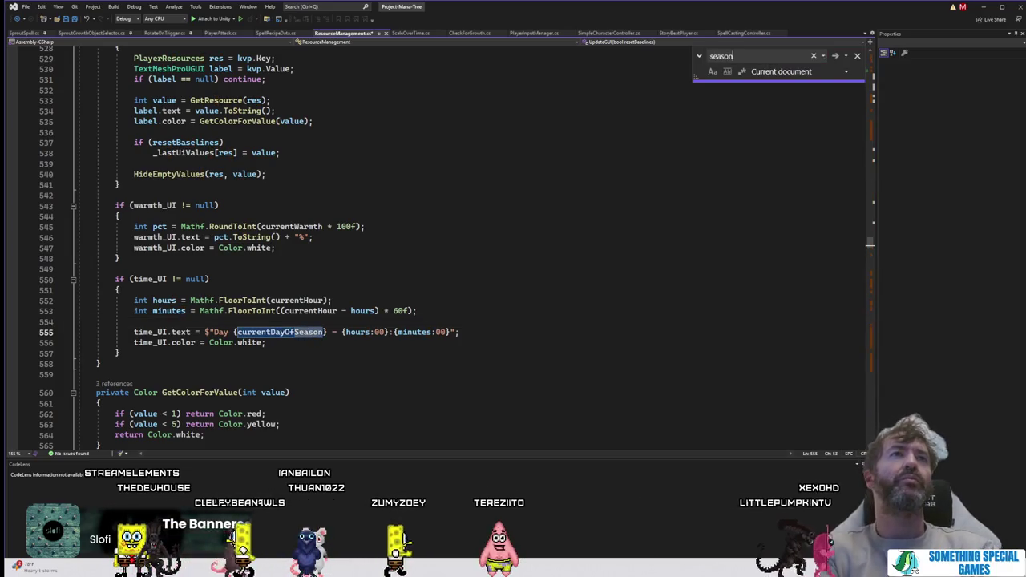
{"action": "left_click", "coordinate": [833, 57]}
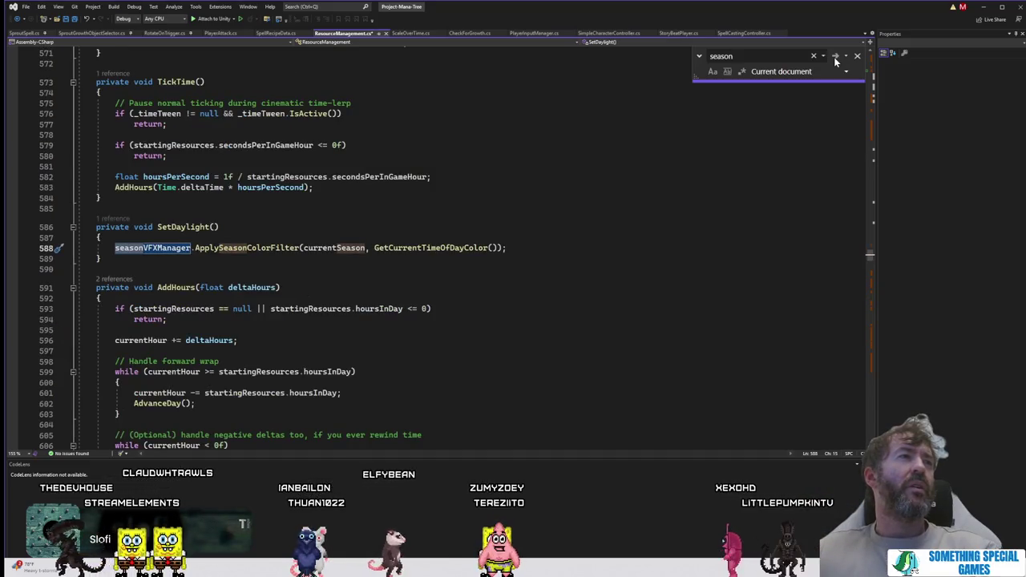
{"action": "left_click", "coordinate": [833, 57]}
{"action": "left_click", "coordinate": [834, 57]}
{"action": "left_click", "coordinate": [833, 57]}
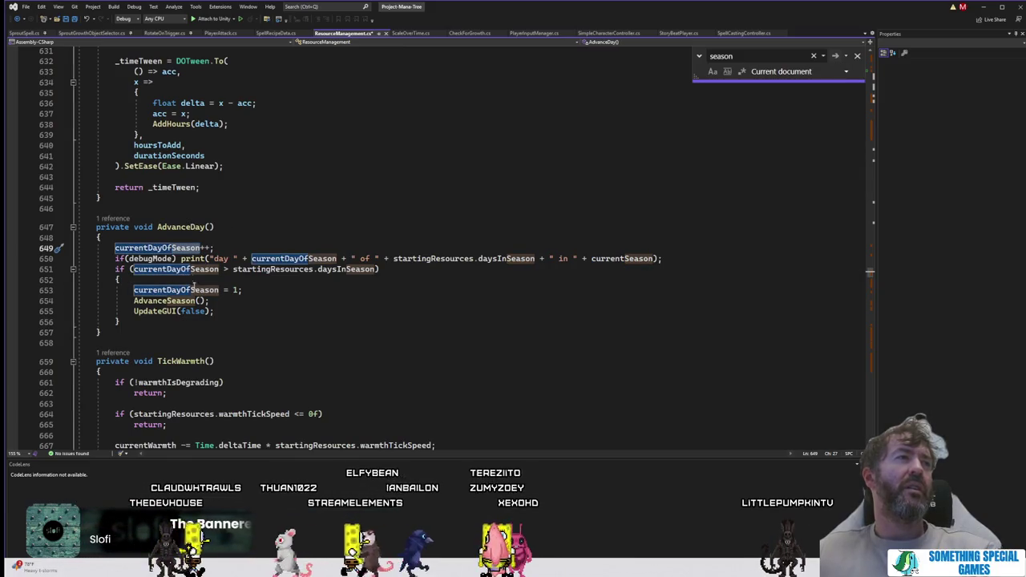
Step: Go to the UpdateGUI definition and load currentDayOfSeason from line 555 into Find
{"action": "left_click", "coordinate": [159, 312]}
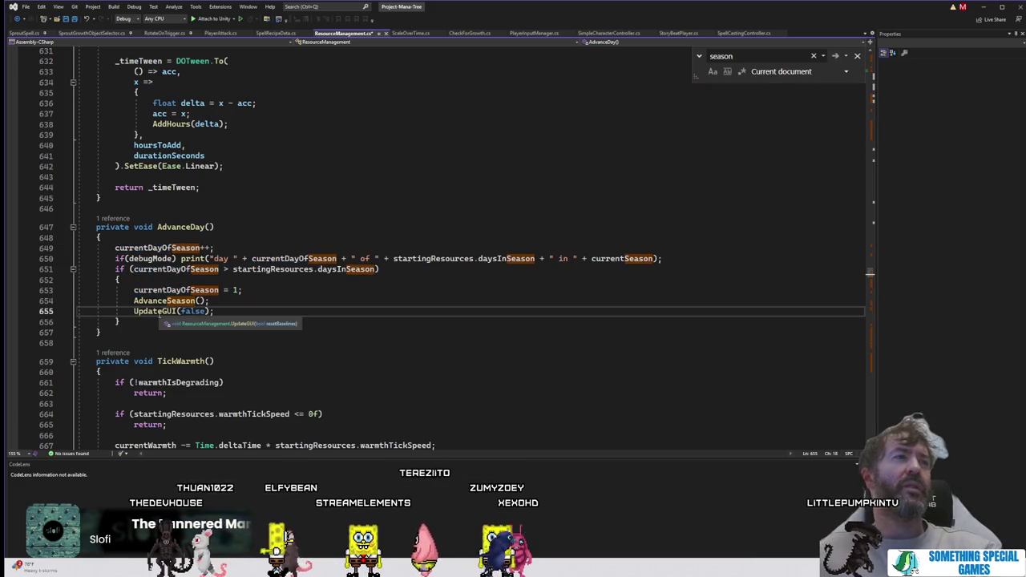
{"action": "key", "text": "F12"}
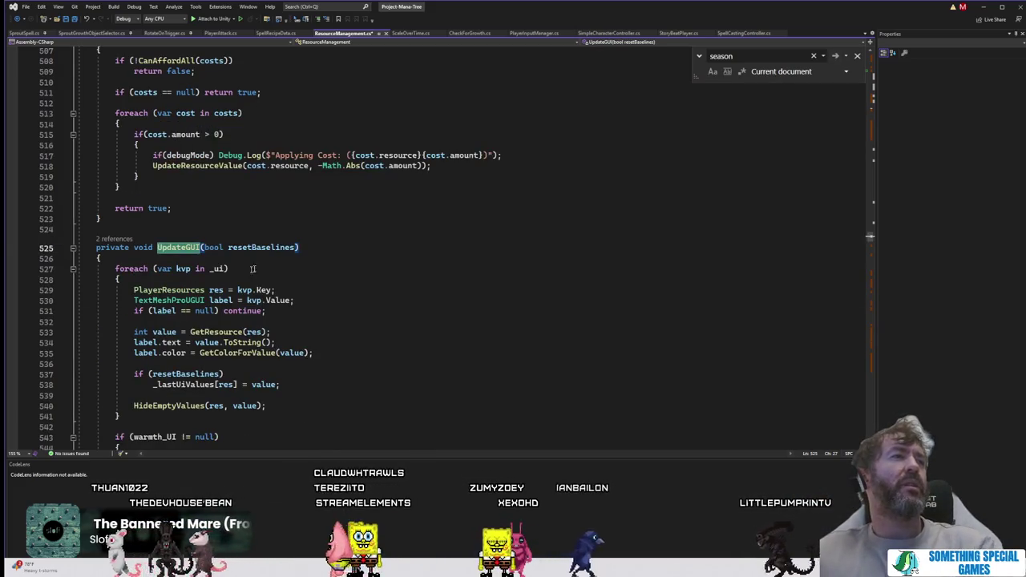
{"action": "scroll", "coordinate": [326, 248], "scroll_direction": "down", "scroll_amount": 2}
{"action": "scroll", "coordinate": [327, 248], "scroll_direction": "down", "scroll_amount": 1}
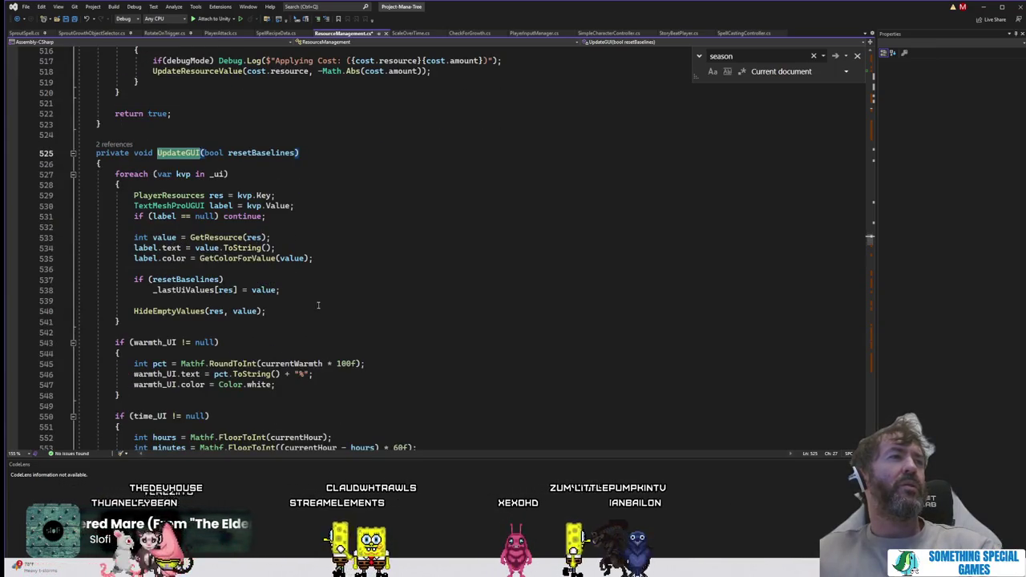
{"action": "scroll", "coordinate": [318, 305], "scroll_direction": "down", "scroll_amount": 3}
{"action": "scroll", "coordinate": [318, 305], "scroll_direction": "down", "scroll_amount": 2}
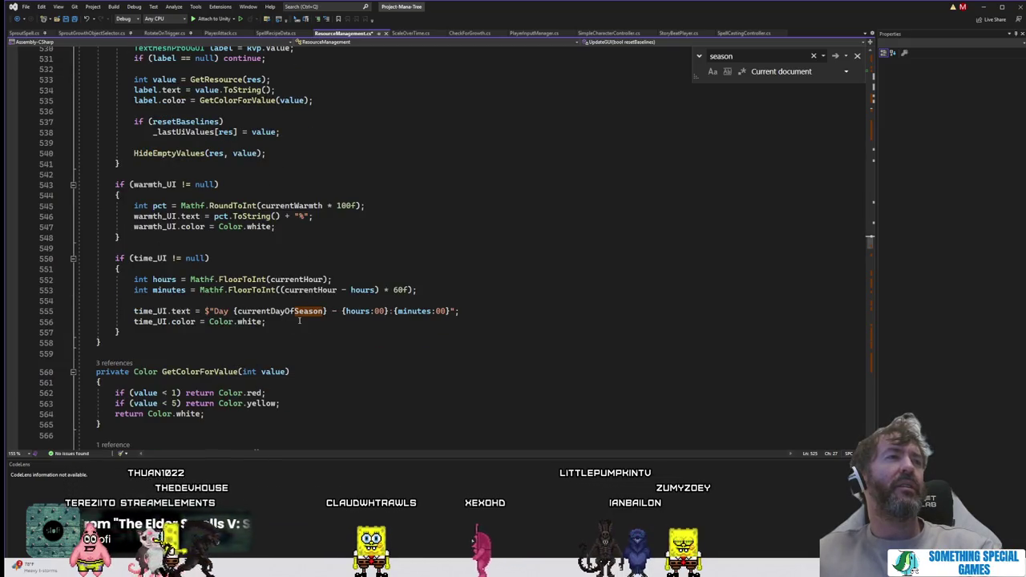
{"action": "double_click", "coordinate": [302, 312]}
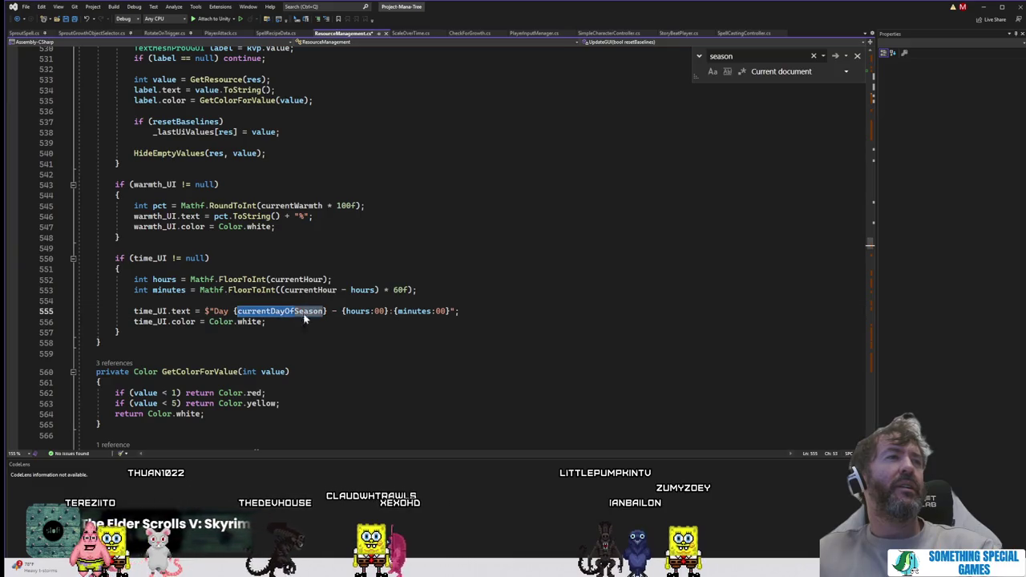
{"action": "key", "text": "ctrl+f"}
{"action": "scroll", "coordinate": [508, 237], "scroll_direction": "up", "scroll_amount": 3}
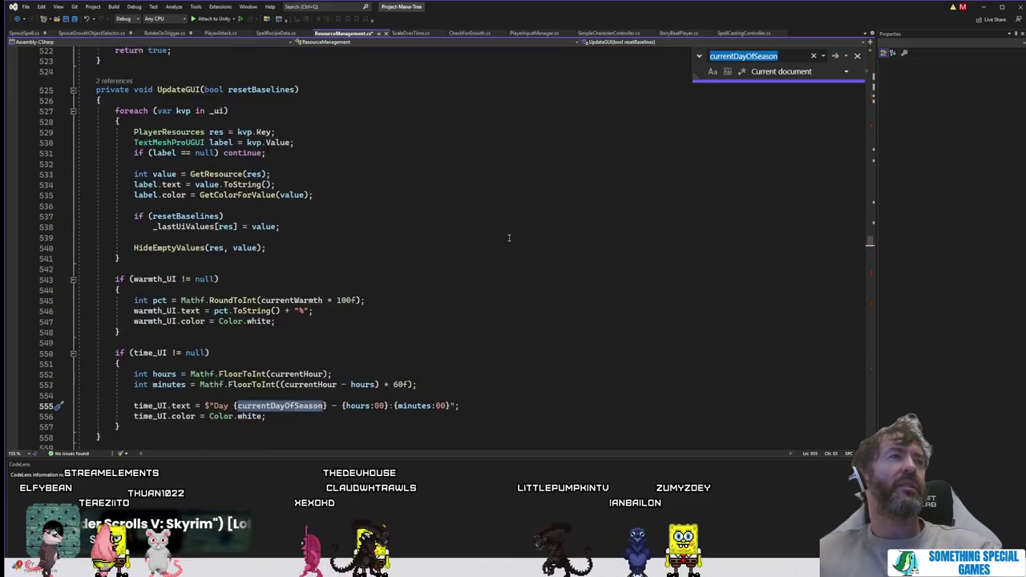
Step: Step through currentDayOfSeason matches and go to the AdvanceSeason definition
{"action": "scroll", "coordinate": [508, 237], "scroll_direction": "down", "scroll_amount": 1}
{"action": "left_click", "coordinate": [835, 56]}
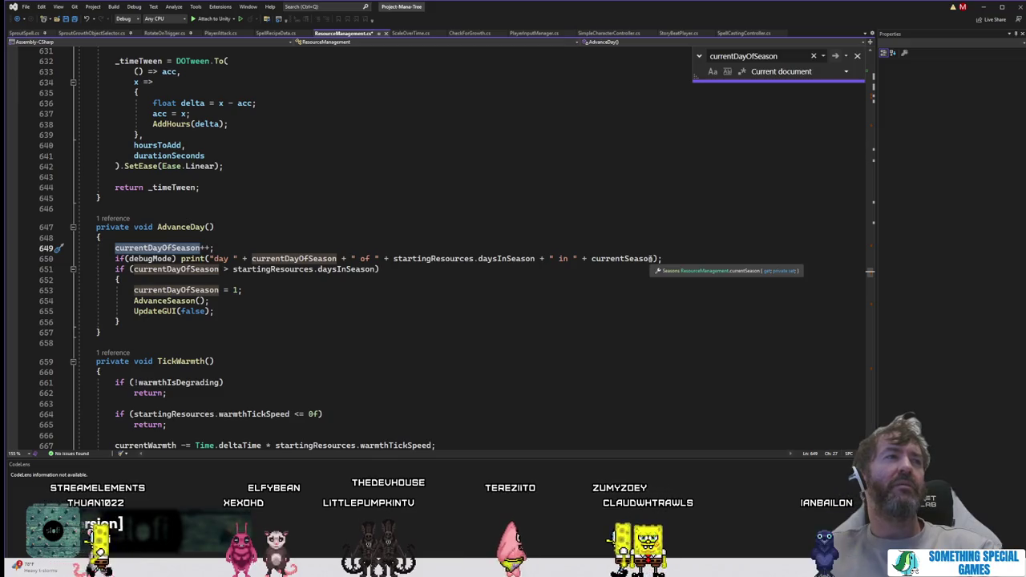
{"action": "left_click", "coordinate": [835, 57]}
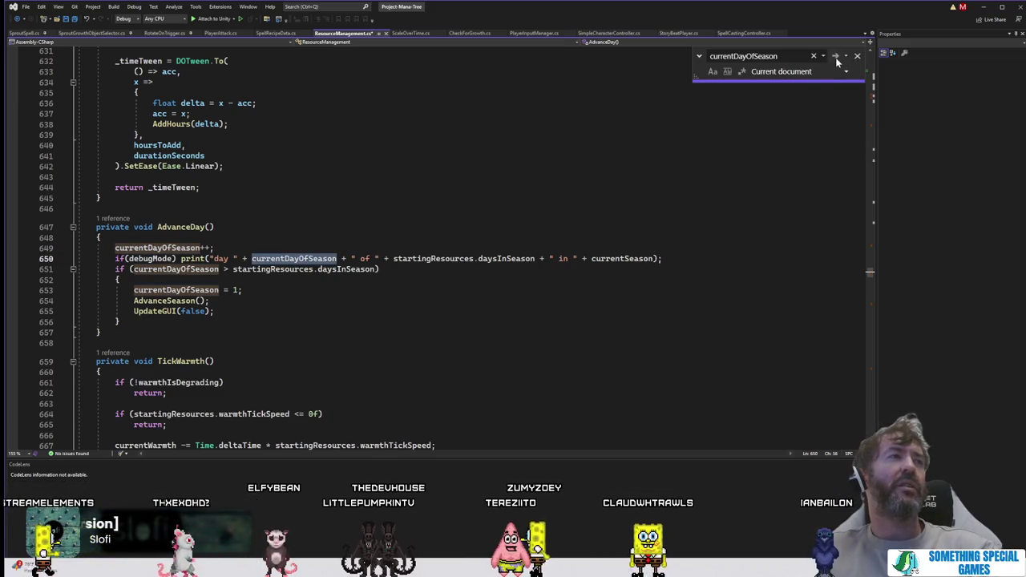
{"action": "left_click", "coordinate": [170, 301]}
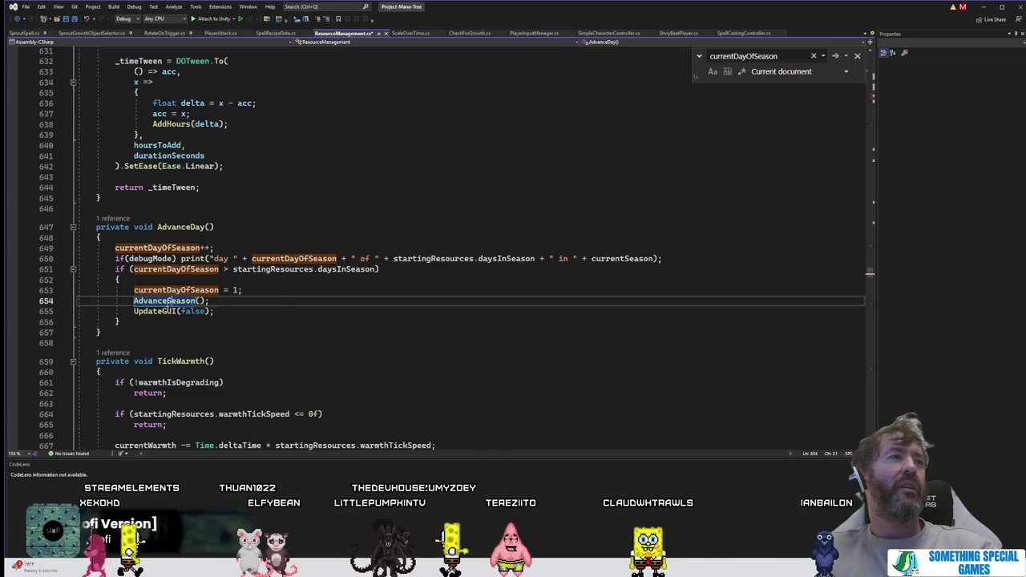
{"action": "key", "text": "F12"}
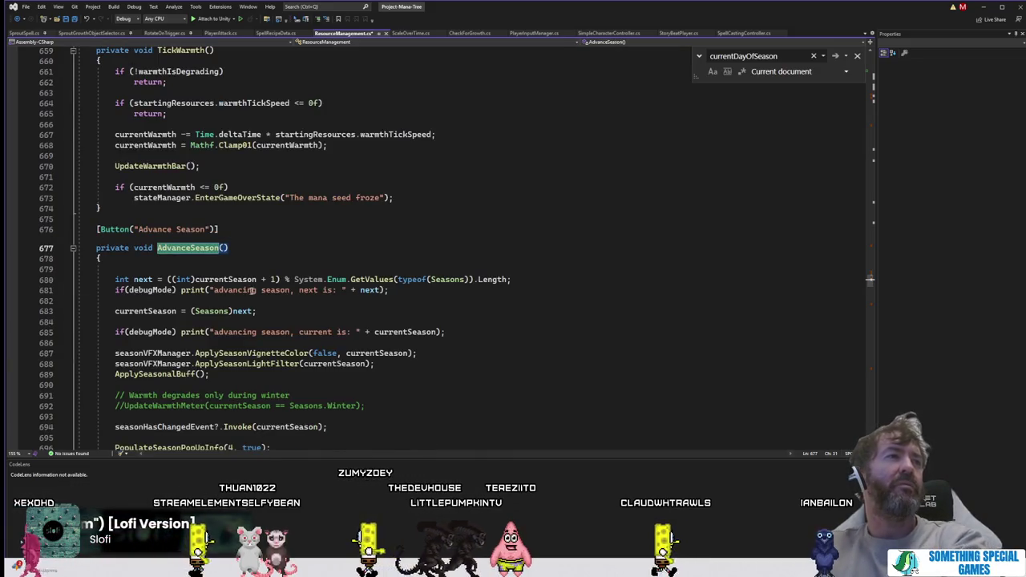
Step: Search for currentSeason, starting from its use on line 683 in AdvanceSeason
{"action": "double_click", "coordinate": [145, 311]}
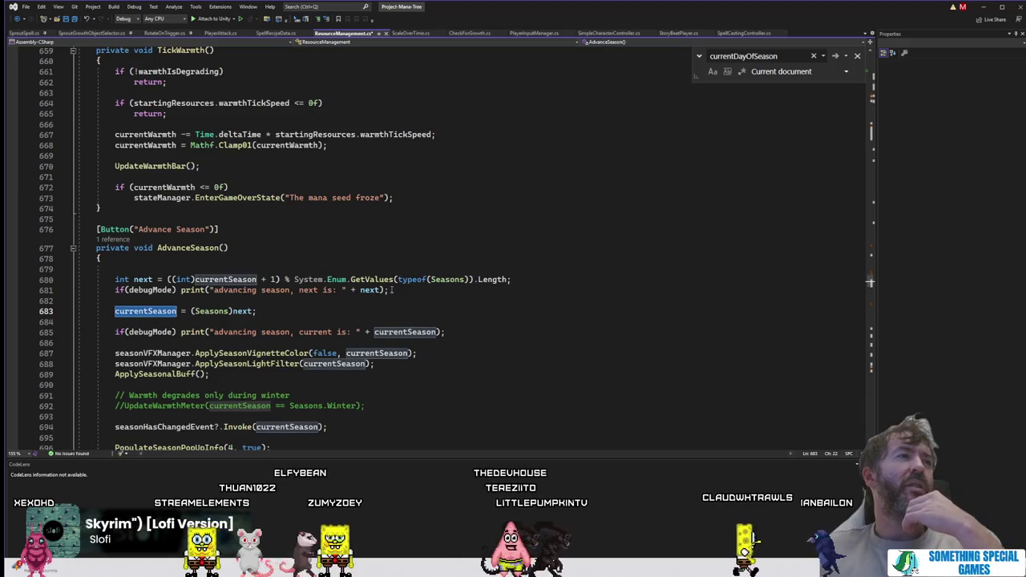
{"action": "scroll", "coordinate": [391, 290], "scroll_direction": "up", "scroll_amount": 20}
{"action": "scroll", "coordinate": [392, 290], "scroll_direction": "up", "scroll_amount": 20}
{"action": "scroll", "coordinate": [391, 290], "scroll_direction": "up", "scroll_amount": 20}
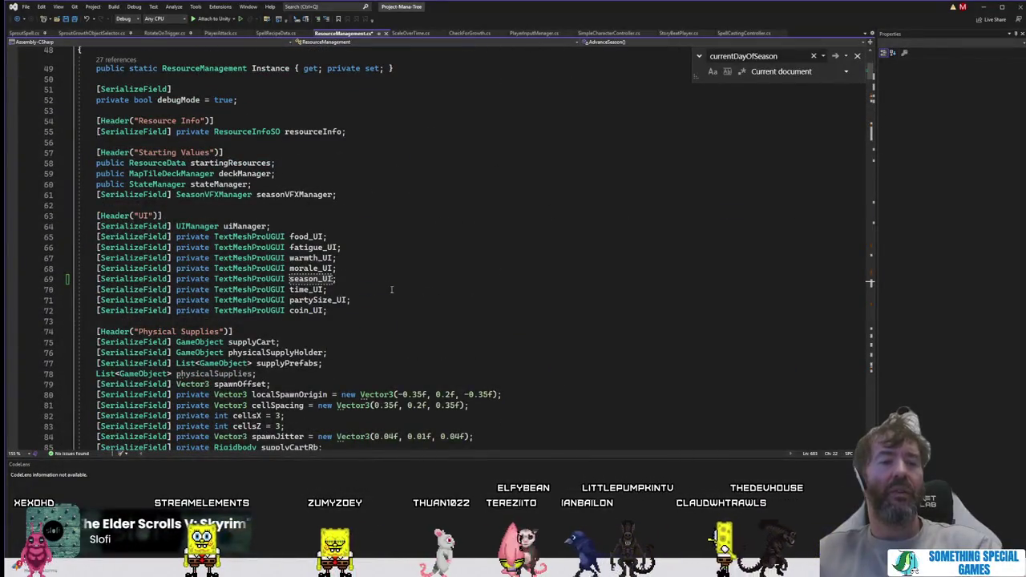
{"action": "key", "text": "ctrl+f"}
{"action": "left_click", "coordinate": [838, 57]}
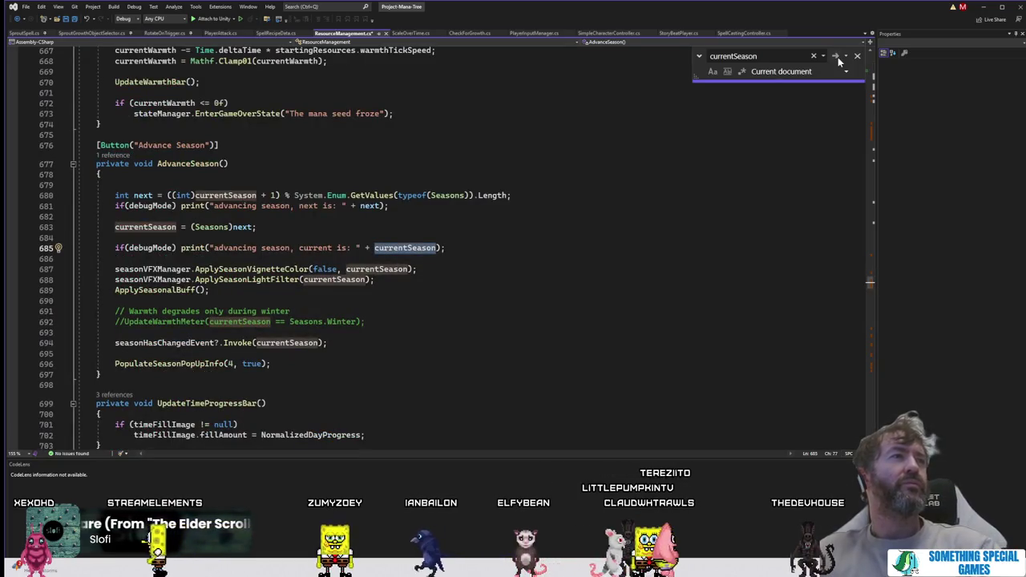
{"action": "scroll", "coordinate": [779, 216], "scroll_direction": "up", "scroll_amount": 20}
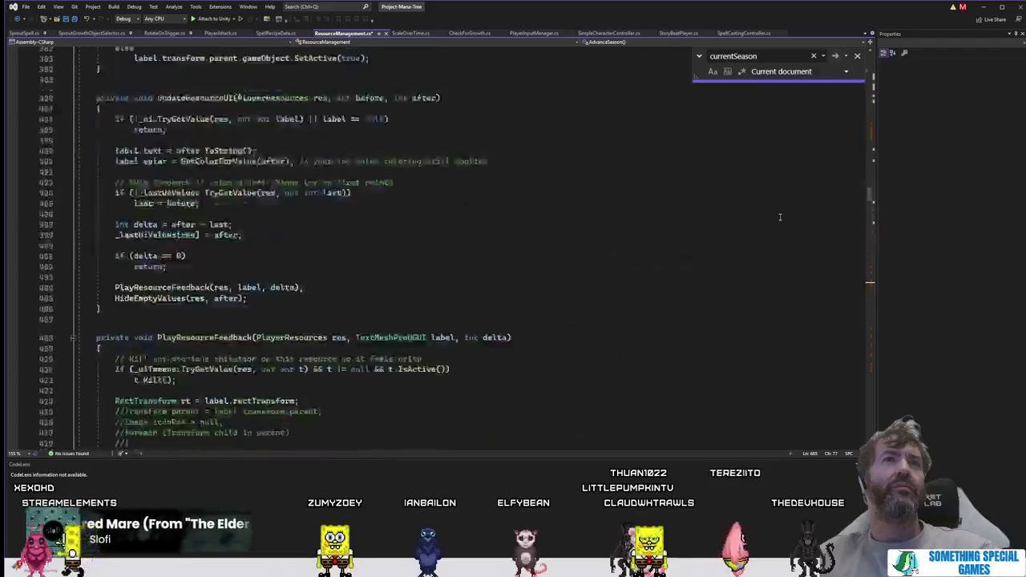
{"action": "scroll", "coordinate": [779, 216], "scroll_direction": "up", "scroll_amount": 20}
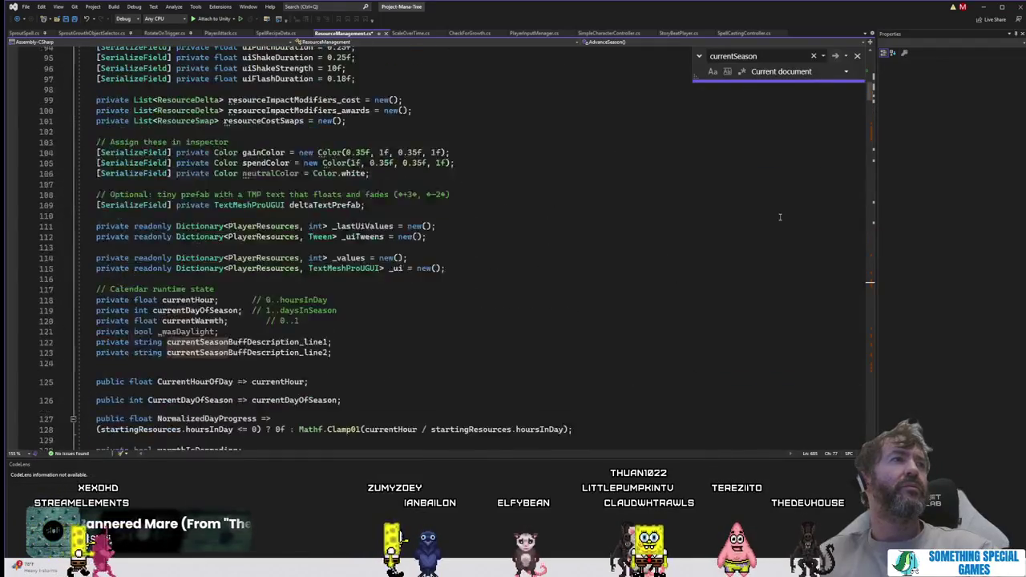
{"action": "scroll", "coordinate": [779, 216], "scroll_direction": "down", "scroll_amount": 6}
{"action": "scroll", "coordinate": [779, 217], "scroll_direction": "down", "scroll_amount": 6}
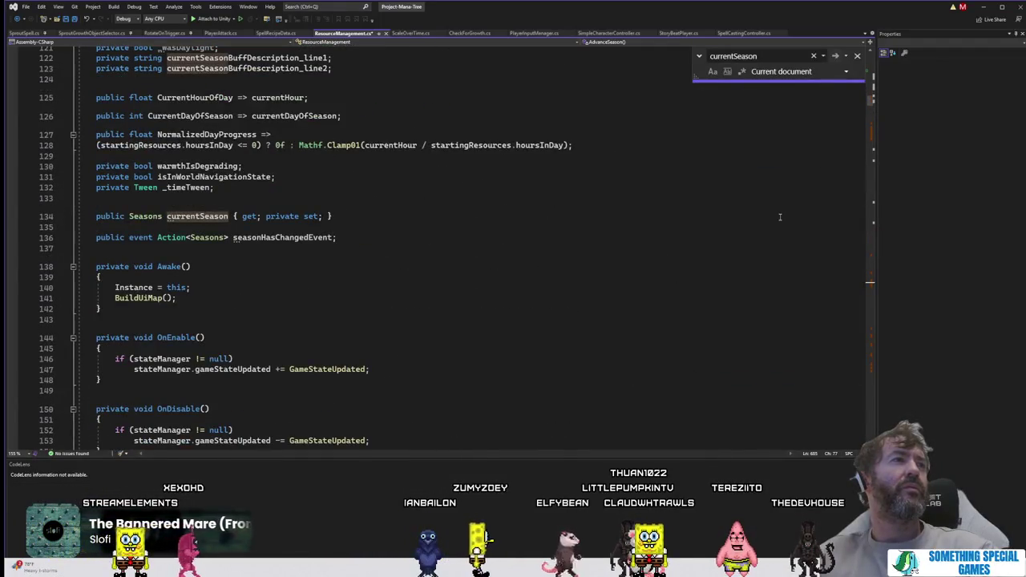
Step: Step through currentSeason matches, past ApplySeasonalBuff, to line 900
{"action": "left_click", "coordinate": [834, 58]}
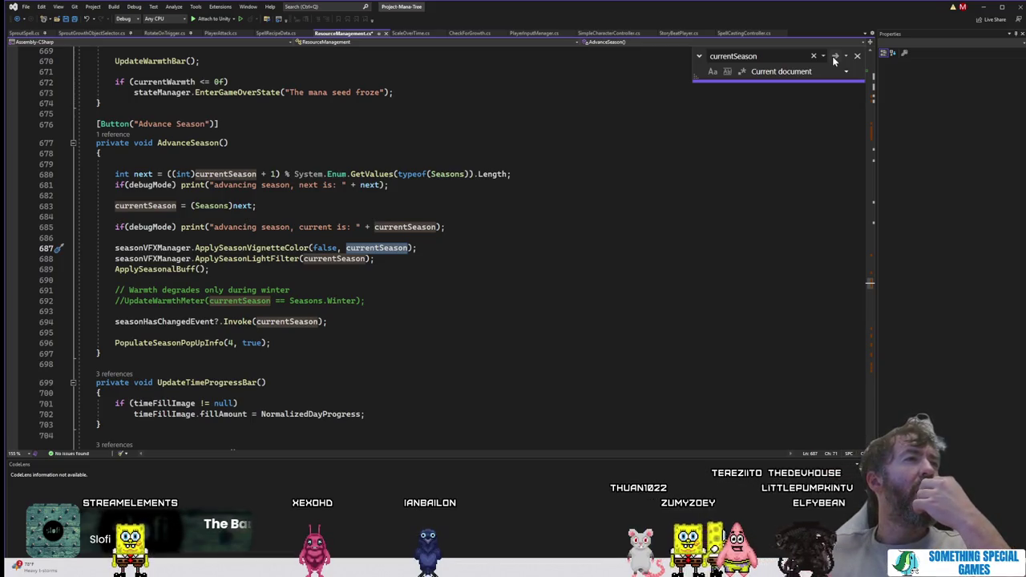
{"action": "left_click", "coordinate": [834, 58]}
{"action": "left_click", "coordinate": [833, 58]}
{"action": "left_click", "coordinate": [834, 58]}
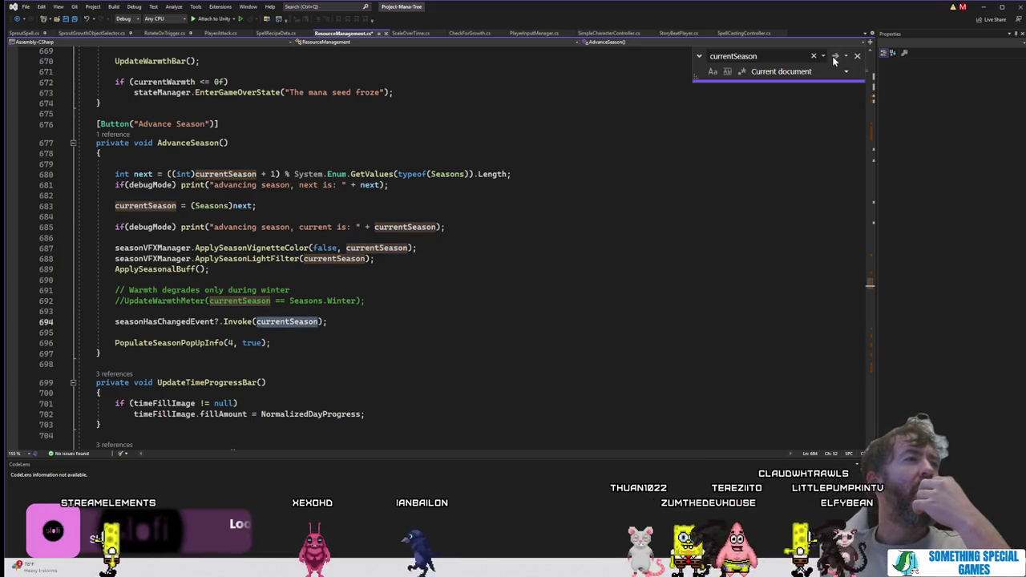
{"action": "left_click", "coordinate": [834, 57]}
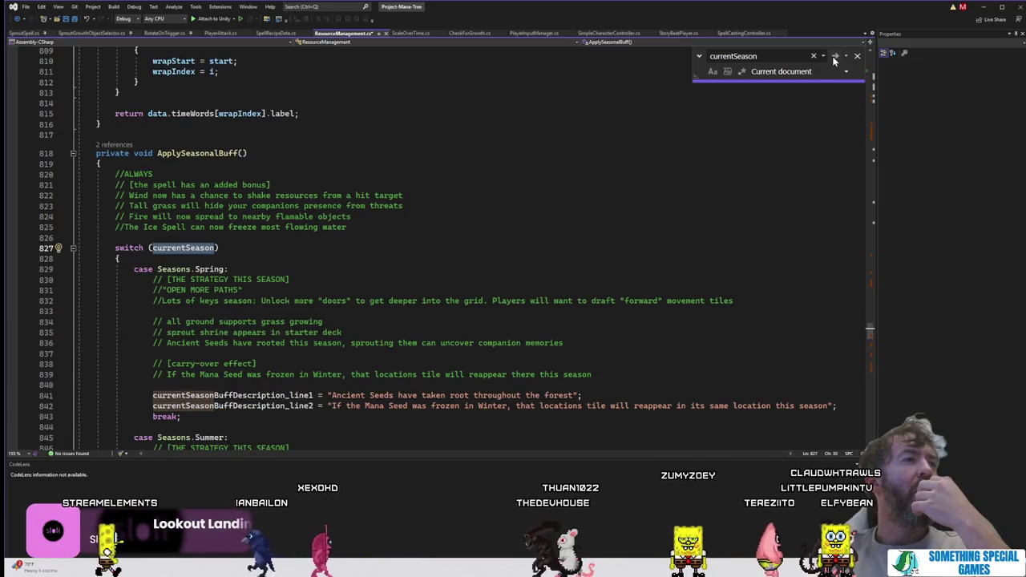
{"action": "left_click", "coordinate": [833, 58]}
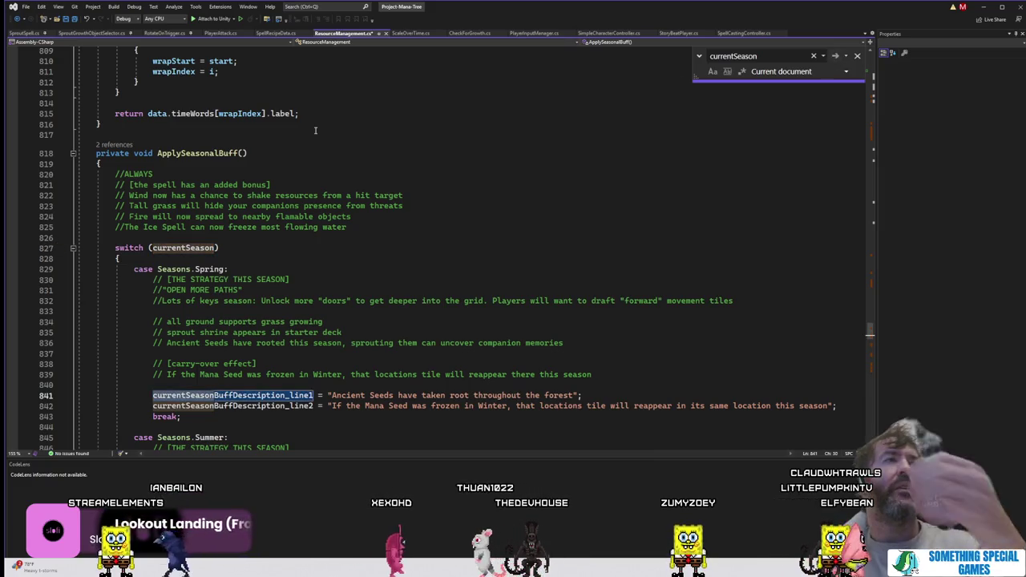
{"action": "left_click", "coordinate": [834, 57]}
{"action": "left_click", "coordinate": [835, 58]}
{"action": "left_click", "coordinate": [835, 58]}
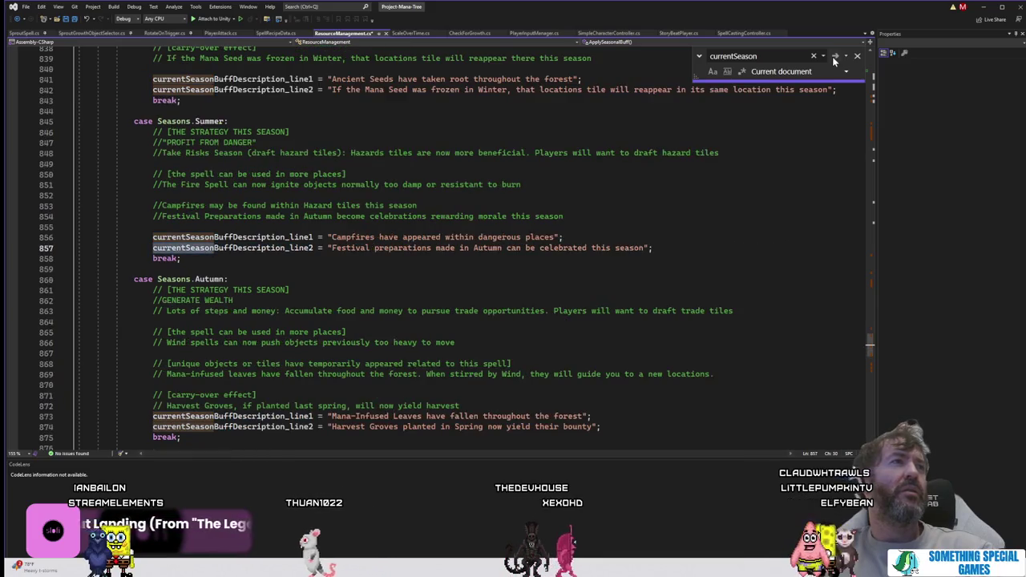
{"action": "left_click", "coordinate": [835, 58]}
{"action": "left_click", "coordinate": [834, 57]}
{"action": "left_click", "coordinate": [834, 57]}
{"action": "left_click", "coordinate": [834, 57]}
{"action": "left_click", "coordinate": [834, 57]}
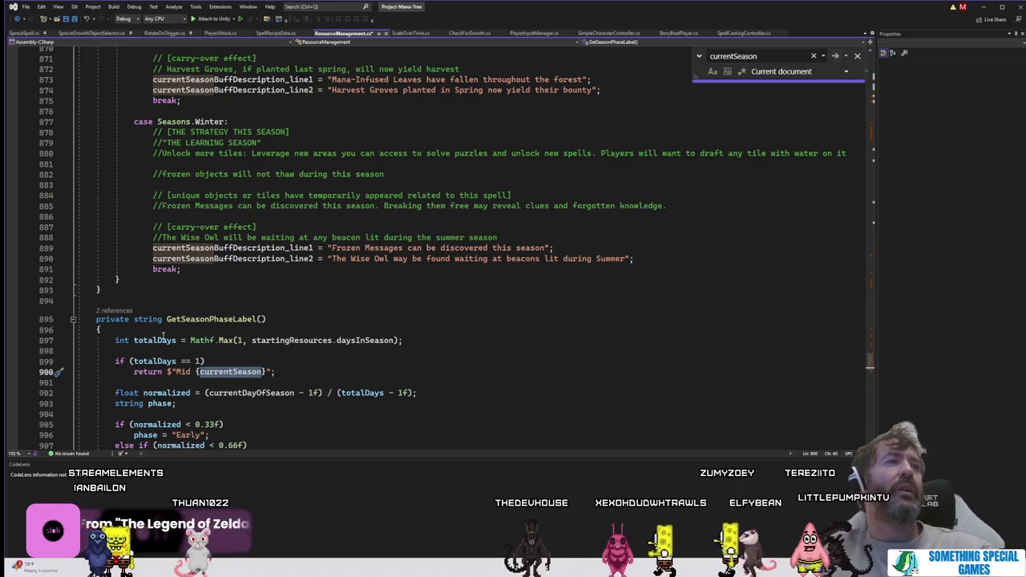
Step: List GetSeasonPhaseLabel's references and inspect its call and seasonText on line 243
{"action": "double_click", "coordinate": [204, 318]}
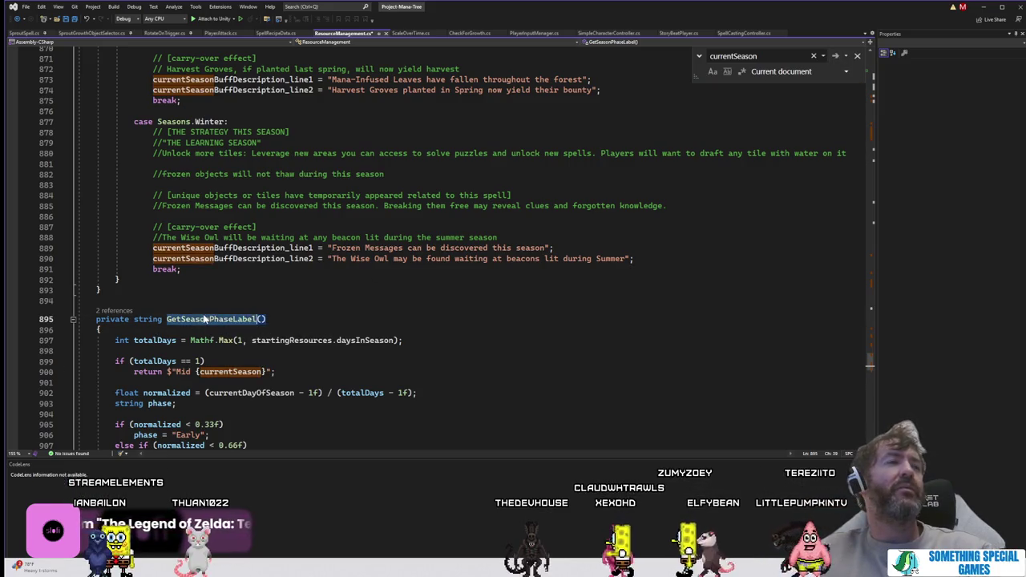
{"action": "left_click", "coordinate": [125, 311]}
{"action": "left_click", "coordinate": [224, 319]}
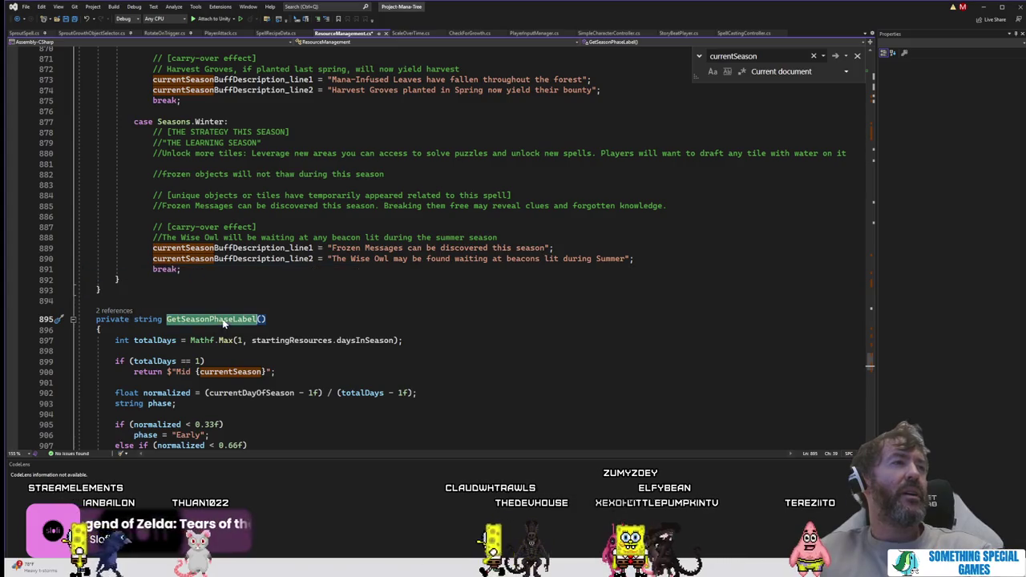
{"action": "left_click", "coordinate": [115, 311]}
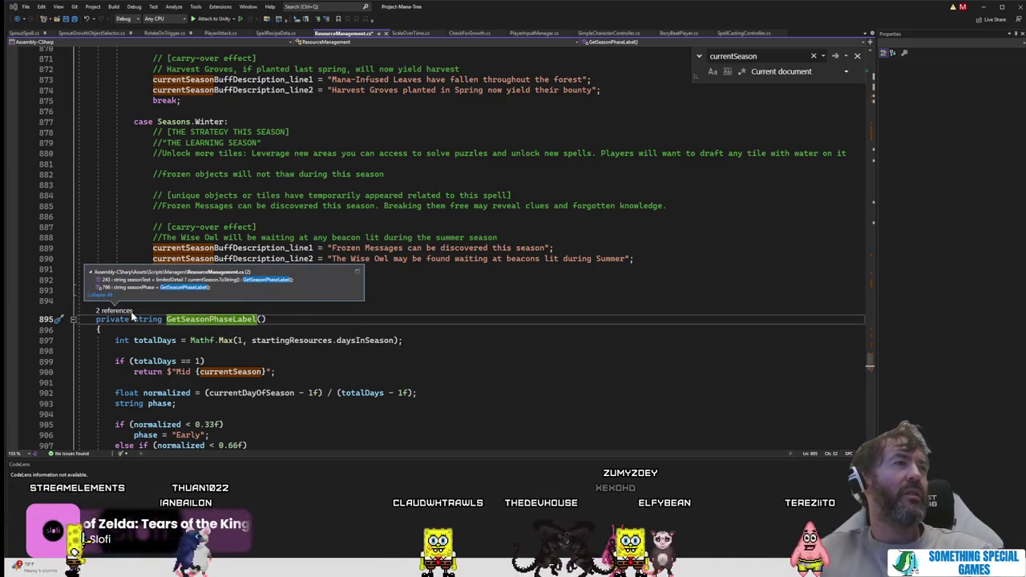
{"action": "left_click", "coordinate": [151, 280]}
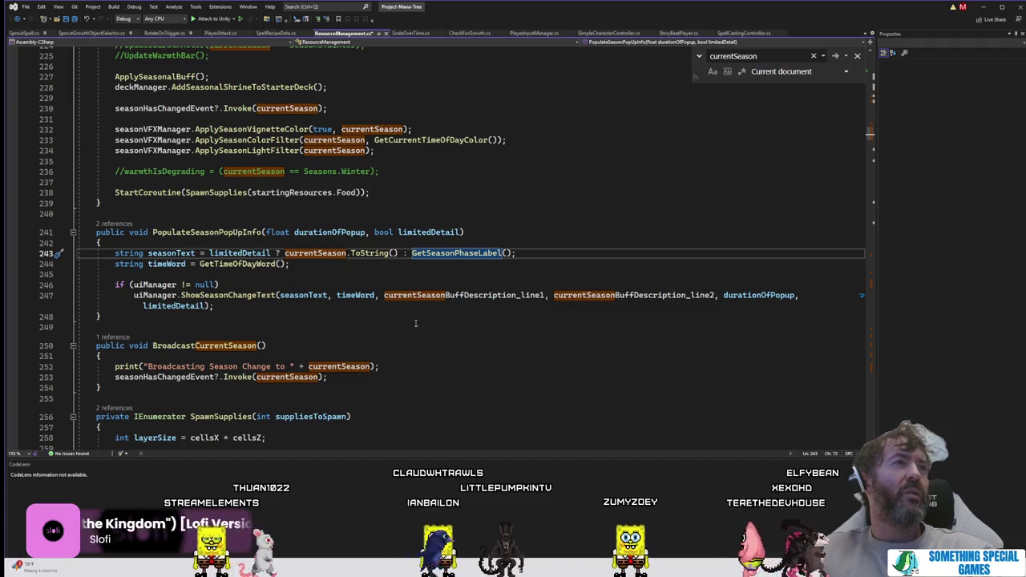
{"action": "left_click", "coordinate": [195, 253]}
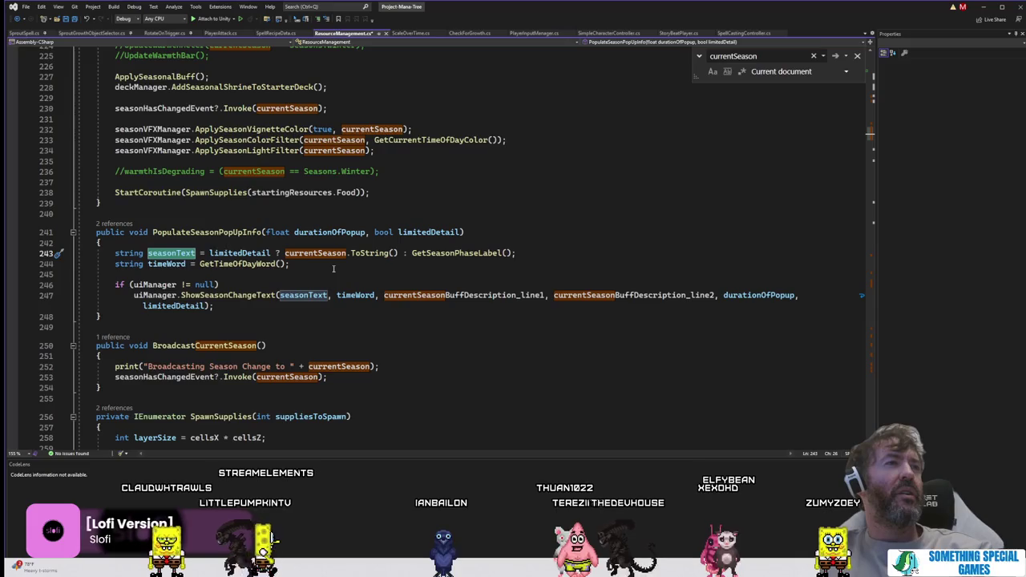
Step: Reopen GetSeasonPhaseLabel's references and go to its call on line 766
{"action": "left_click", "coordinate": [455, 254], "text": "ctrl"}
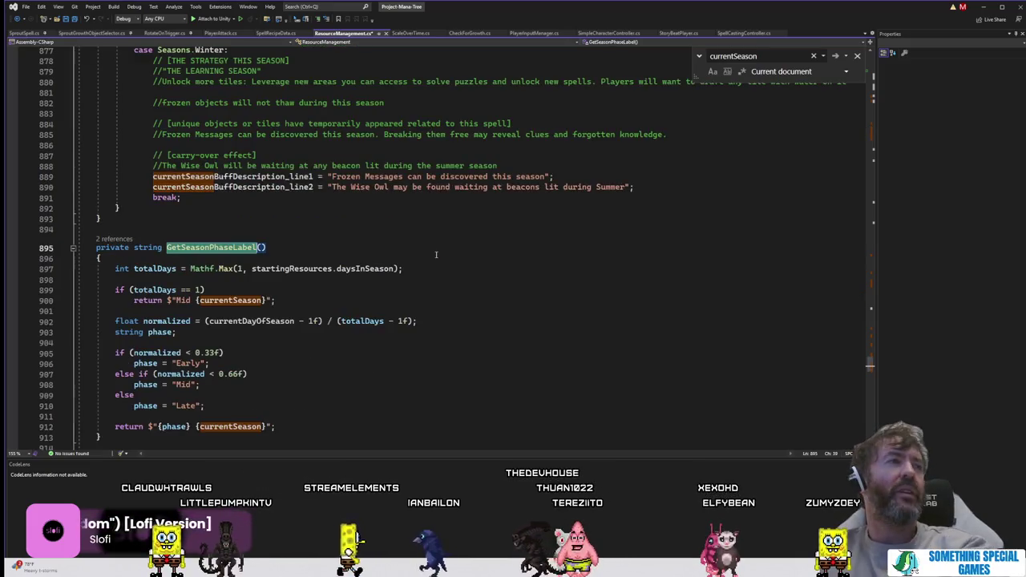
{"action": "left_click", "coordinate": [115, 239]}
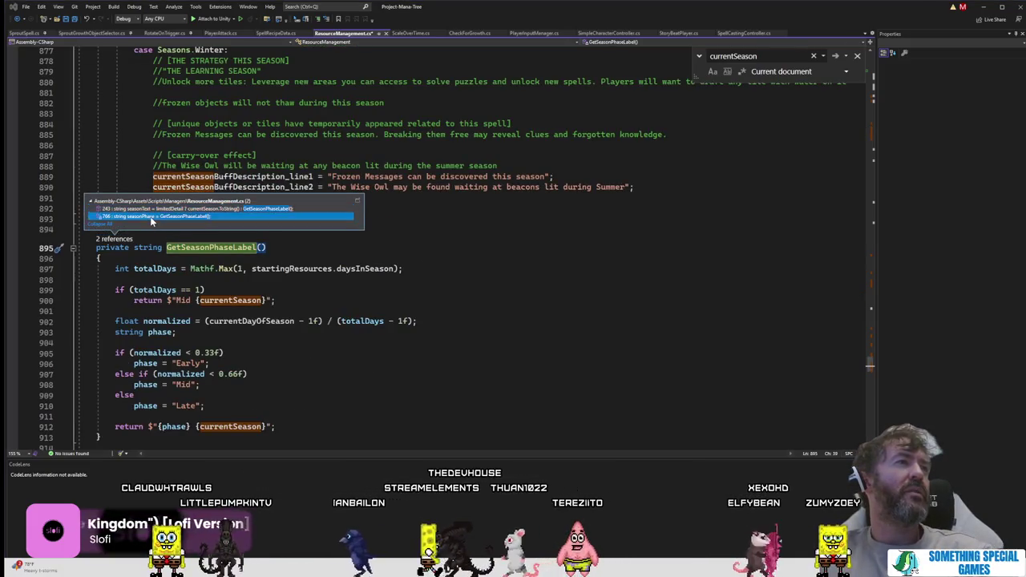
{"action": "double_click", "coordinate": [151, 216]}
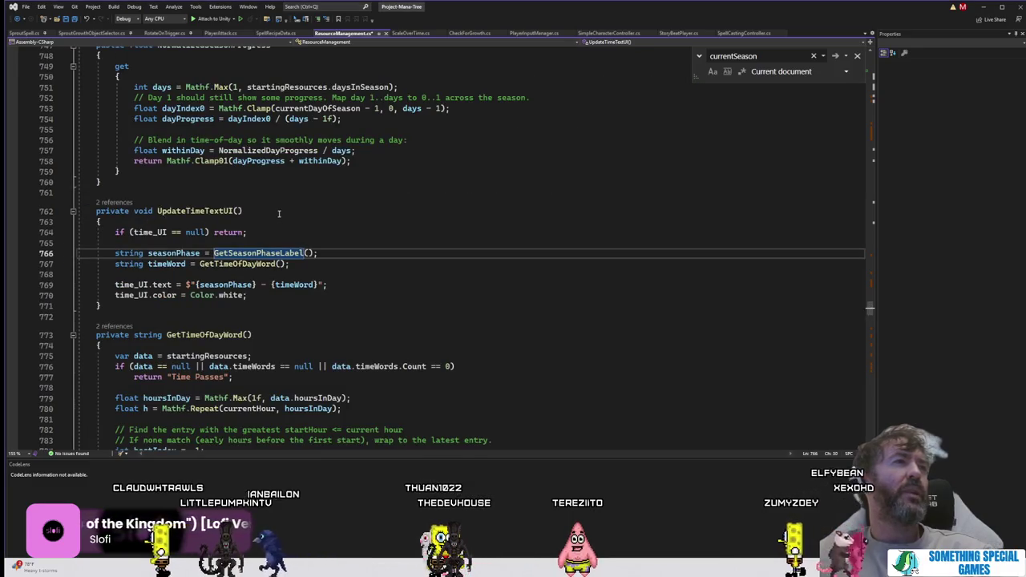
Step: Highlight the uses of seasonPhase and select time_UI on line 769
{"action": "double_click", "coordinate": [173, 253]}
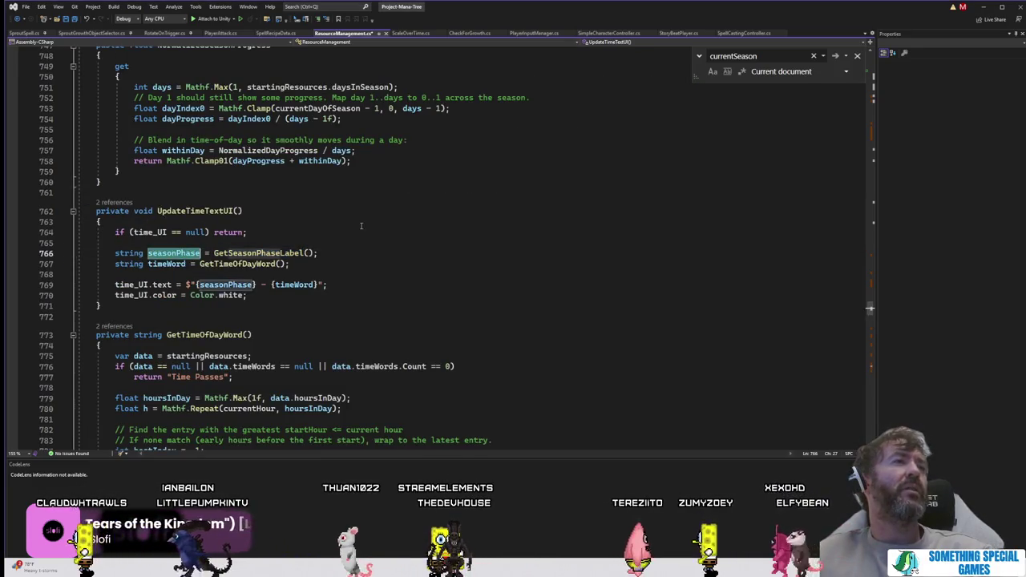
{"action": "left_click", "coordinate": [337, 223]}
{"action": "double_click", "coordinate": [173, 252]}
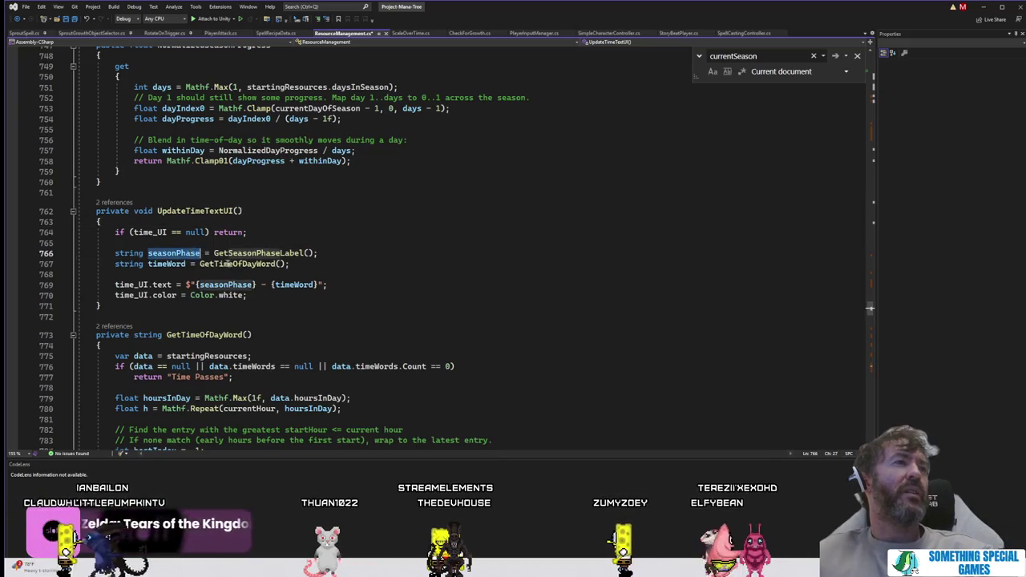
{"action": "left_click", "coordinate": [132, 285]}
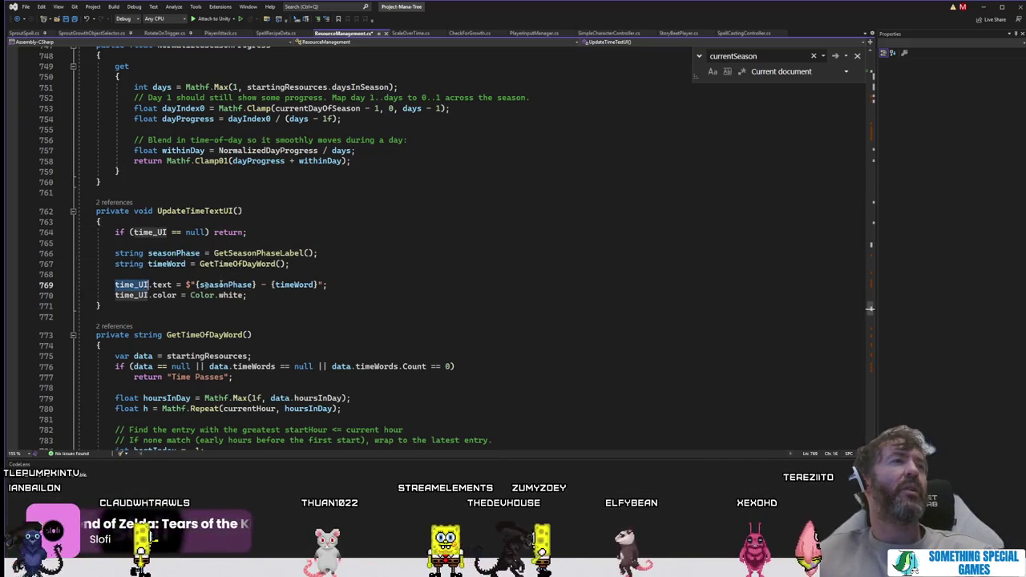
{"action": "left_click", "coordinate": [363, 273]}
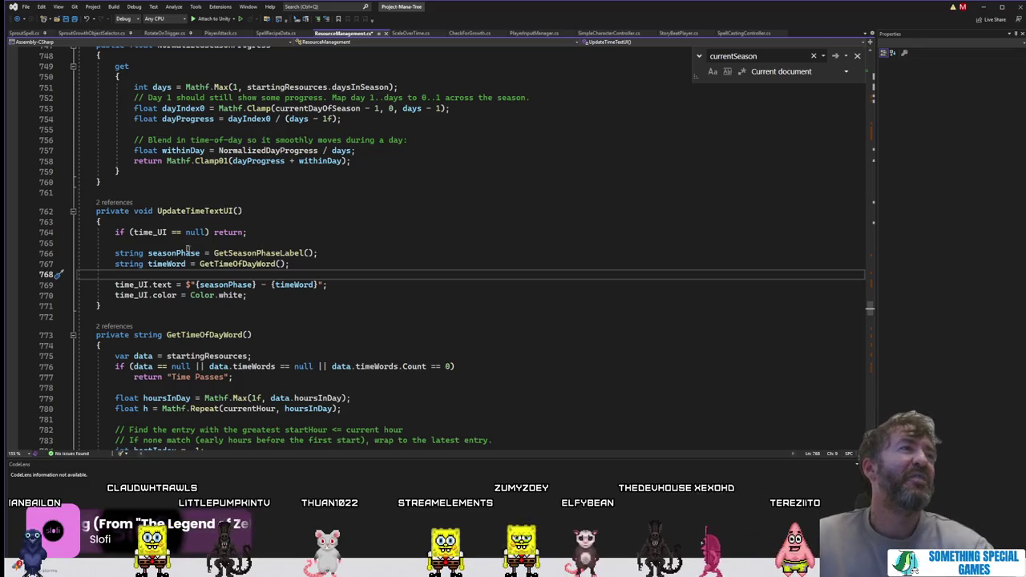
{"action": "double_click", "coordinate": [132, 285]}
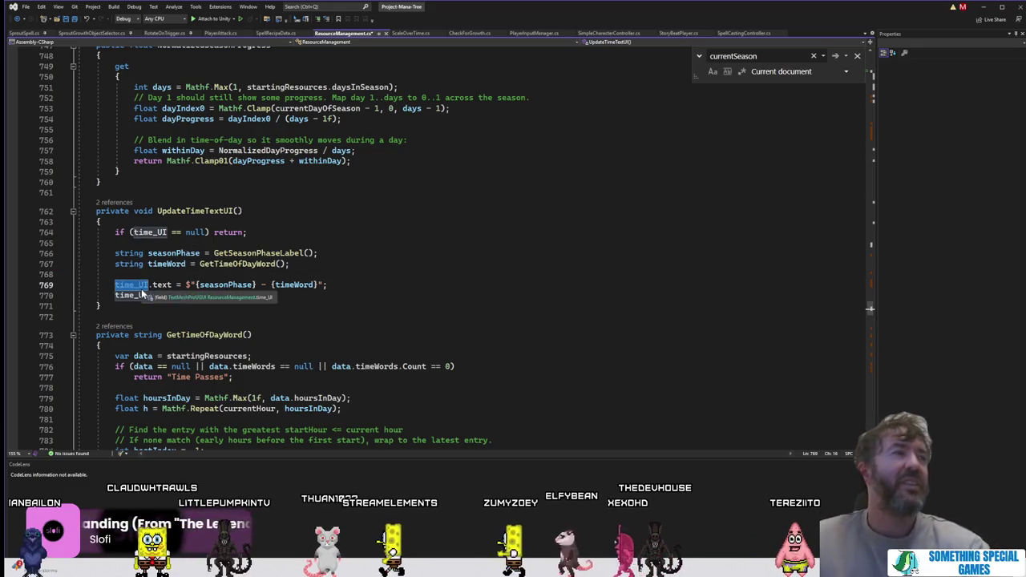
Step: Search for time_UI and step through its matches to UpdateTimeTextUI
{"action": "key", "text": "ctrl+f"}
{"action": "left_click", "coordinate": [834, 55]}
{"action": "left_click", "coordinate": [835, 56]}
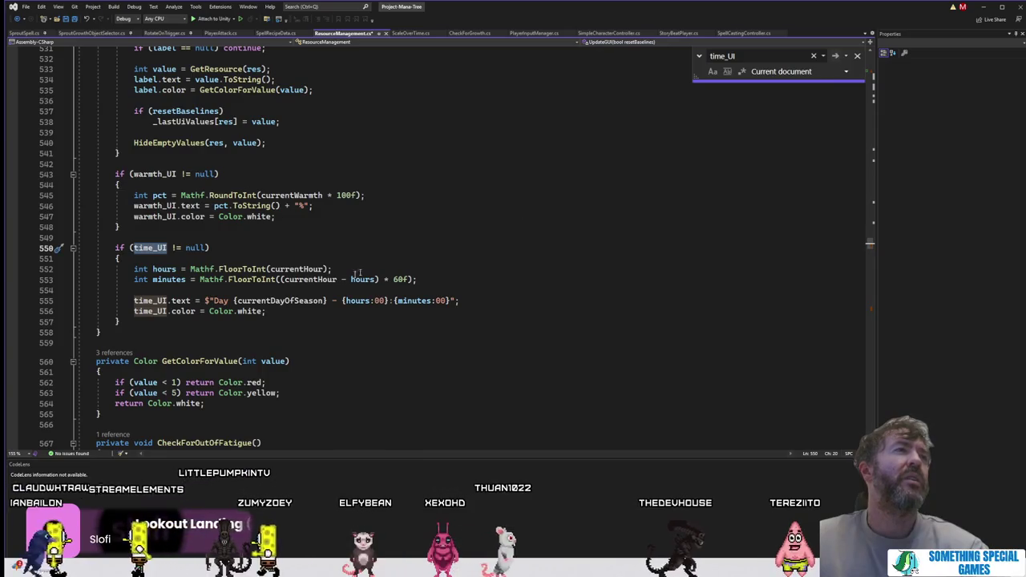
{"action": "scroll", "coordinate": [347, 278], "scroll_direction": "up", "scroll_amount": 6}
{"action": "scroll", "coordinate": [347, 278], "scroll_direction": "down", "scroll_amount": 5}
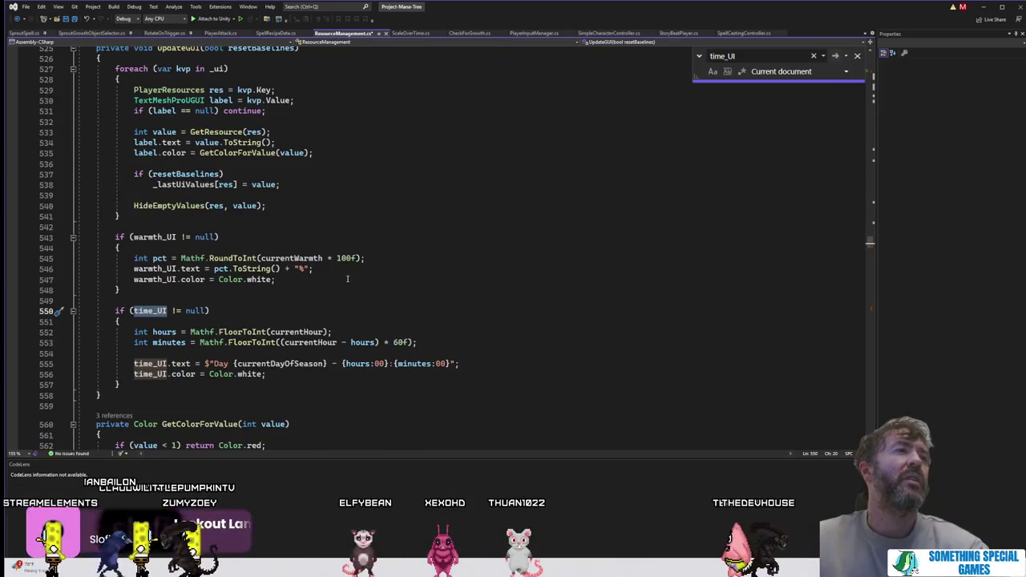
{"action": "scroll", "coordinate": [347, 278], "scroll_direction": "up", "scroll_amount": 2}
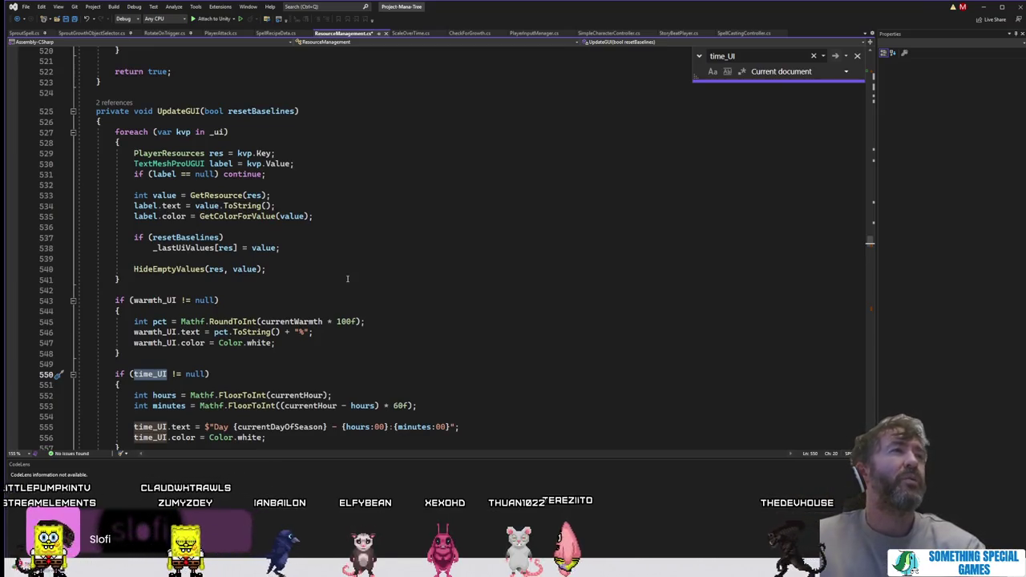
{"action": "left_click", "coordinate": [835, 56]}
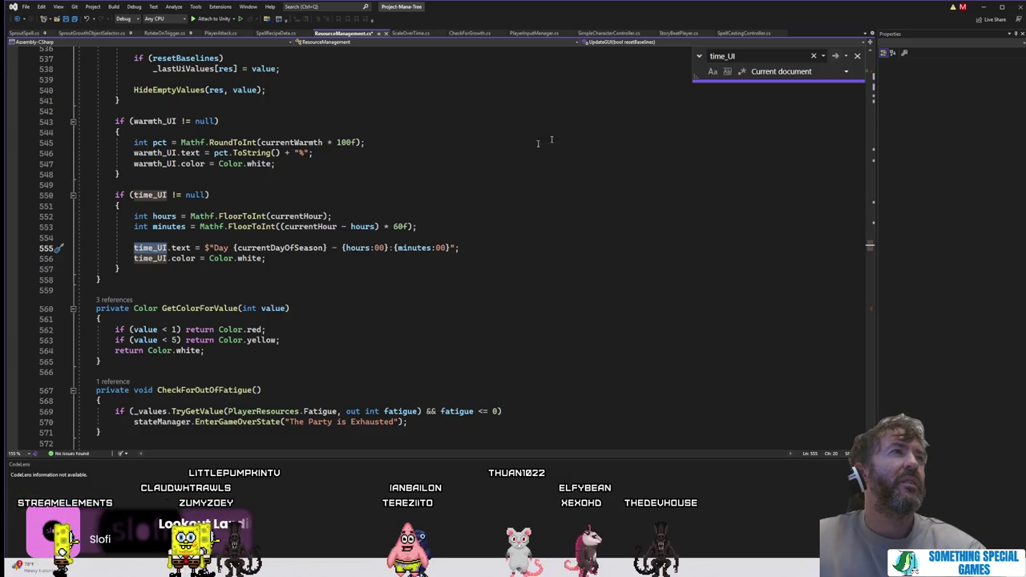
{"action": "scroll", "coordinate": [486, 157], "scroll_direction": "up", "scroll_amount": 5}
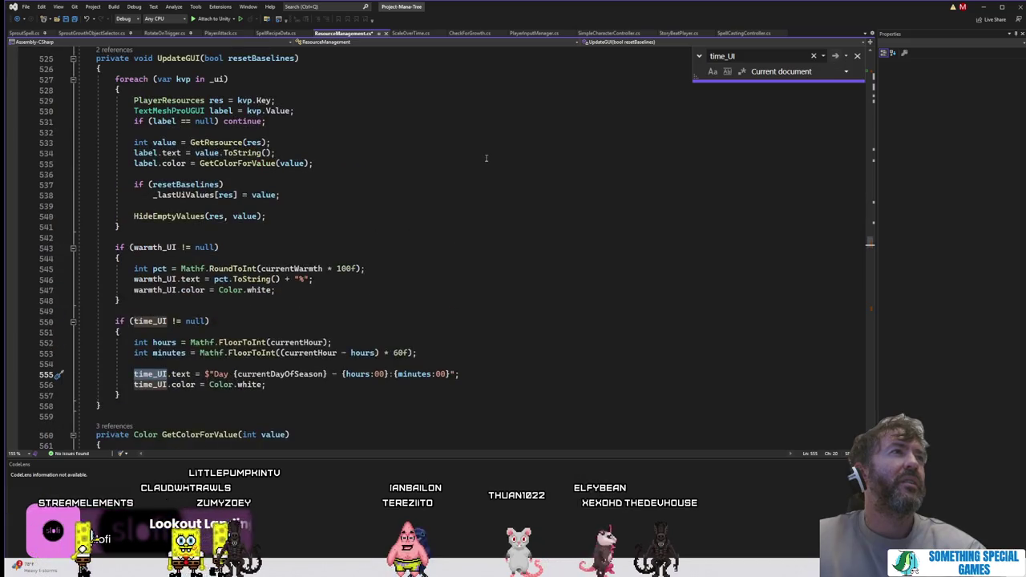
{"action": "left_click", "coordinate": [835, 56]}
{"action": "left_click", "coordinate": [835, 56]}
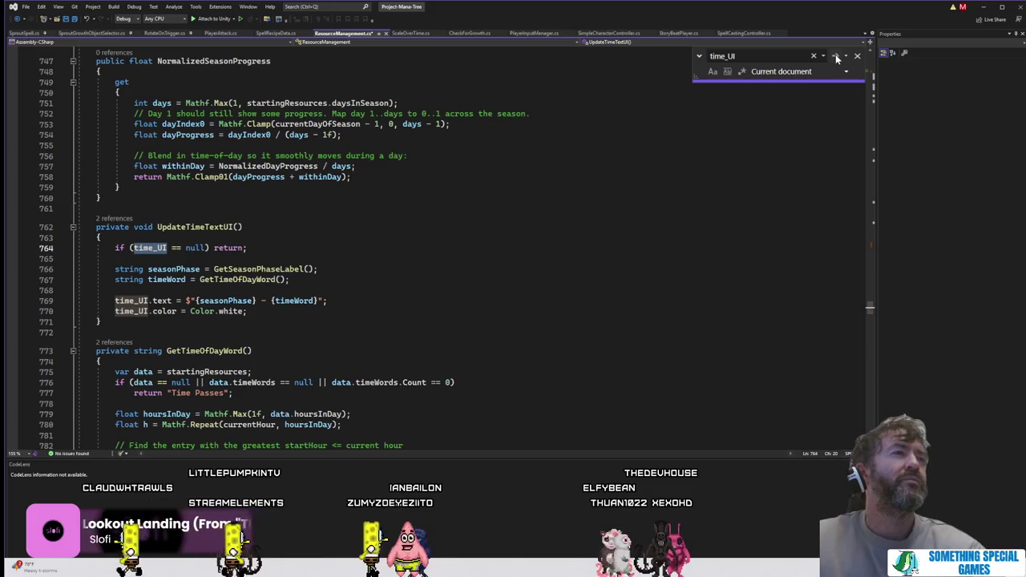
Step: Follow UpdateTimeTextUI's call on line 184, then jump into UpdateGUI's definition
{"action": "left_click", "coordinate": [112, 218]}
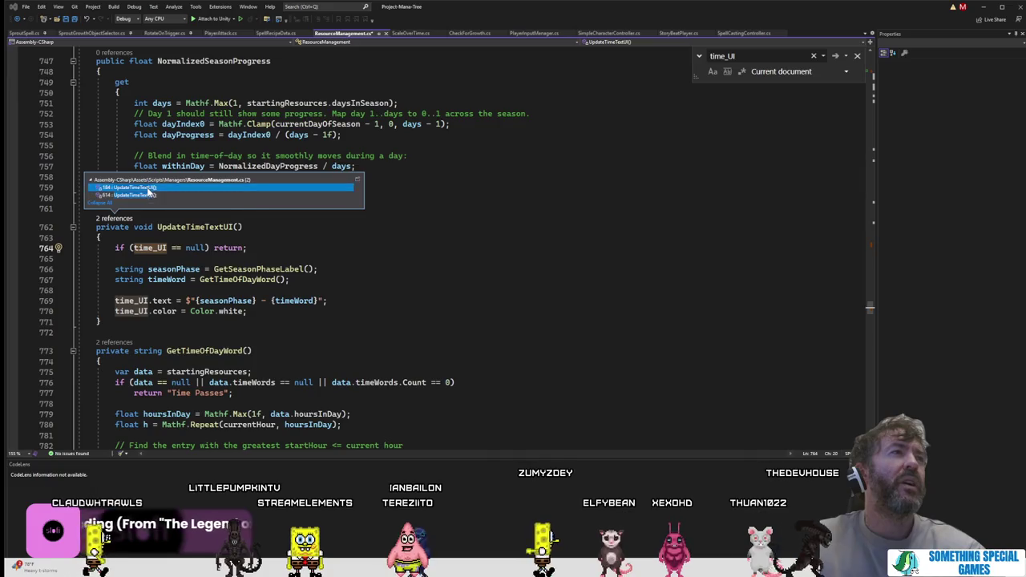
{"action": "left_click", "coordinate": [149, 189]}
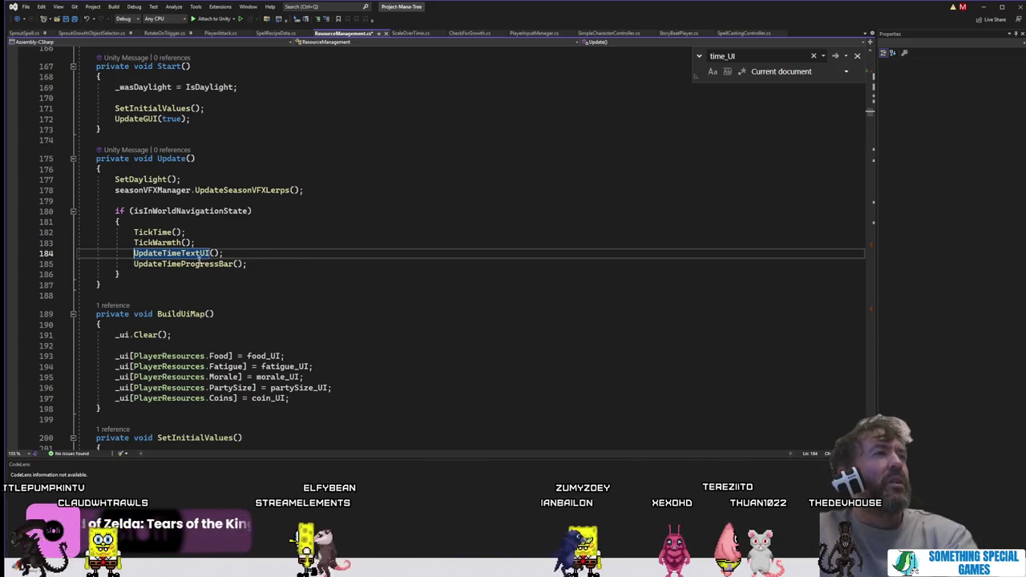
{"action": "left_click", "coordinate": [137, 121]}
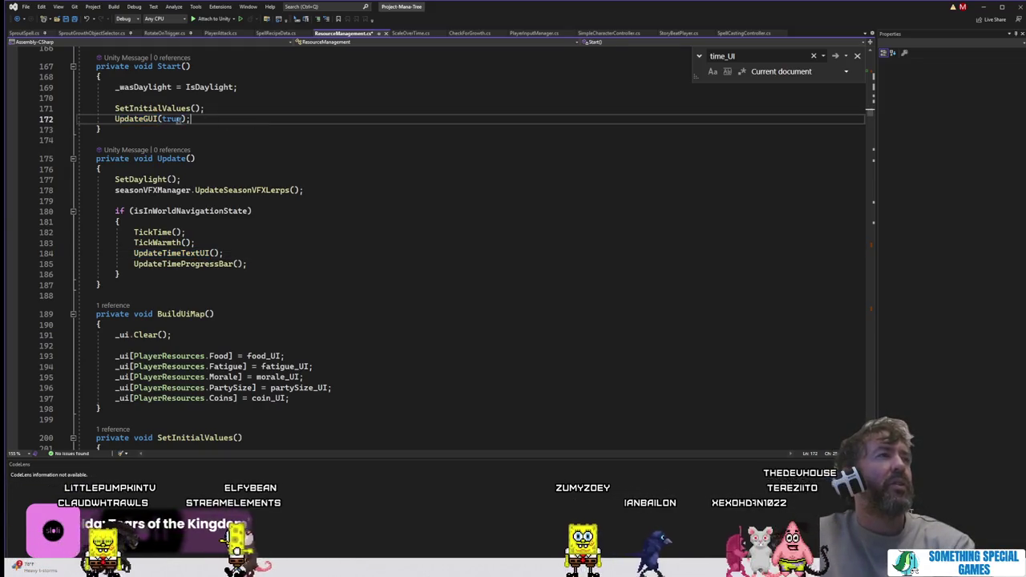
{"action": "key", "text": "F12"}
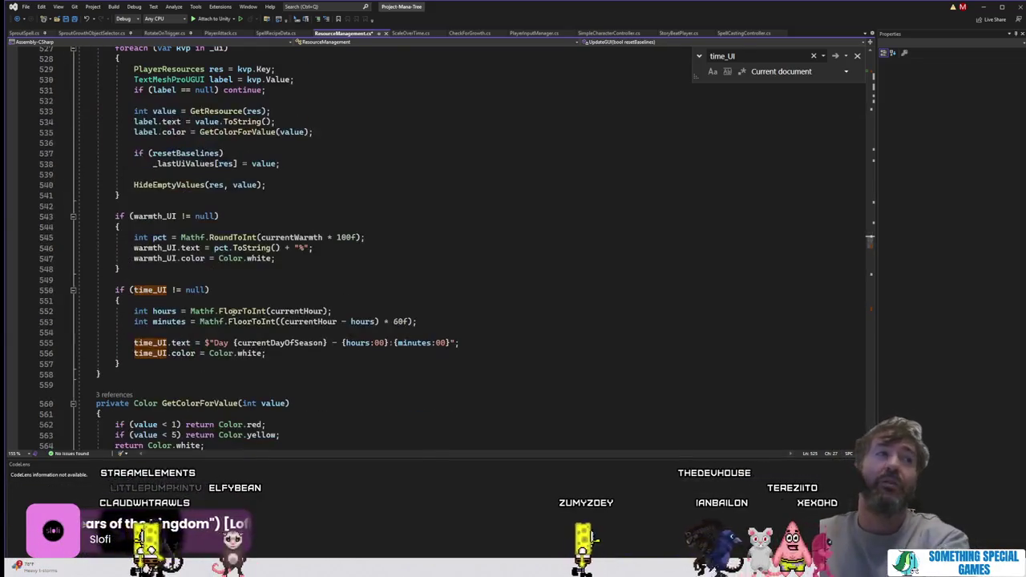
Step: Comment out lines 550–557, the full time_UI block, after undoing a partial attempt
{"action": "left_click", "coordinate": [156, 365]}
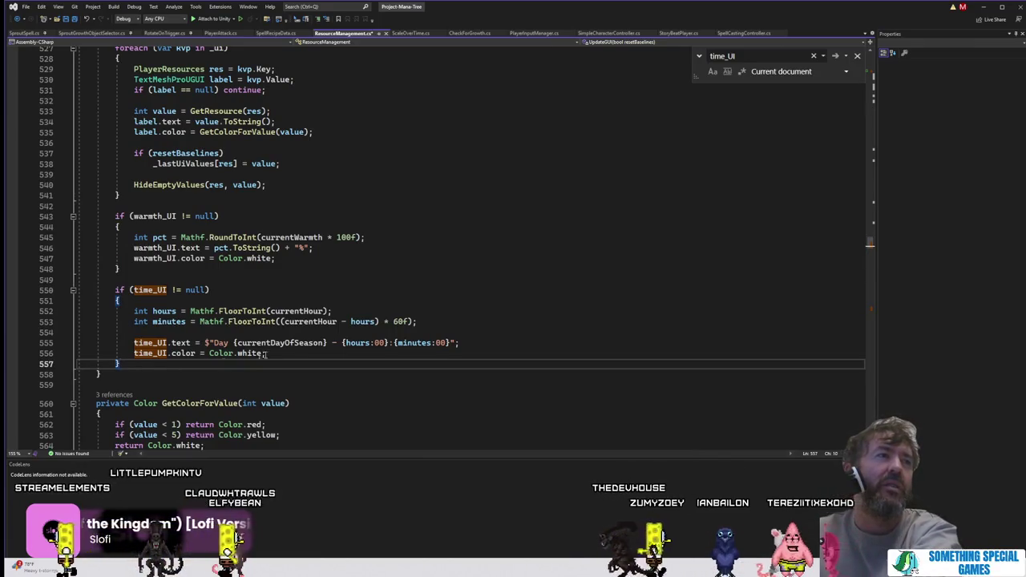
{"action": "mouse_move", "coordinate": [265, 352]}
{"action": "left_mouse_down"}
{"action": "mouse_move", "coordinate": [80, 343]}
{"action": "mouse_move", "coordinate": [69, 311]}
{"action": "left_mouse_up"}
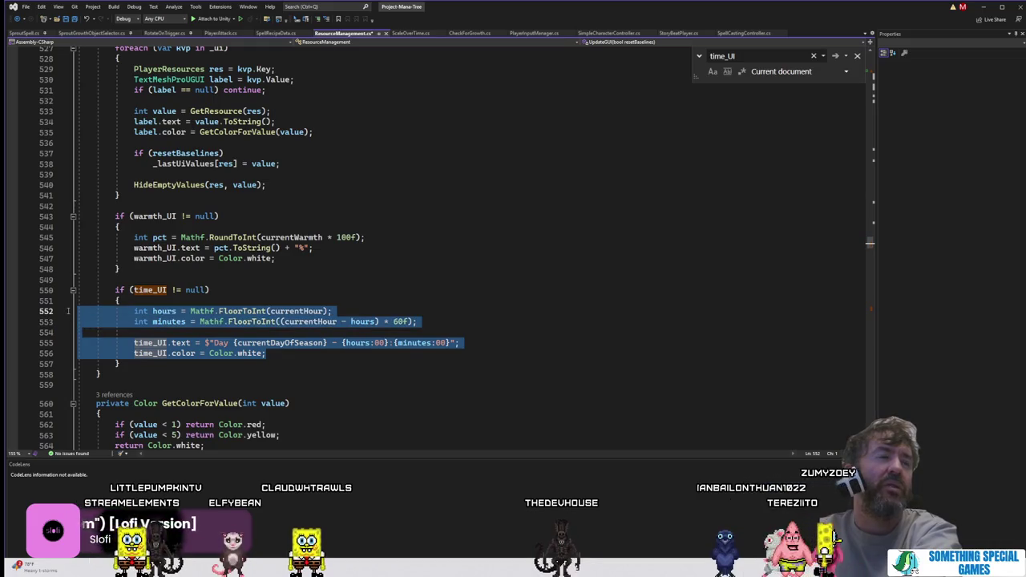
{"action": "left_click", "coordinate": [317, 19]}
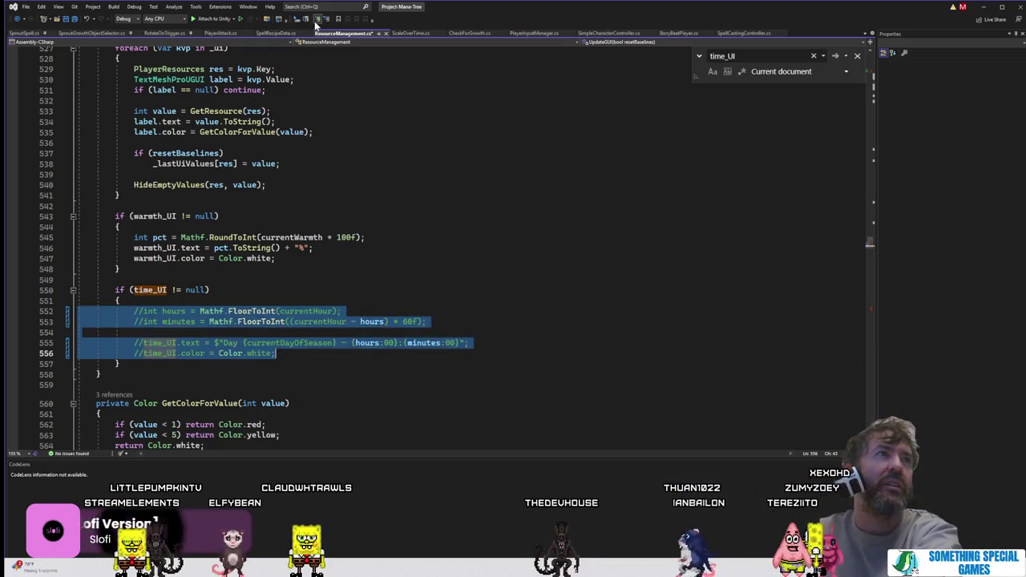
{"action": "mouse_move", "coordinate": [150, 367]}
{"action": "left_mouse_down"}
{"action": "mouse_move", "coordinate": [85, 321]}
{"action": "mouse_move", "coordinate": [92, 289]}
{"action": "left_mouse_up"}
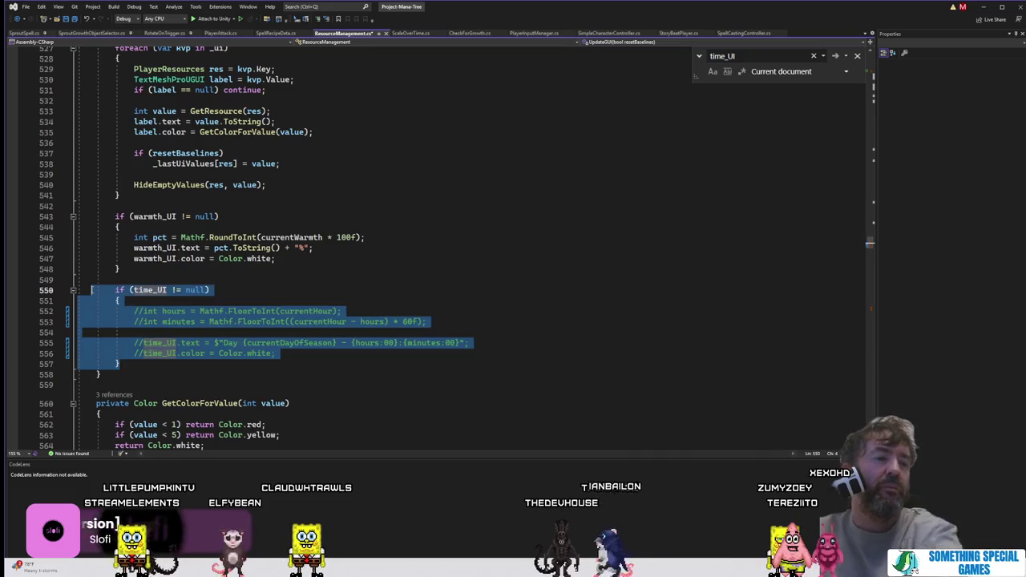
{"action": "key", "text": "ctrl+z"}
{"action": "left_click_drag", "start_coordinate": [144, 363], "coordinate": [80, 290]}
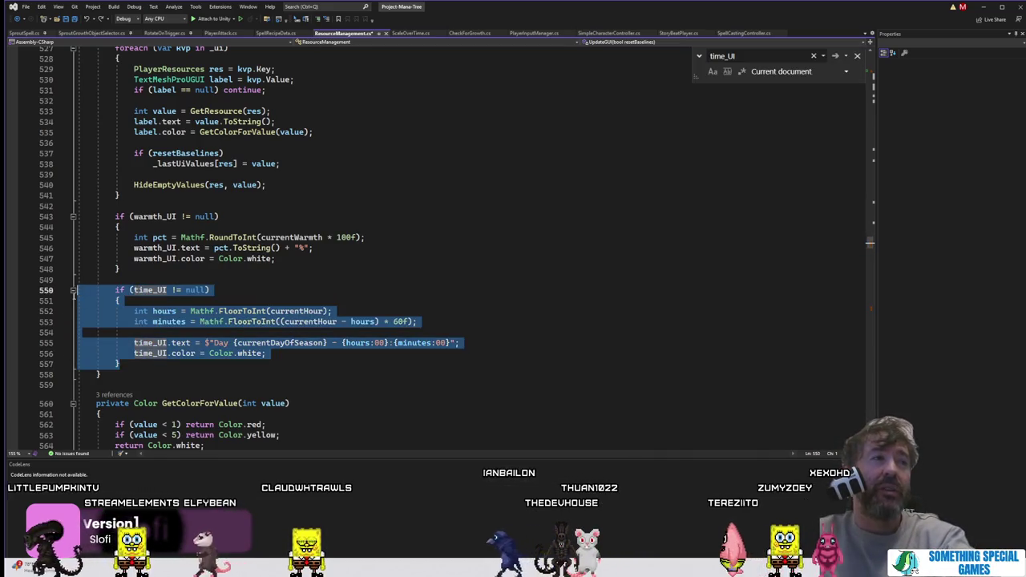
{"action": "left_click", "coordinate": [309, 20]}
{"action": "left_click", "coordinate": [458, 238]}
Step: Step through the remaining time_UI matches back to UpdateTimeTextUI
{"action": "left_click", "coordinate": [835, 56]}
{"action": "left_click", "coordinate": [835, 56]}
{"action": "left_click", "coordinate": [834, 56]}
{"action": "left_click", "coordinate": [834, 57]}
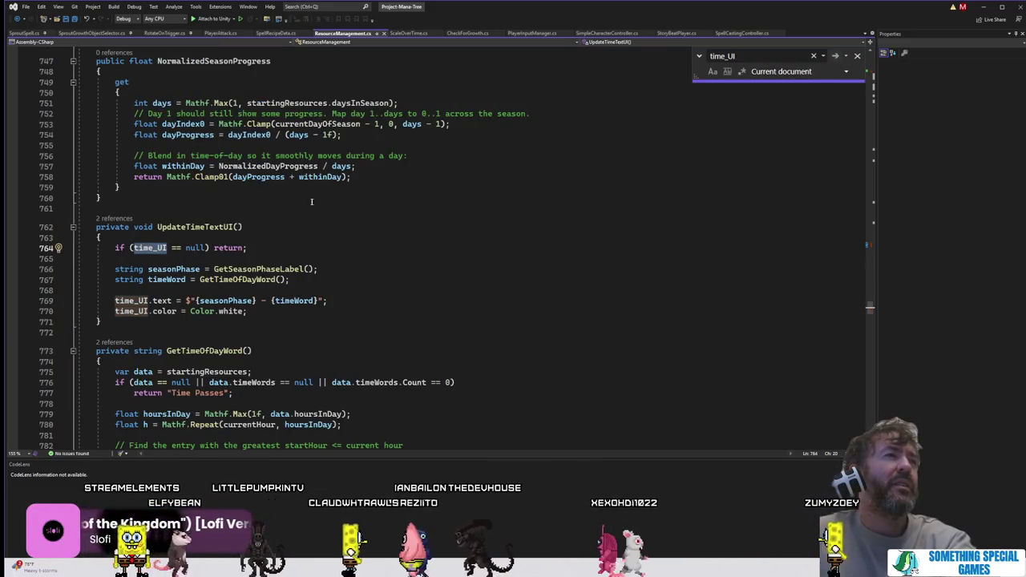
Step: Add a 'season_UI.text = seasonPhase;' line above the time_UI assignment in UpdateTimeTextUI
{"action": "left_click", "coordinate": [101, 322]}
{"action": "left_click", "coordinate": [348, 300]}
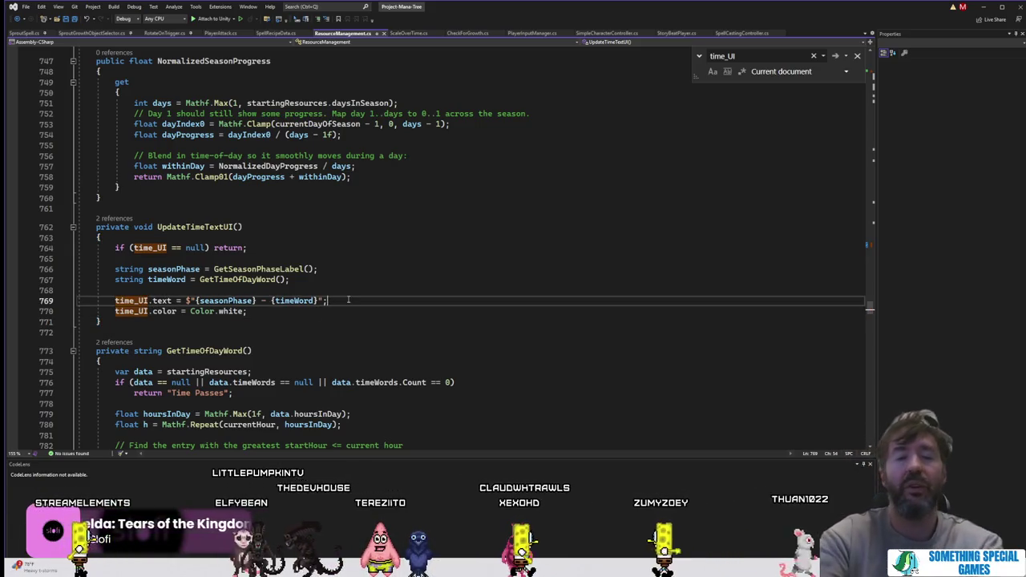
{"action": "key", "text": "ctrl+Return"}
{"action": "type", "text": "season_UI.text = seasonPhase;"}
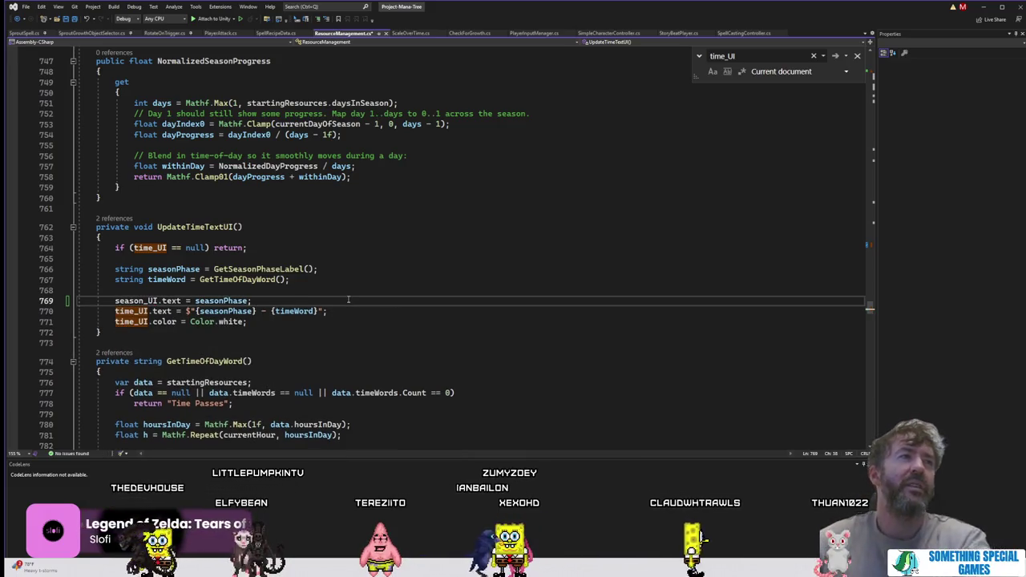
{"action": "key", "text": "Up"}
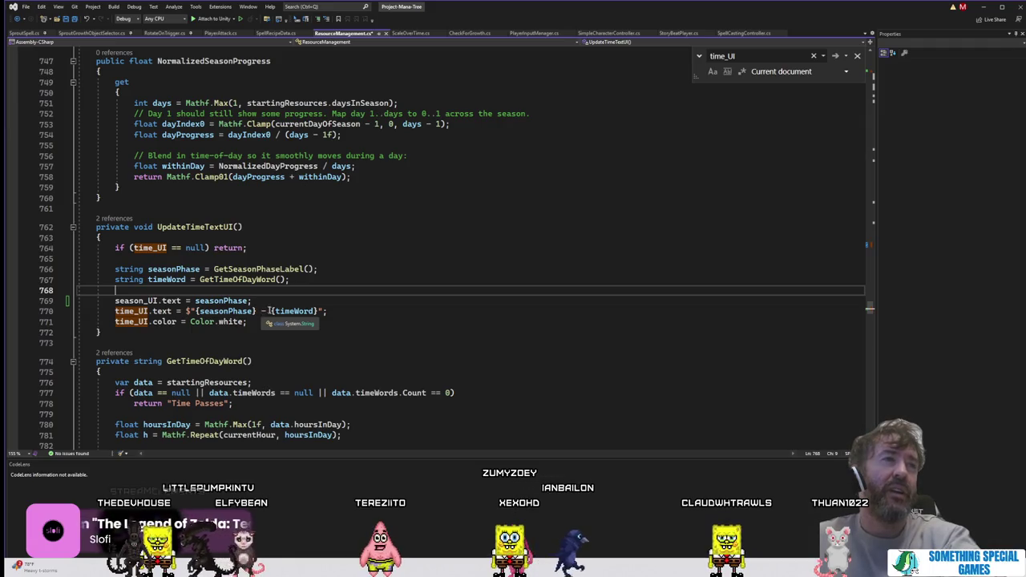
Step: Change the time_UI assignment to 'time_UI.text = timeWord;'
{"action": "left_click", "coordinate": [265, 311]}
{"action": "left_click_drag", "start_coordinate": [266, 311], "coordinate": [255, 311]}
{"action": "key", "text": "BackSpace"}
{"action": "left_click", "coordinate": [227, 311]}
{"action": "key", "text": "Delete"}
{"action": "key", "text": "Delete"}
{"action": "type", "text": ";"}
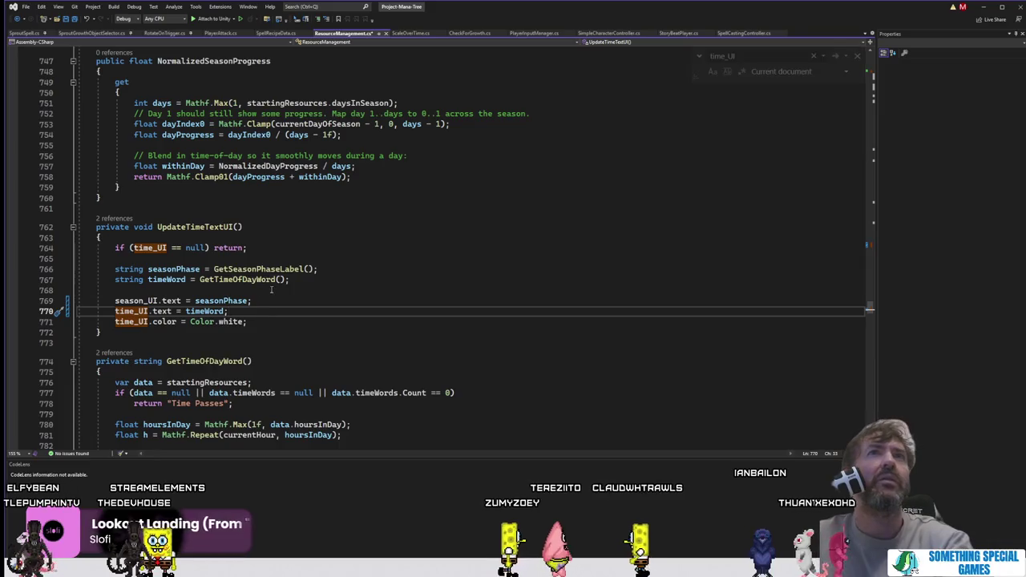
Step: Review the edited UpdateTimeTextUI lines: null check, colour line, time_UI and season_UI assignments
{"action": "left_click", "coordinate": [281, 270]}
{"action": "left_click", "coordinate": [294, 292]}
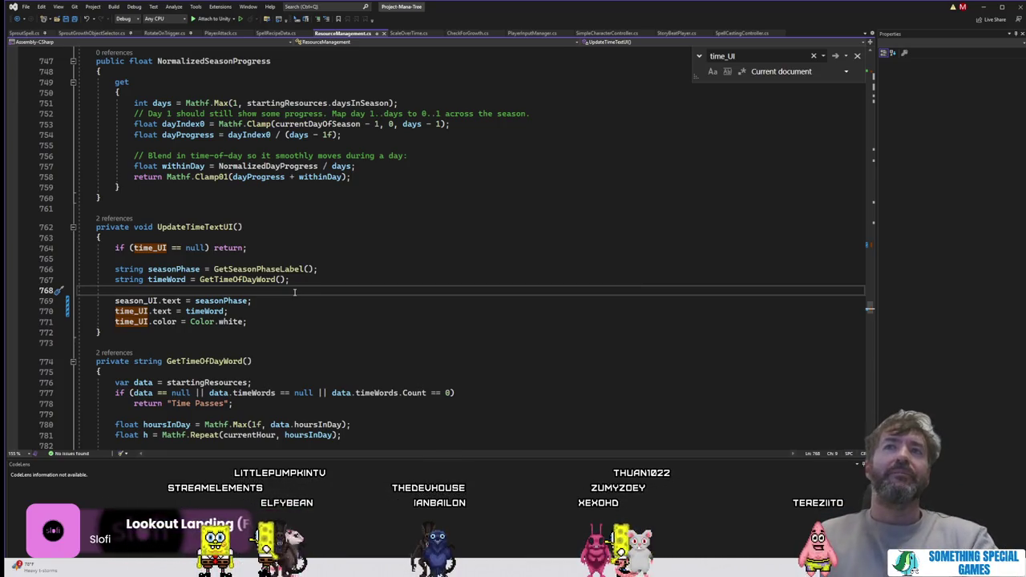
{"action": "left_click", "coordinate": [378, 260]}
{"action": "left_click", "coordinate": [359, 235]}
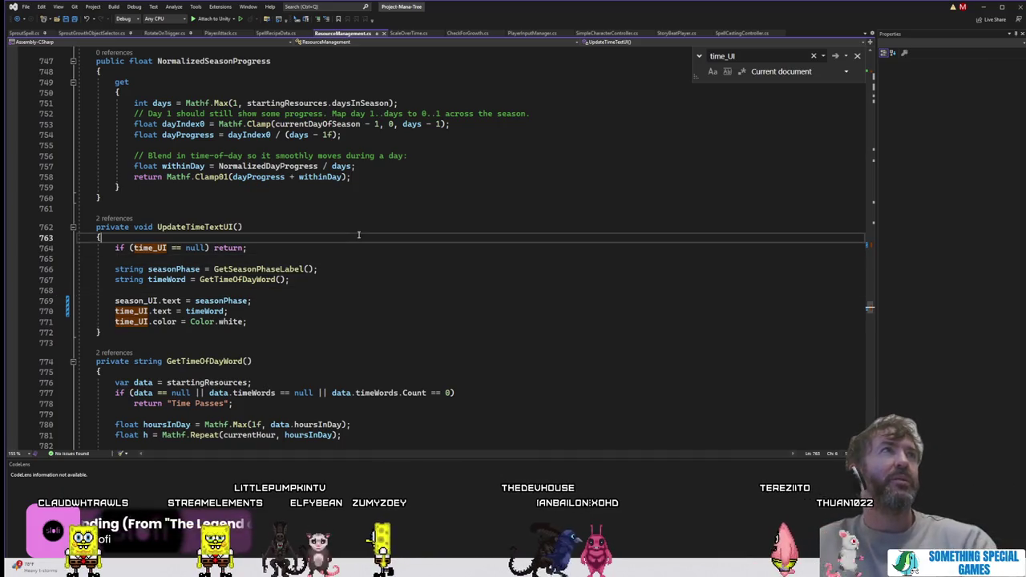
{"action": "left_click", "coordinate": [290, 322]}
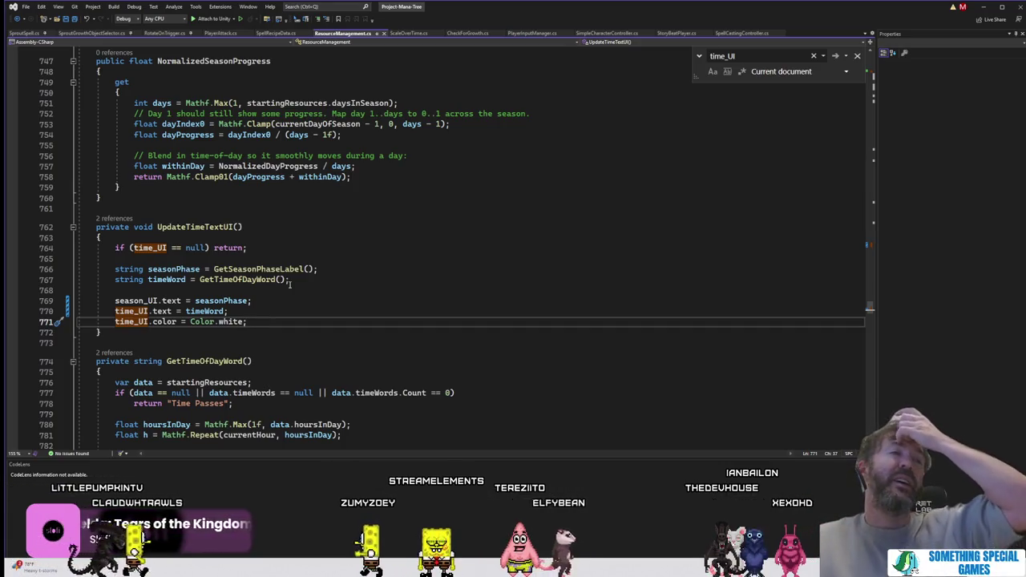
{"action": "left_click", "coordinate": [290, 280]}
{"action": "left_click", "coordinate": [282, 250]}
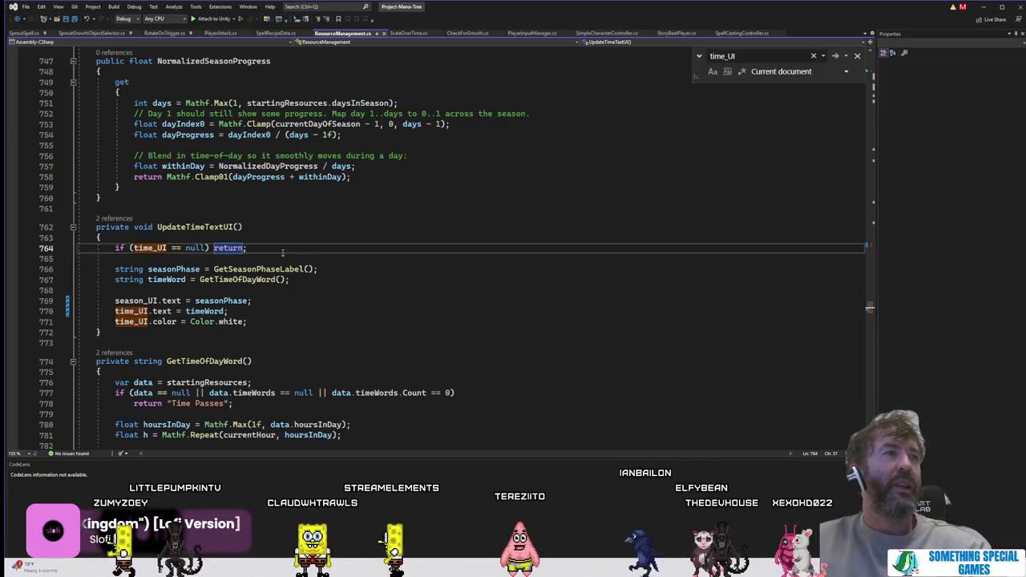
{"action": "left_click", "coordinate": [291, 224]}
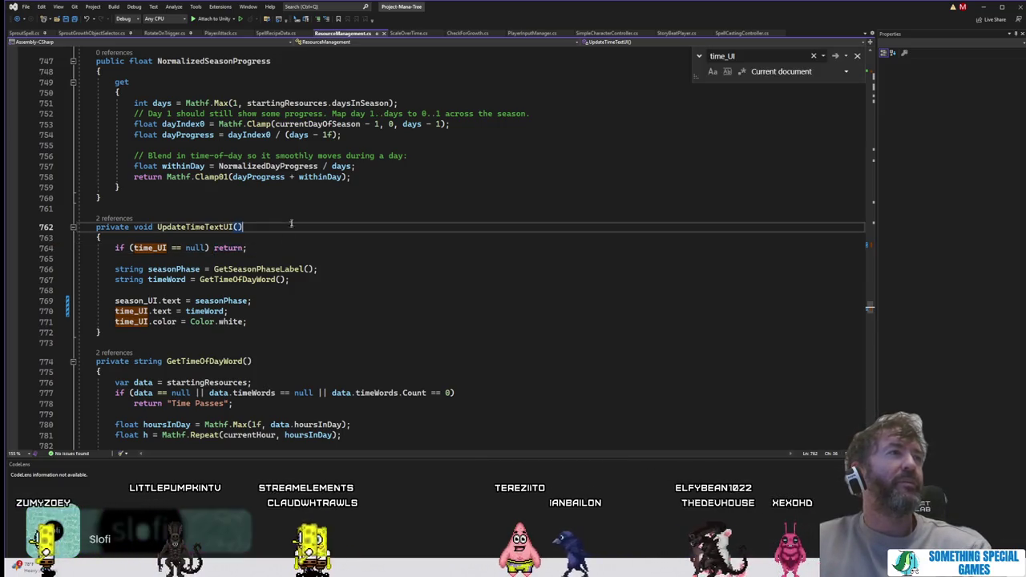
{"action": "left_click", "coordinate": [288, 270]}
{"action": "left_click", "coordinate": [288, 314]}
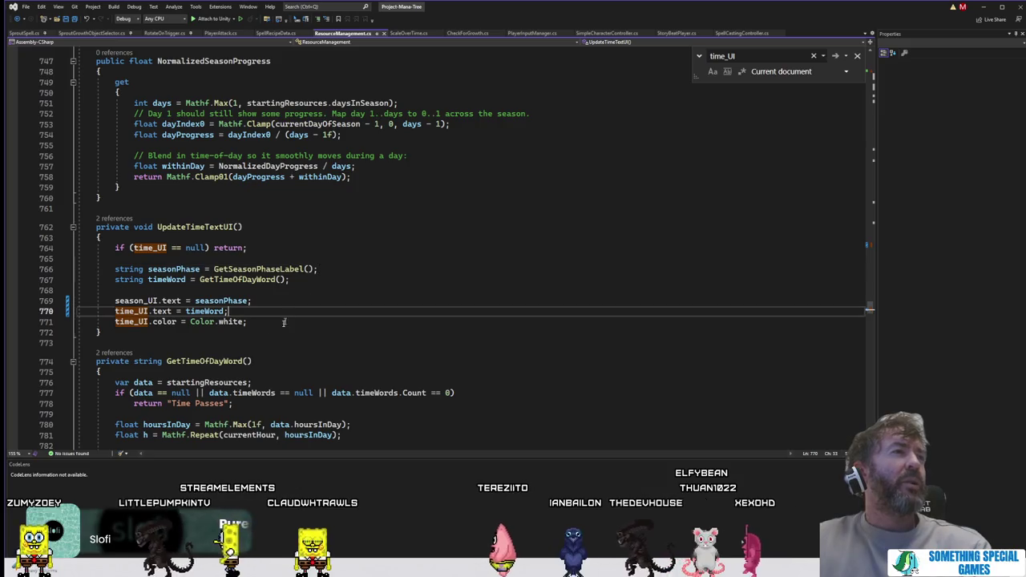
{"action": "left_click", "coordinate": [180, 301]}
{"action": "left_click", "coordinate": [268, 300]}
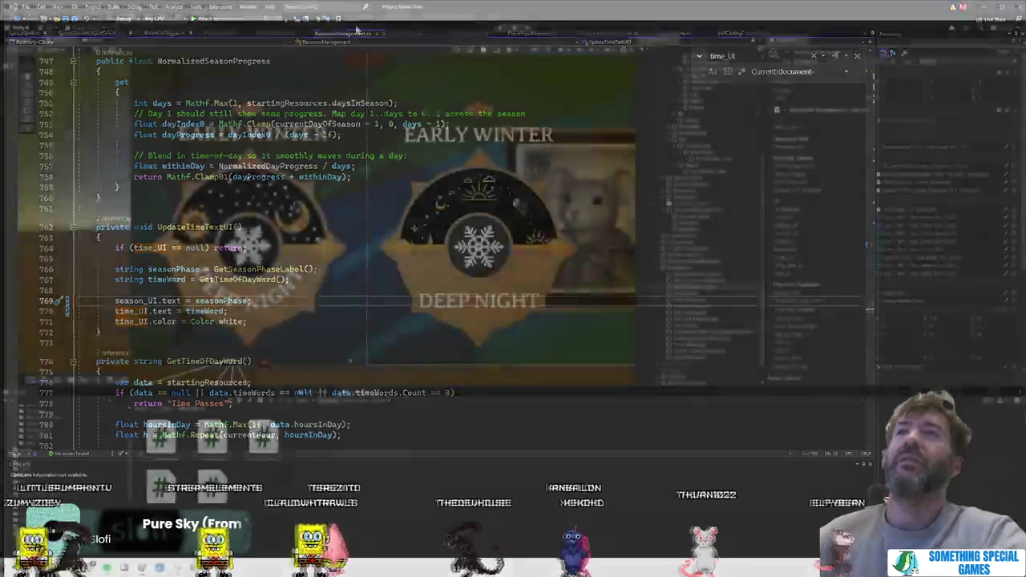
Step: Assign CurrentSeasonUI to the ResourceManager's Season_UI field
{"action": "key", "text": "alt+Tab"}
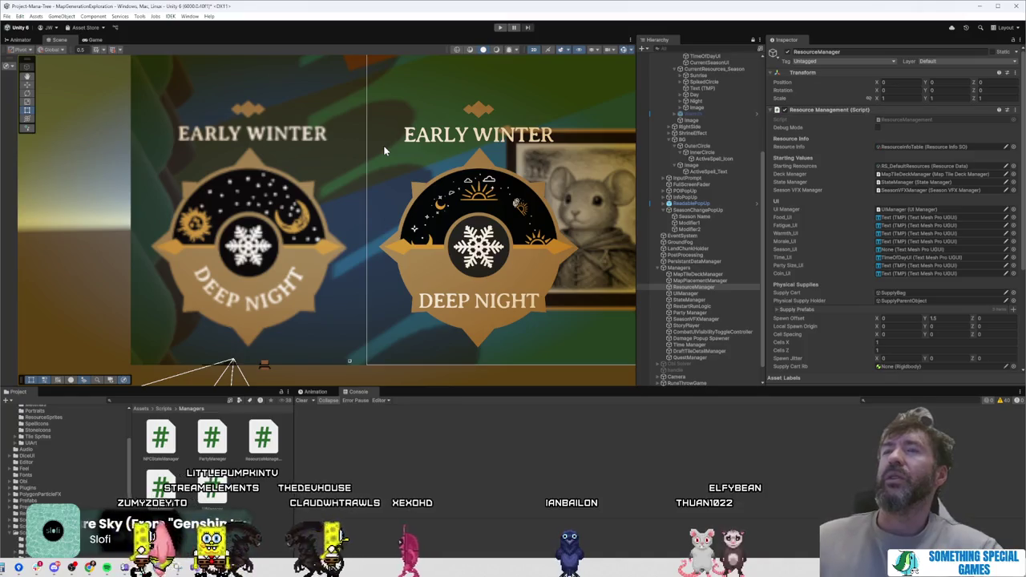
{"action": "left_click", "coordinate": [694, 287]}
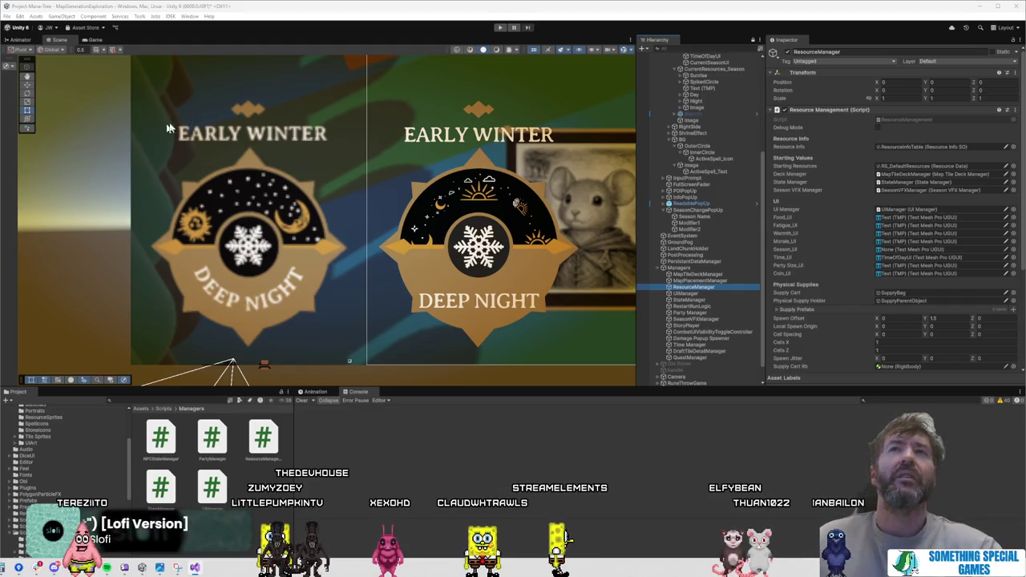
{"action": "left_click", "coordinate": [416, 40]}
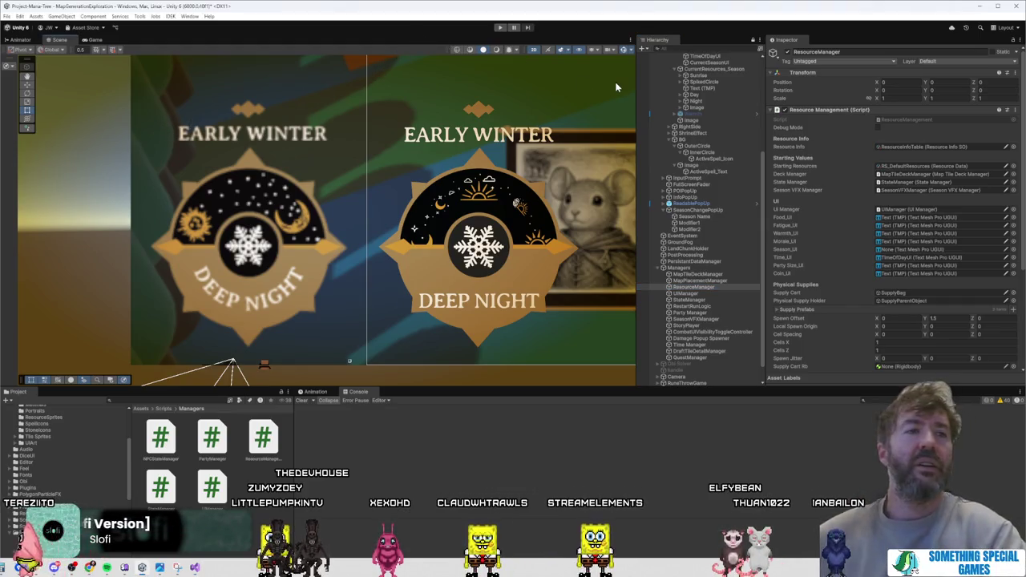
{"action": "left_click", "coordinate": [928, 257]}
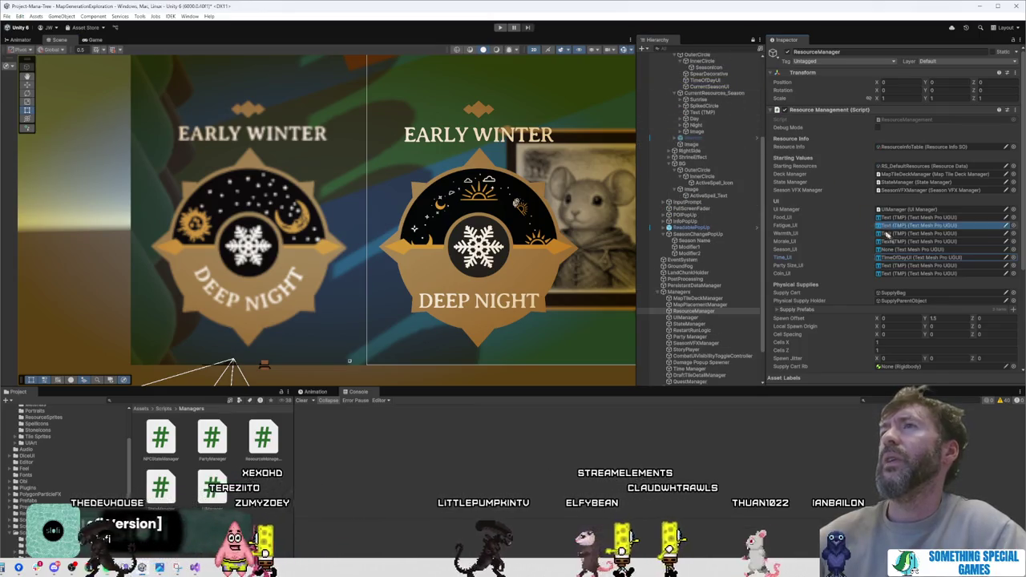
{"action": "key", "text": "ctrl+z"}
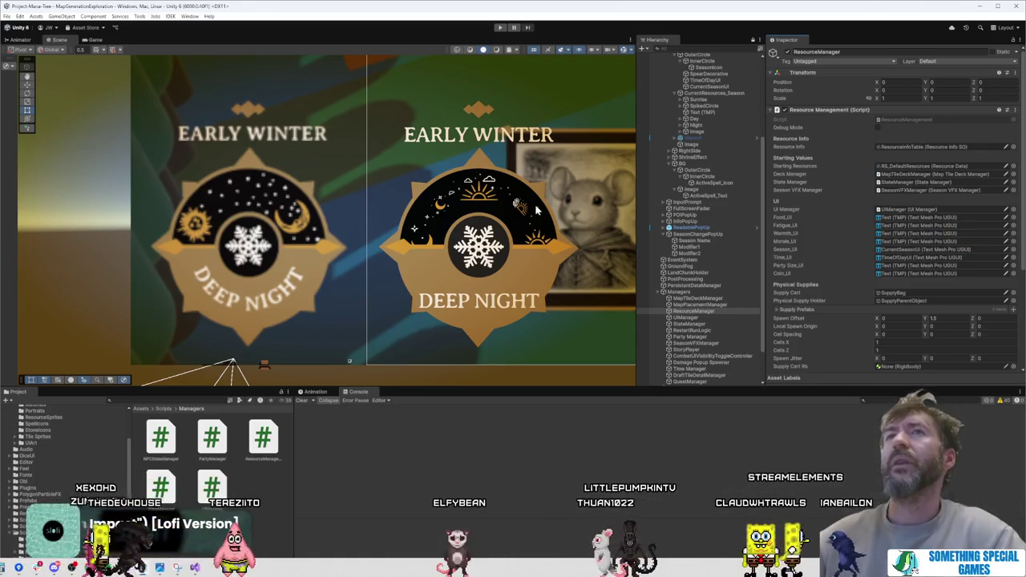
Step: Pan the Scene view to show the full HUD with its EARLY WINTER label, then select Mockup
{"action": "scroll", "coordinate": [539, 210], "scroll_direction": "down", "scroll_amount": 5}
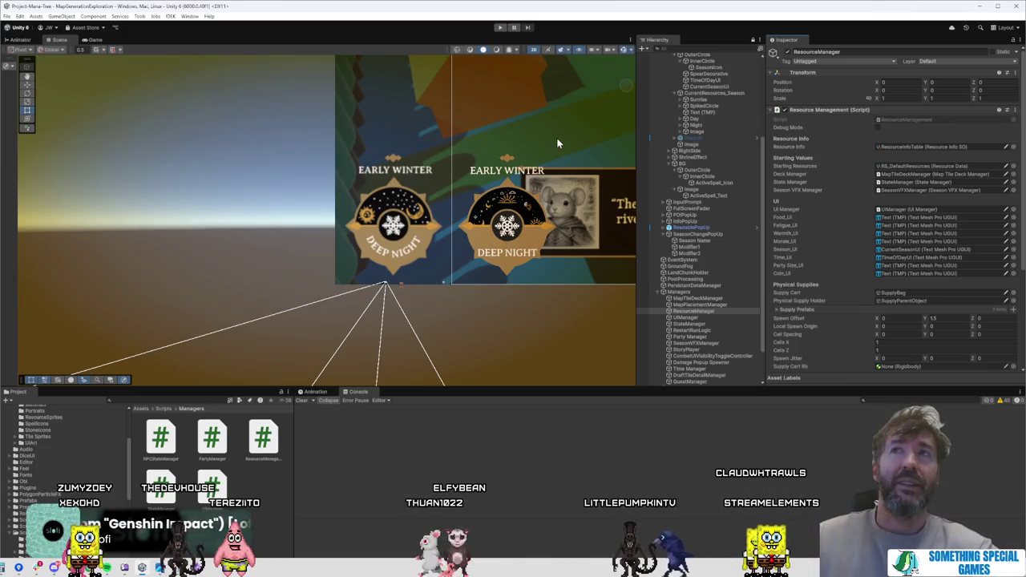
{"action": "scroll", "coordinate": [360, 213], "scroll_direction": "up", "scroll_amount": 5}
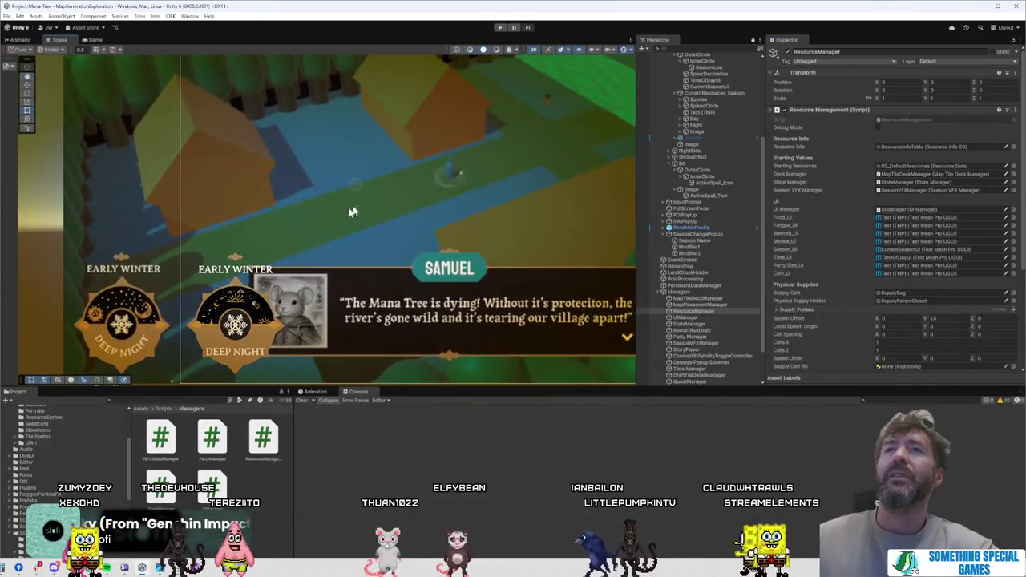
{"action": "scroll", "coordinate": [384, 193], "scroll_direction": "down", "scroll_amount": 3}
{"action": "left_click_drag", "start_coordinate": [453, 148], "coordinate": [369, 233]}
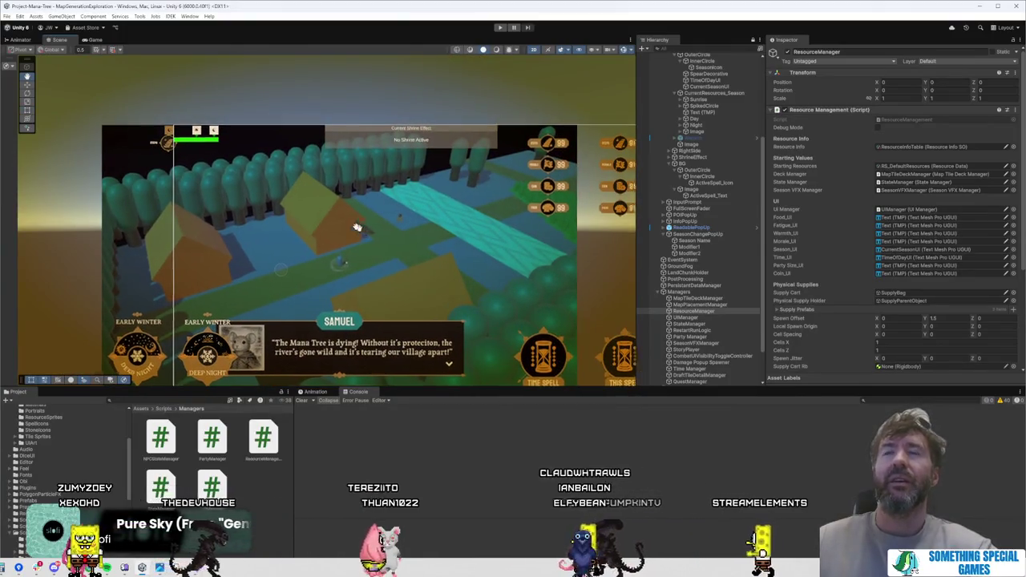
{"action": "left_click_drag", "start_coordinate": [364, 232], "coordinate": [340, 217]}
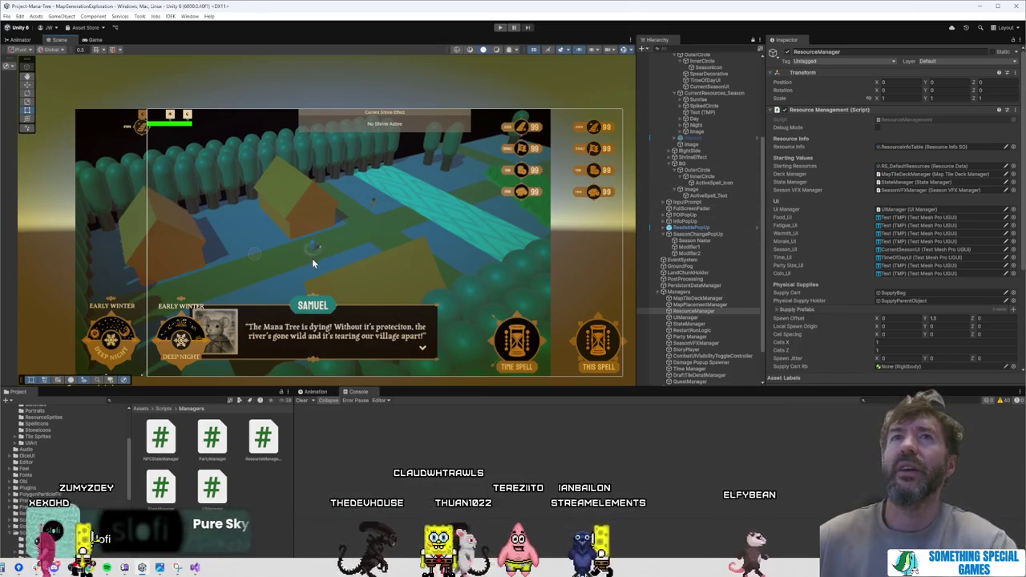
{"action": "left_click", "coordinate": [114, 230]}
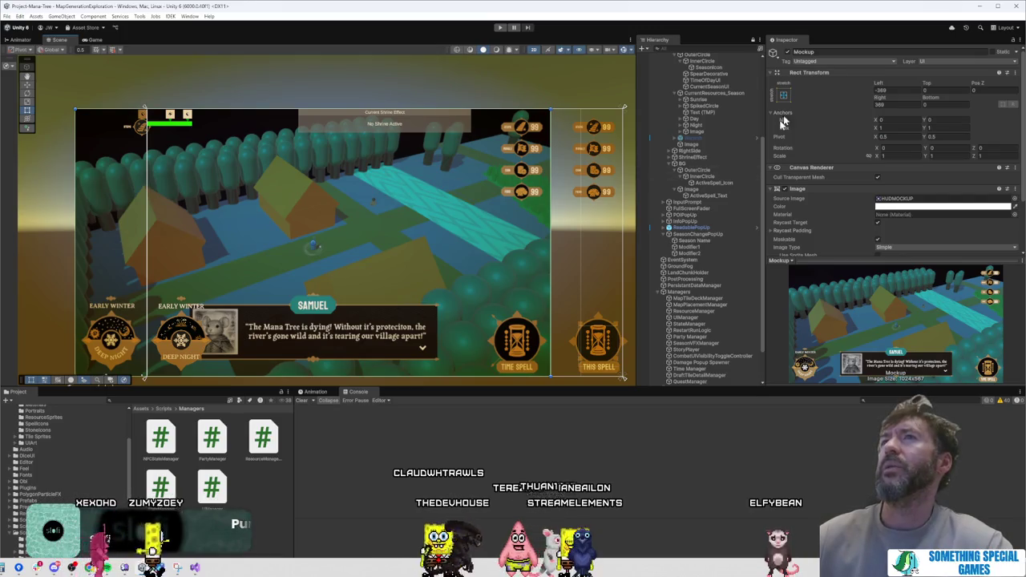
Step: Hide the Mockup overlay and frame the stairs icon in the live HUD
{"action": "left_click", "coordinate": [786, 53]}
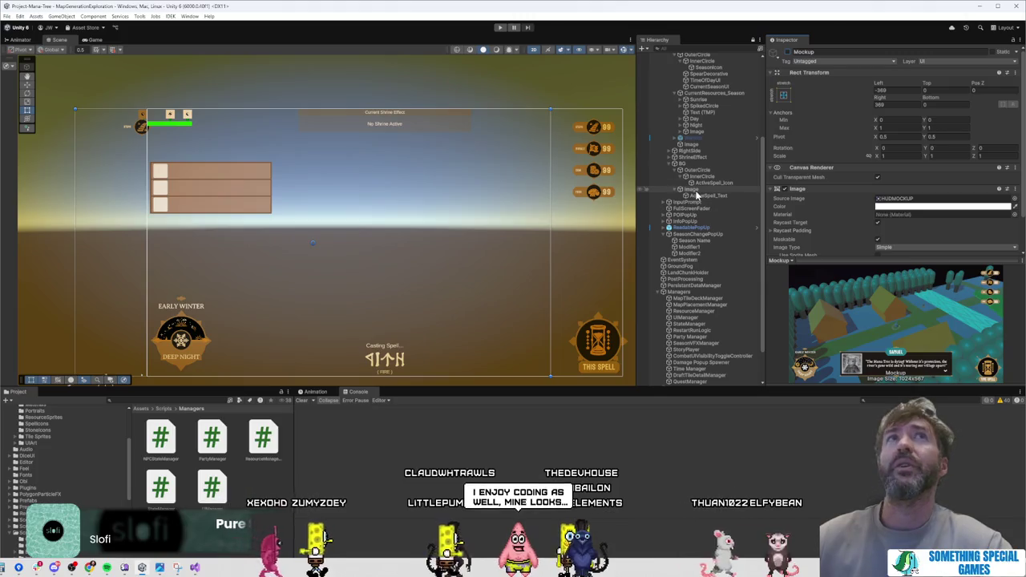
{"action": "left_click", "coordinate": [720, 164]}
{"action": "left_click", "coordinate": [724, 176]}
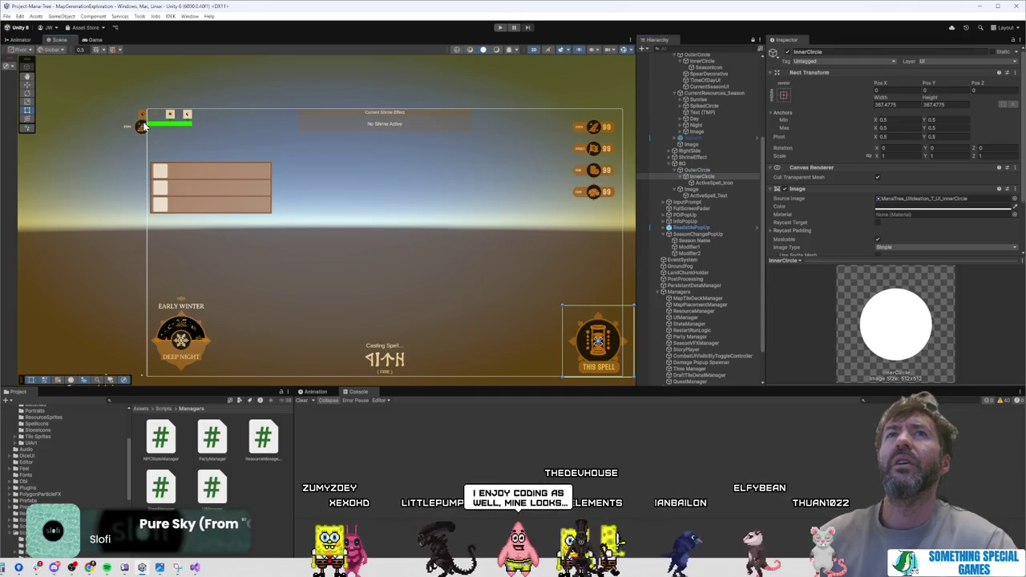
{"action": "left_click", "coordinate": [142, 126]}
{"action": "key", "text": "f"}
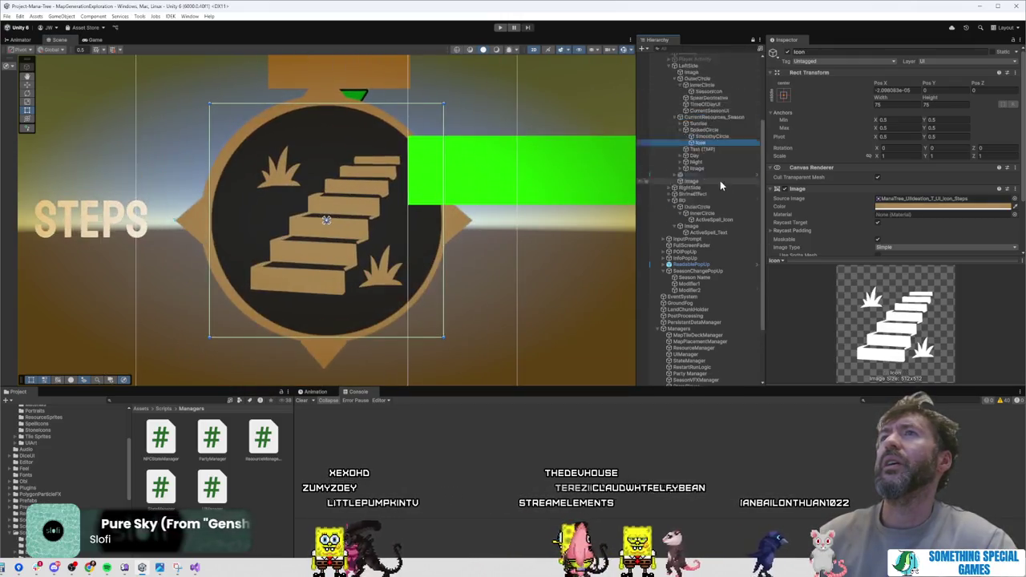
Step: Find the CurrentResources_Season group in the Hierarchy and deactivate it
{"action": "left_click", "coordinate": [721, 142]}
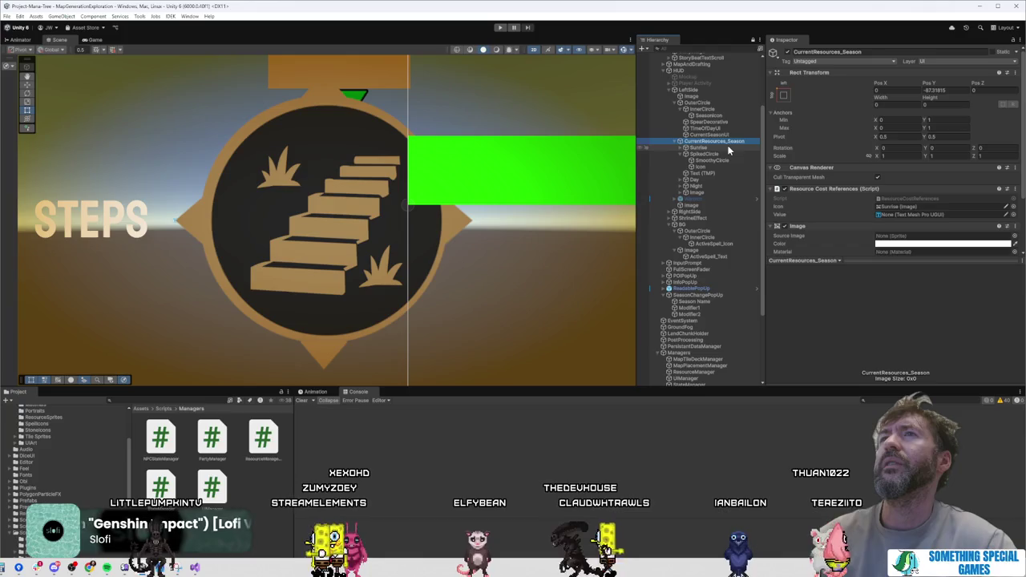
{"action": "left_click", "coordinate": [358, 247]}
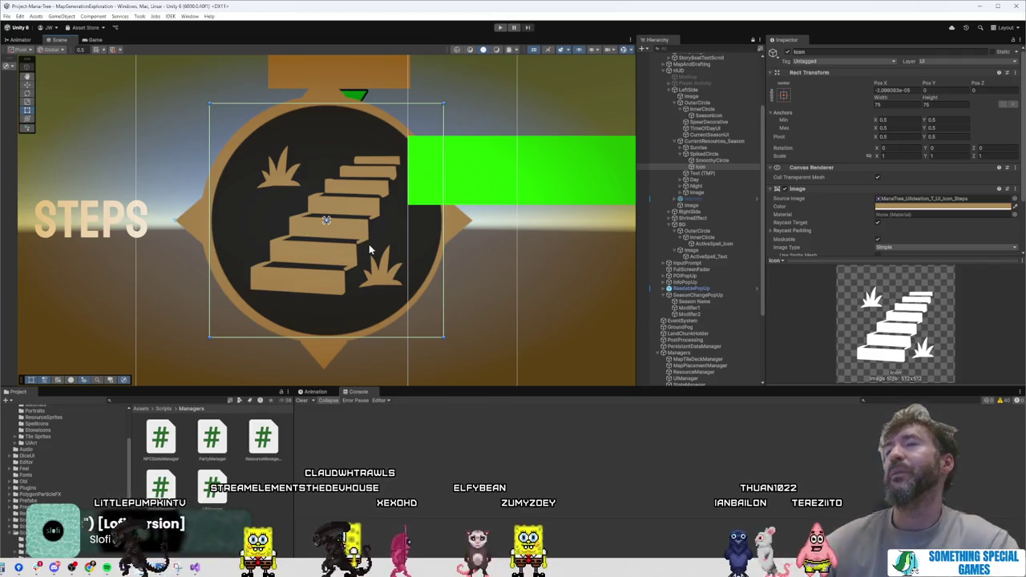
{"action": "scroll", "coordinate": [412, 232], "scroll_direction": "down", "scroll_amount": 5}
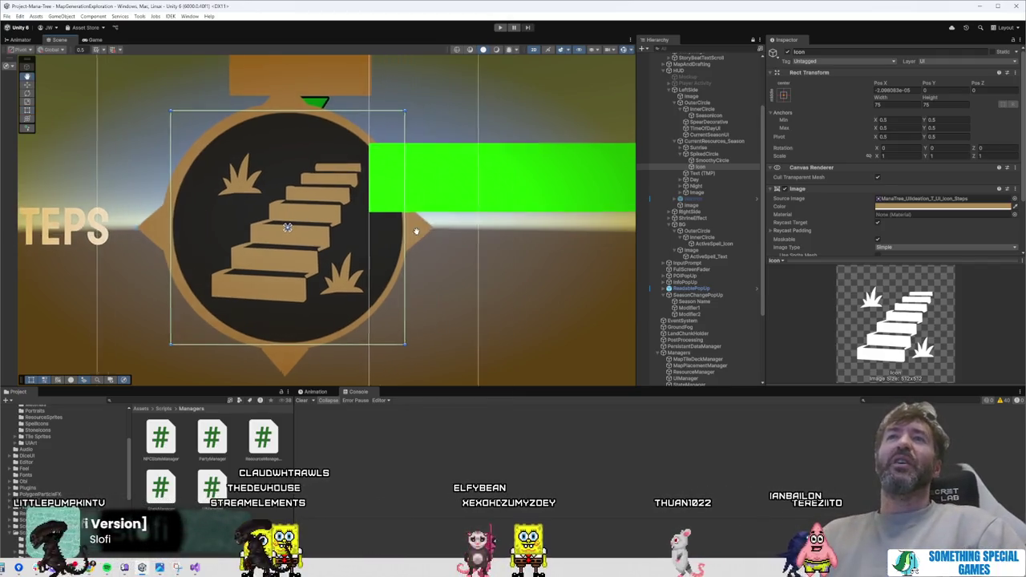
{"action": "scroll", "coordinate": [414, 236], "scroll_direction": "down", "scroll_amount": 3}
{"action": "scroll", "coordinate": [463, 240], "scroll_direction": "up", "scroll_amount": 1}
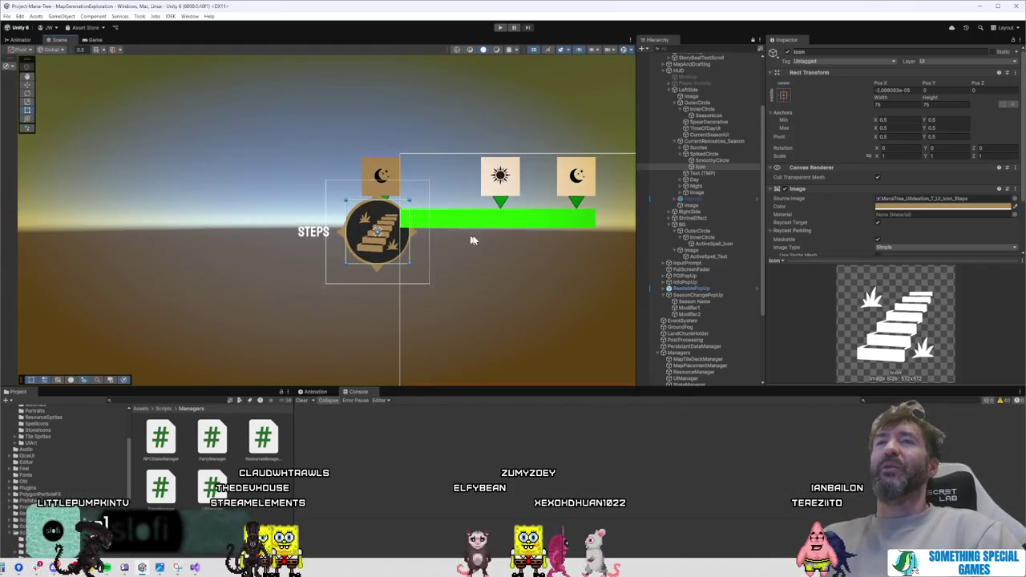
{"action": "left_click", "coordinate": [709, 173]}
{"action": "left_click", "coordinate": [716, 154]}
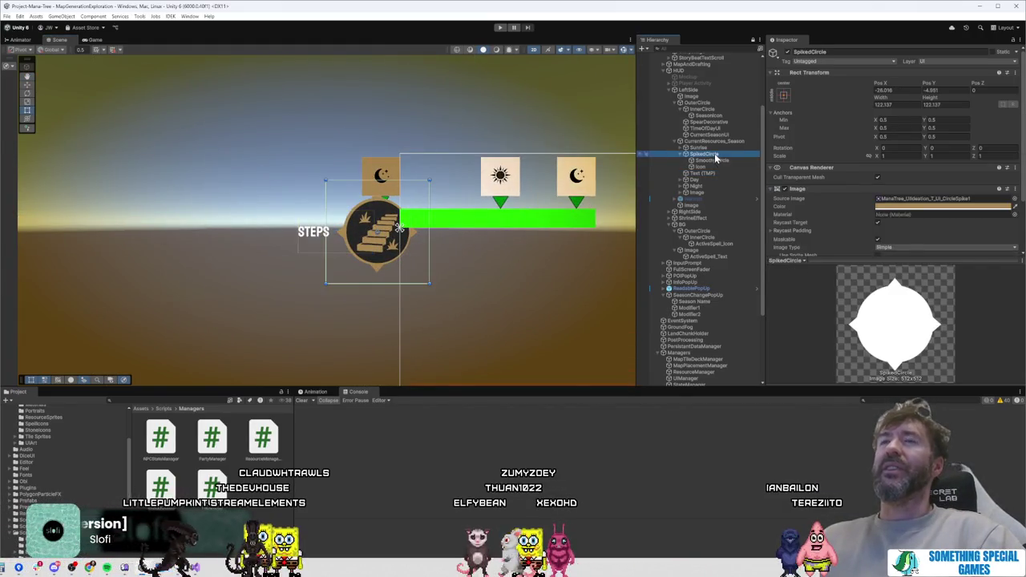
{"action": "left_click", "coordinate": [708, 142]}
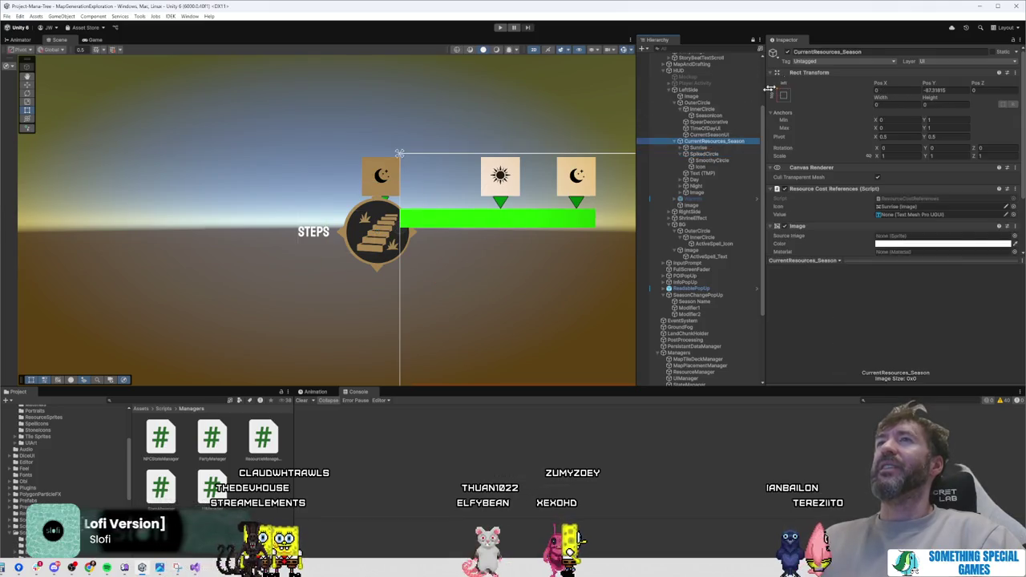
{"action": "left_click", "coordinate": [788, 52]}
Step: Reframe the Scene view so the whole HUD canvas is visible again
{"action": "scroll", "coordinate": [588, 222], "scroll_direction": "down", "scroll_amount": 3}
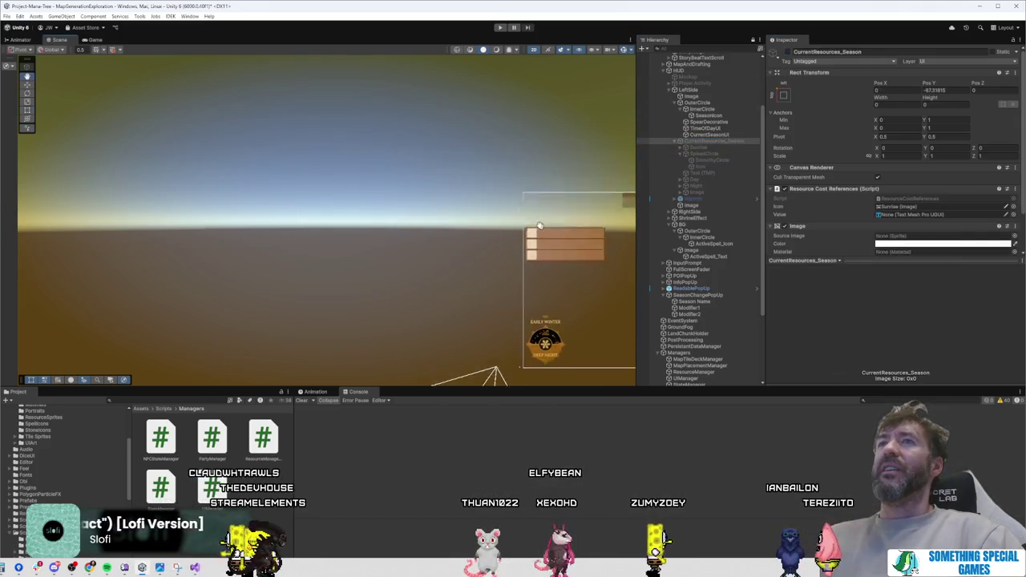
{"action": "double_click", "coordinate": [708, 142]}
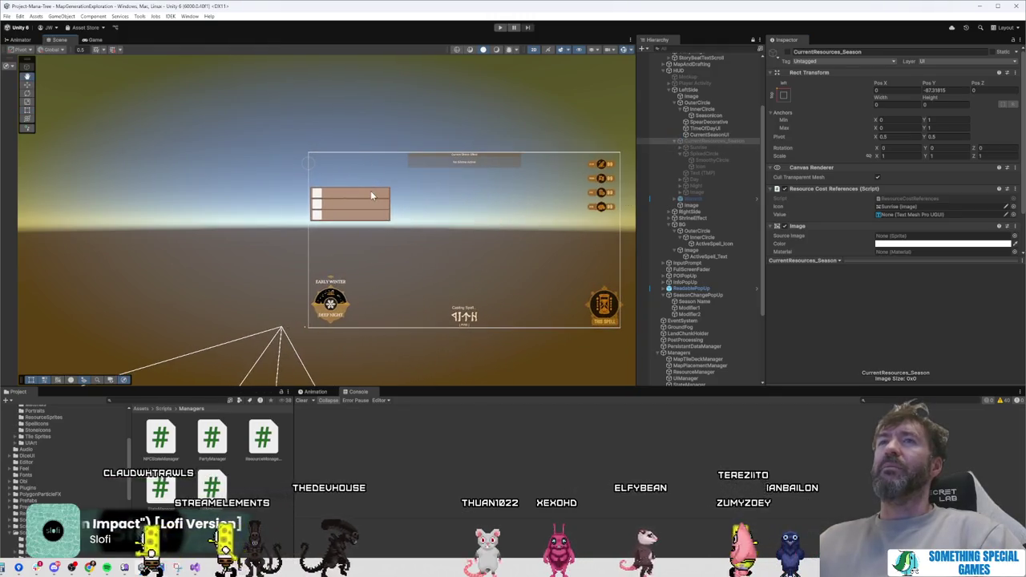
{"action": "scroll", "coordinate": [590, 242], "scroll_direction": "up", "scroll_amount": 5}
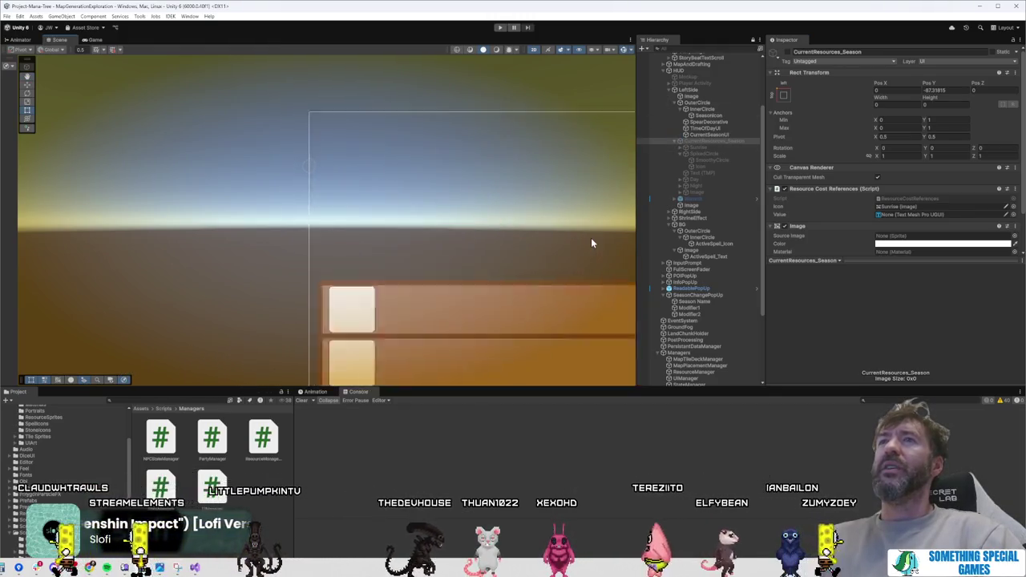
{"action": "mouse_move", "coordinate": [591, 237]}
{"action": "left_mouse_down"}
{"action": "mouse_move", "coordinate": [355, 185]}
{"action": "mouse_move", "coordinate": [468, 261]}
{"action": "left_mouse_up"}
{"action": "scroll", "coordinate": [395, 167], "scroll_direction": "down", "scroll_amount": 8}
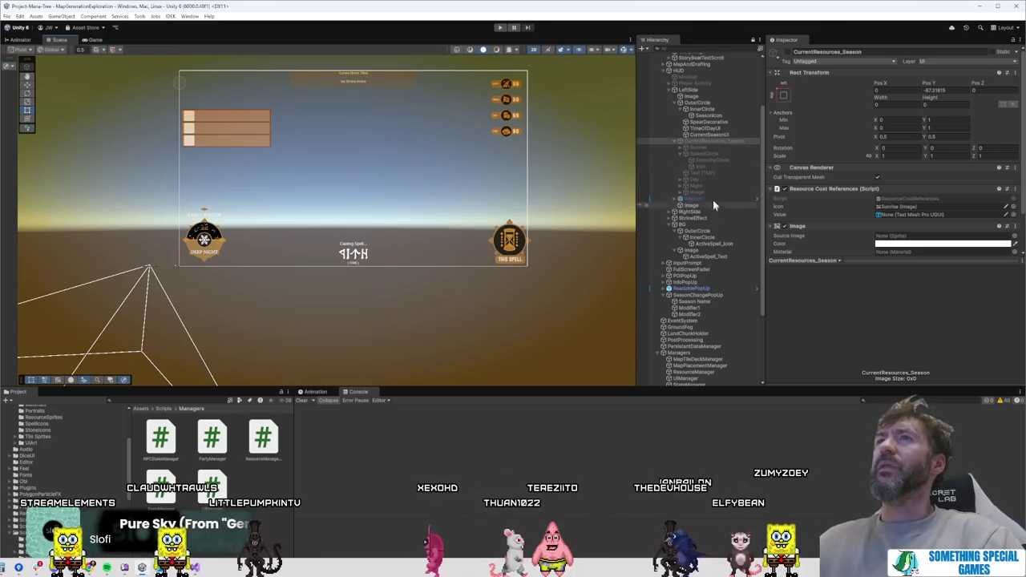
Step: Nudge the hourglass spell dial's BG slightly, deselect it, and start Play mode
{"action": "left_click", "coordinate": [483, 237]}
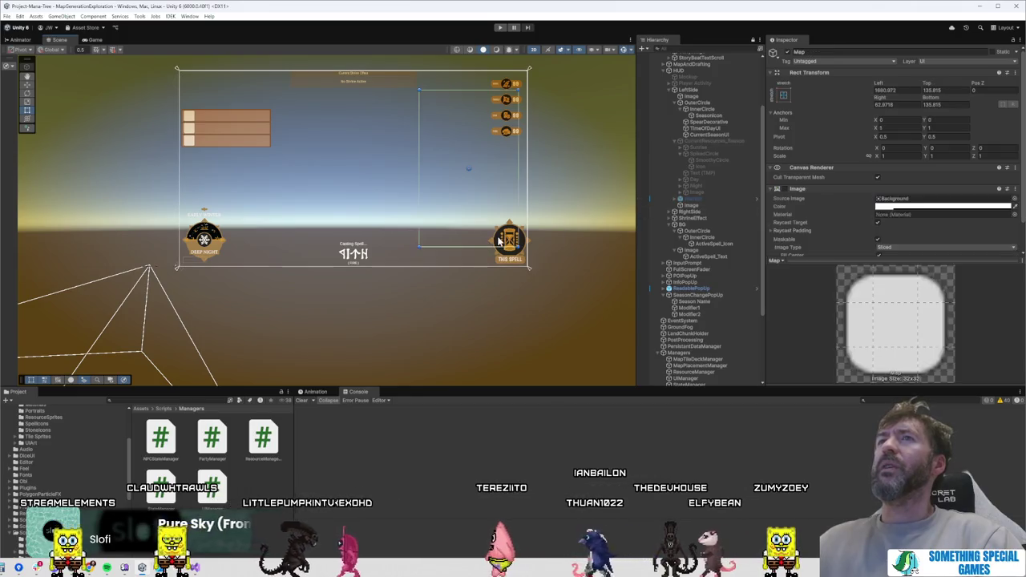
{"action": "left_click", "coordinate": [516, 256]}
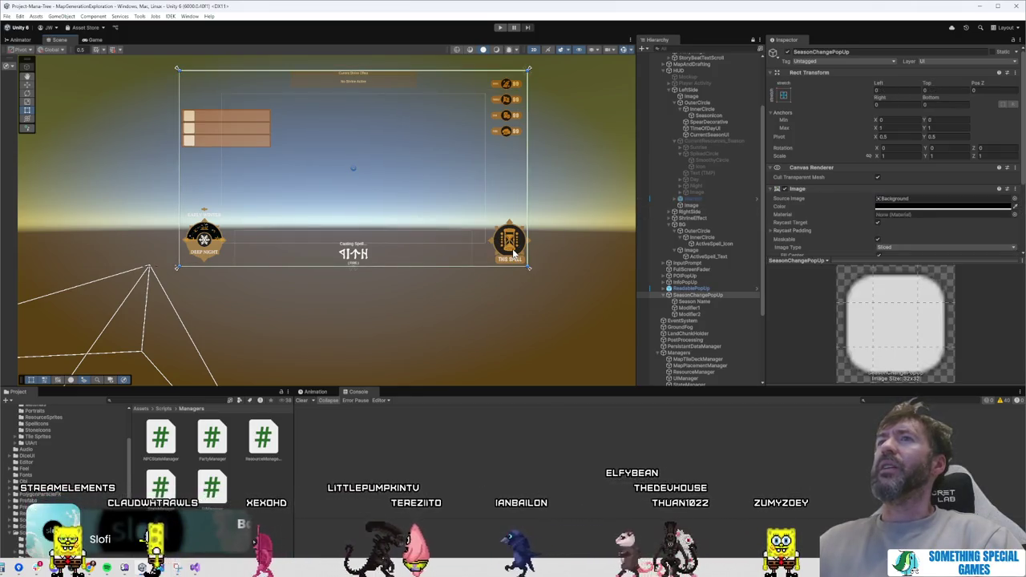
{"action": "left_click", "coordinate": [707, 290]}
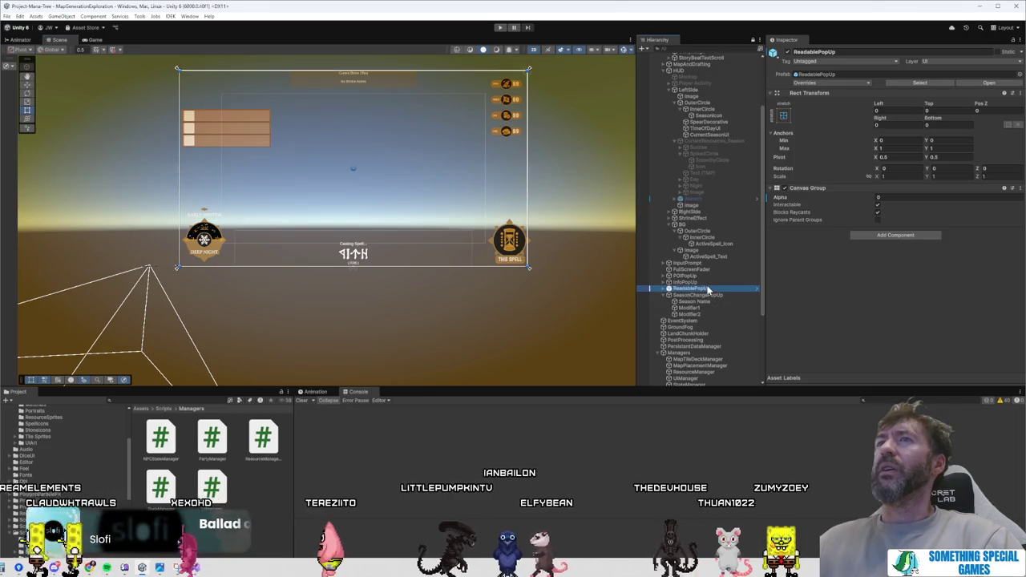
{"action": "left_click", "coordinate": [723, 217]}
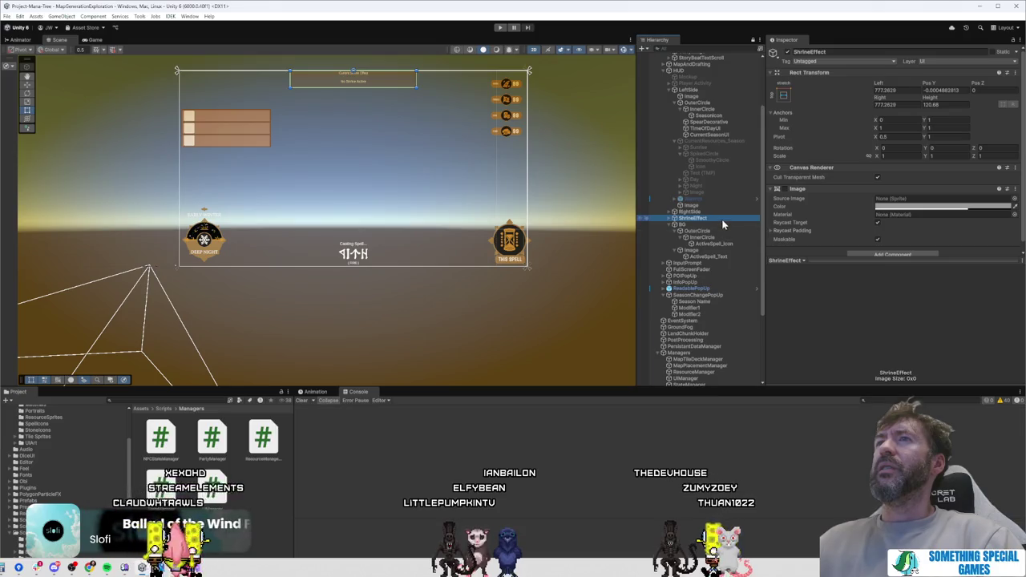
{"action": "left_click", "coordinate": [721, 223]}
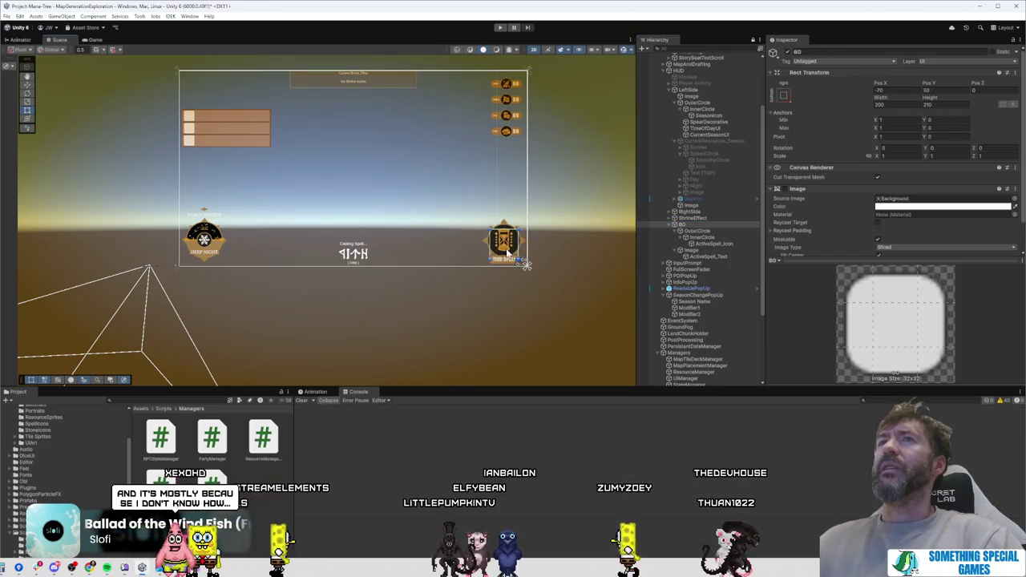
{"action": "mouse_move", "coordinate": [514, 254]}
{"action": "left_mouse_down"}
{"action": "mouse_move", "coordinate": [205, 251]}
{"action": "mouse_move", "coordinate": [510, 251]}
{"action": "left_mouse_up"}
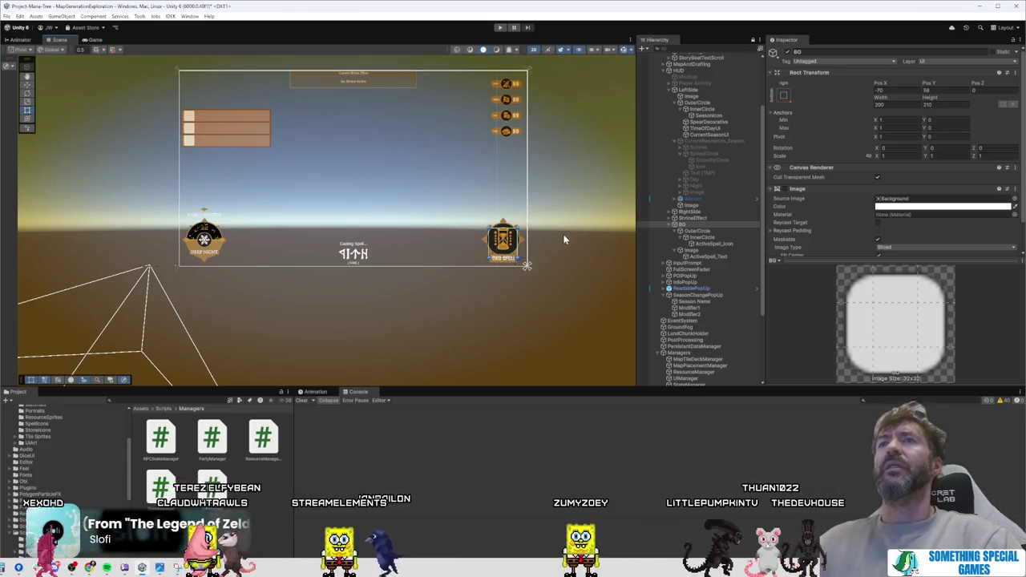
{"action": "left_click", "coordinate": [569, 238]}
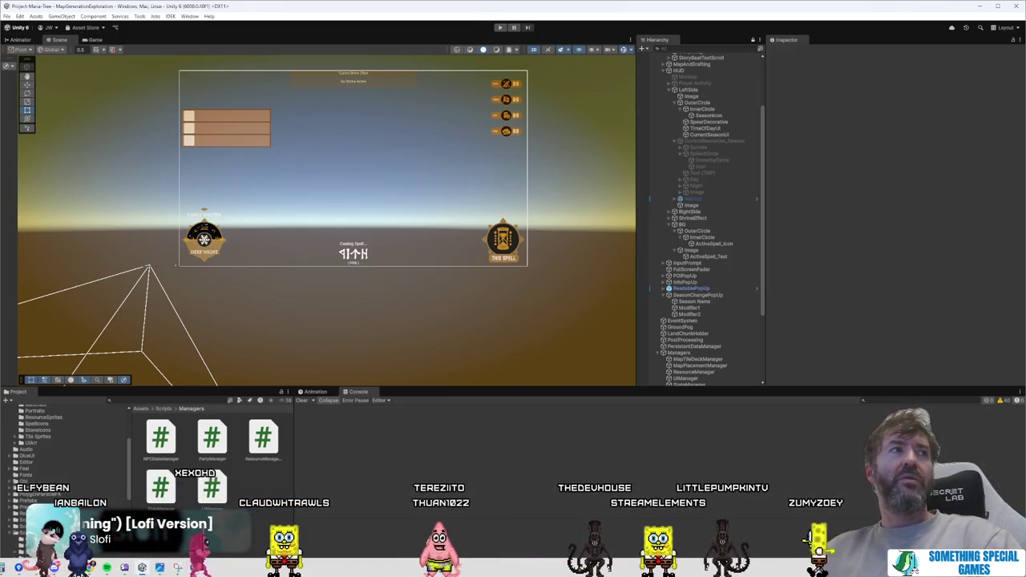
{"action": "left_click", "coordinate": [500, 28]}
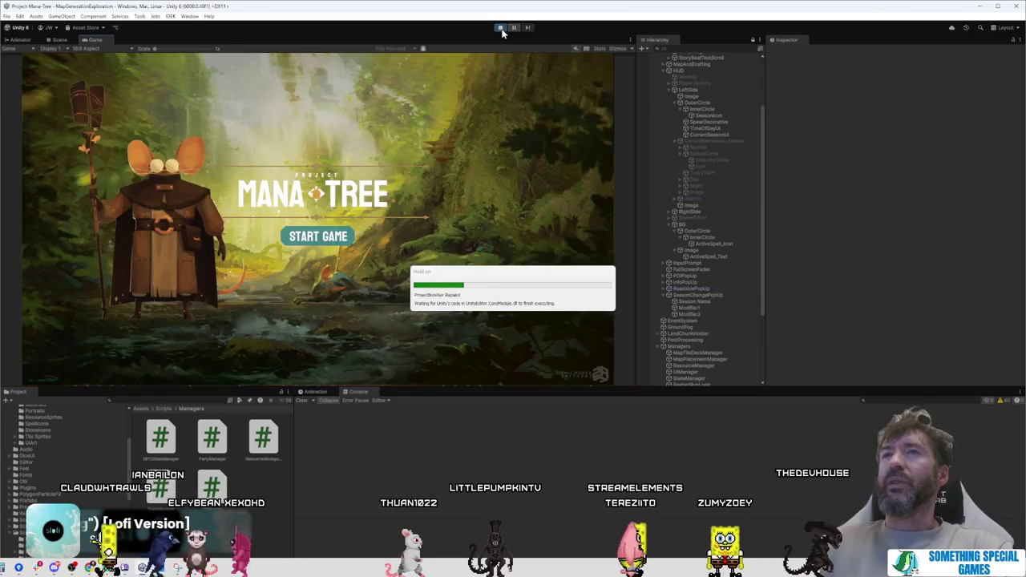
Step: Maximize the Game view, start a new game, cast the time spell, and walk through the village
{"action": "double_click", "coordinate": [104, 41]}
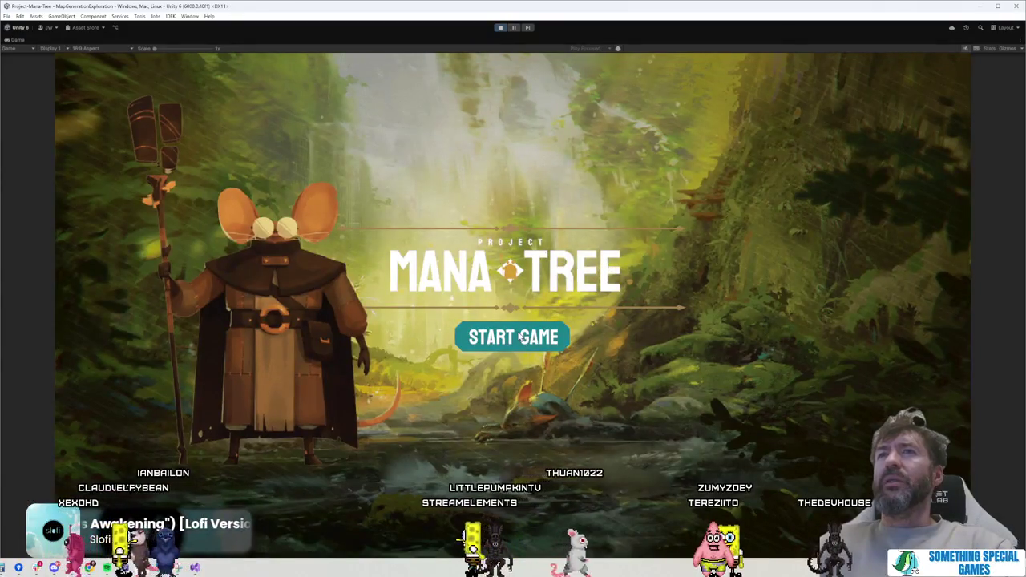
{"action": "left_click", "coordinate": [521, 338]}
{"action": "left_click", "coordinate": [518, 337]}
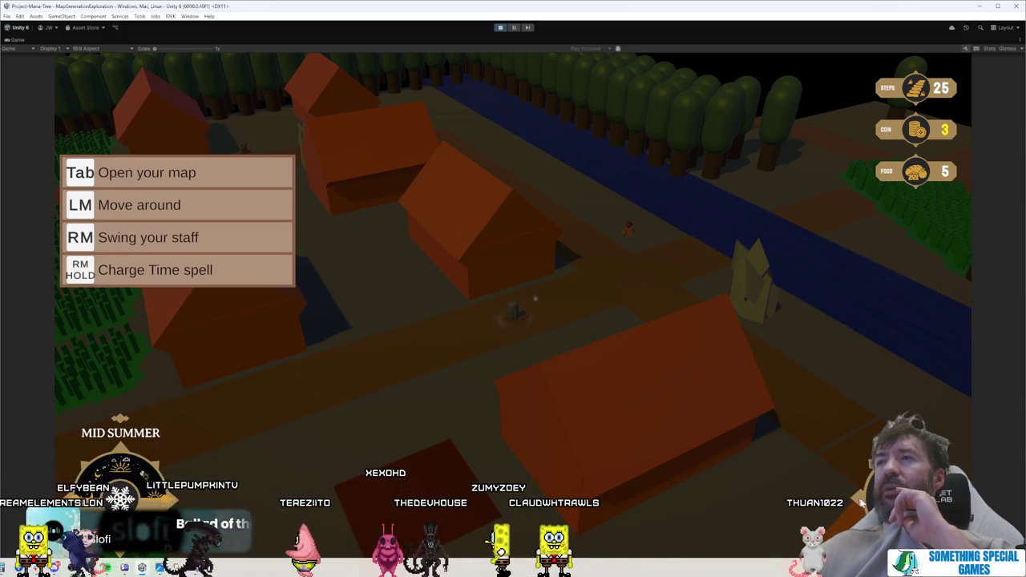
{"action": "right_click", "coordinate": [596, 263]}
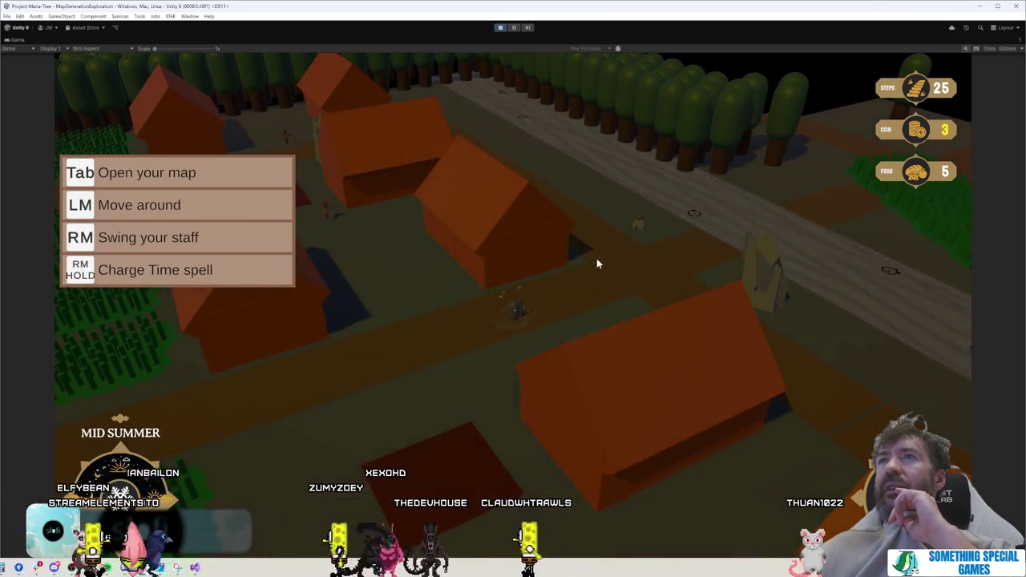
{"action": "left_click", "coordinate": [580, 303]}
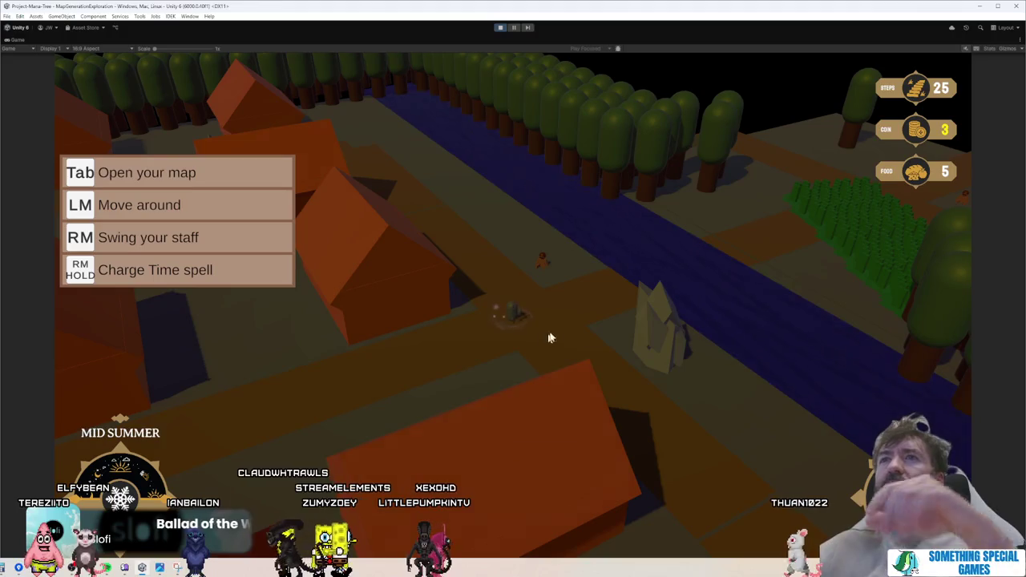
{"action": "left_click", "coordinate": [576, 296]}
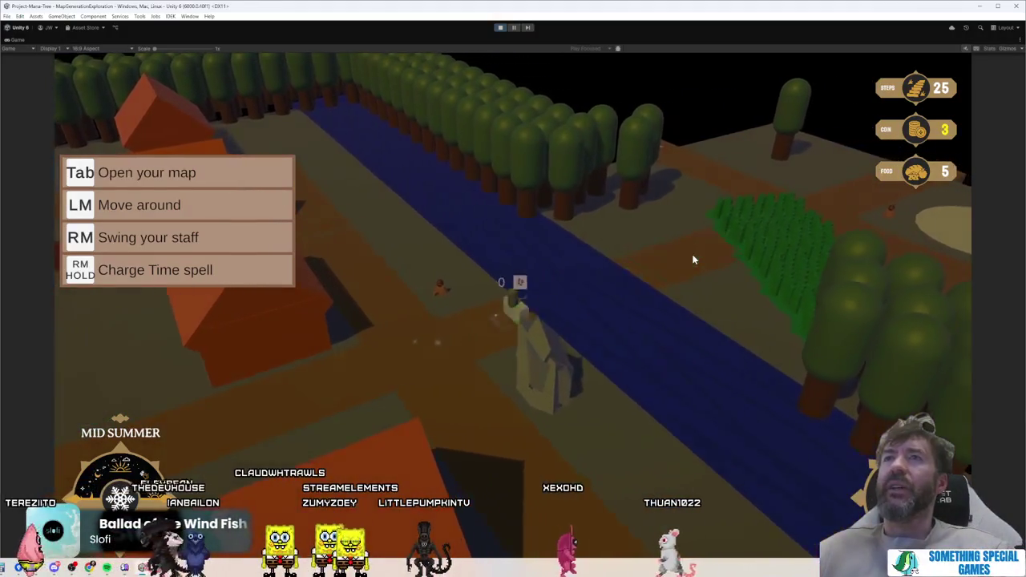
{"action": "left_click", "coordinate": [694, 259]}
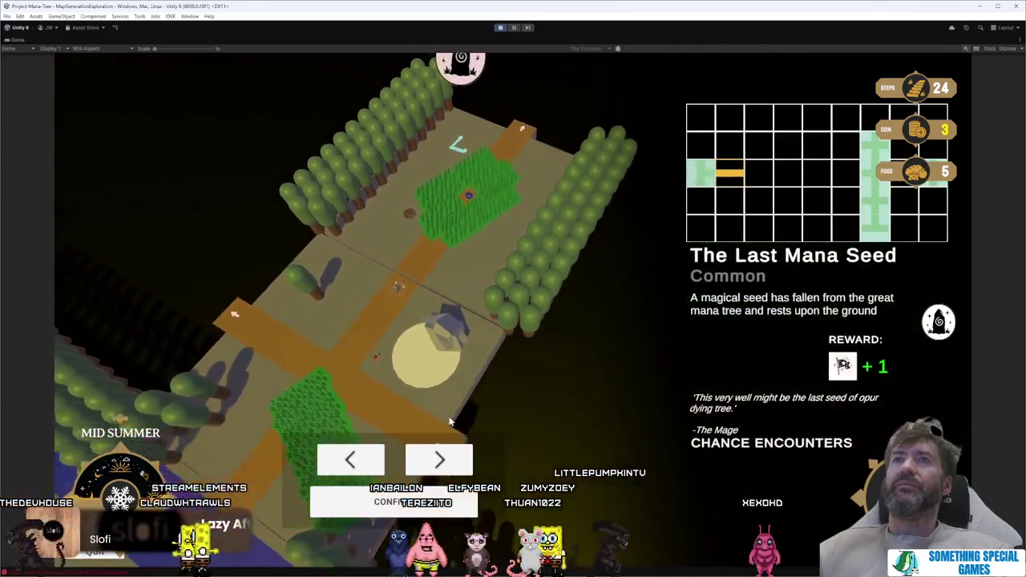
Step: Place the grass tile on the map
{"action": "left_click", "coordinate": [440, 460]}
{"action": "left_click", "coordinate": [414, 467]}
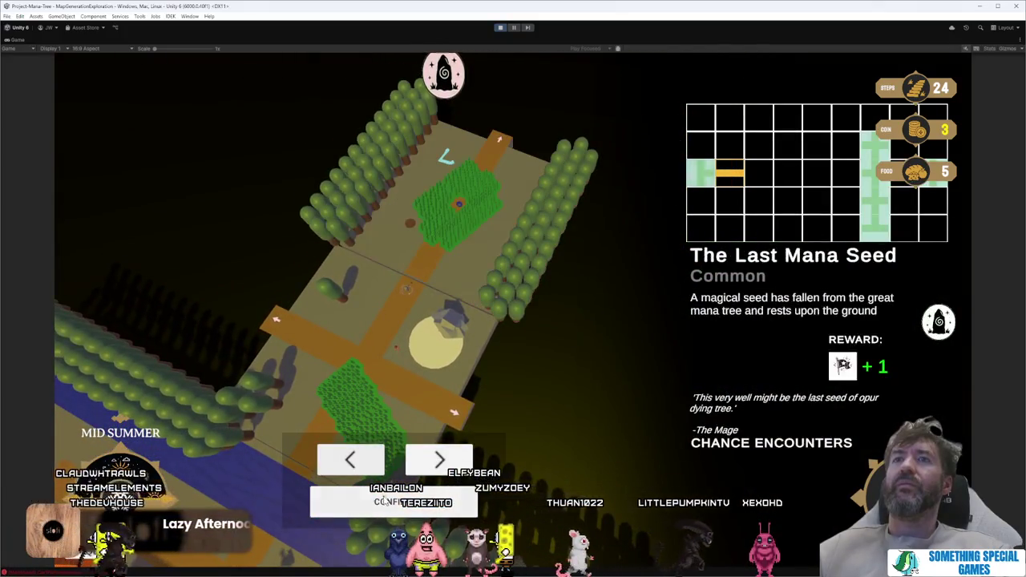
{"action": "left_click", "coordinate": [393, 502]}
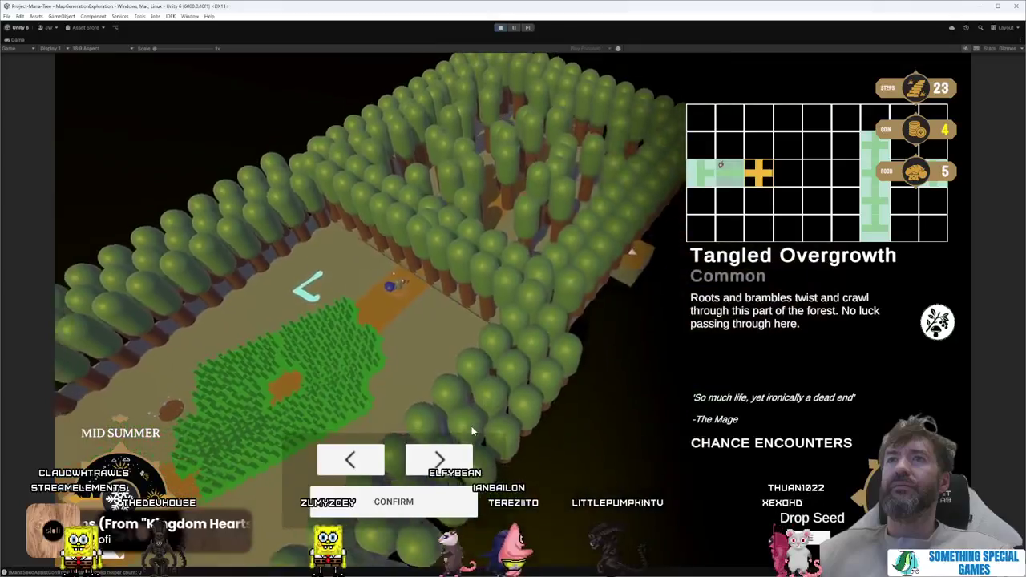
Step: Cycle the next tile choices up to Jacob's Debug Chunk, then stop the playtest
{"action": "left_click", "coordinate": [449, 463]}
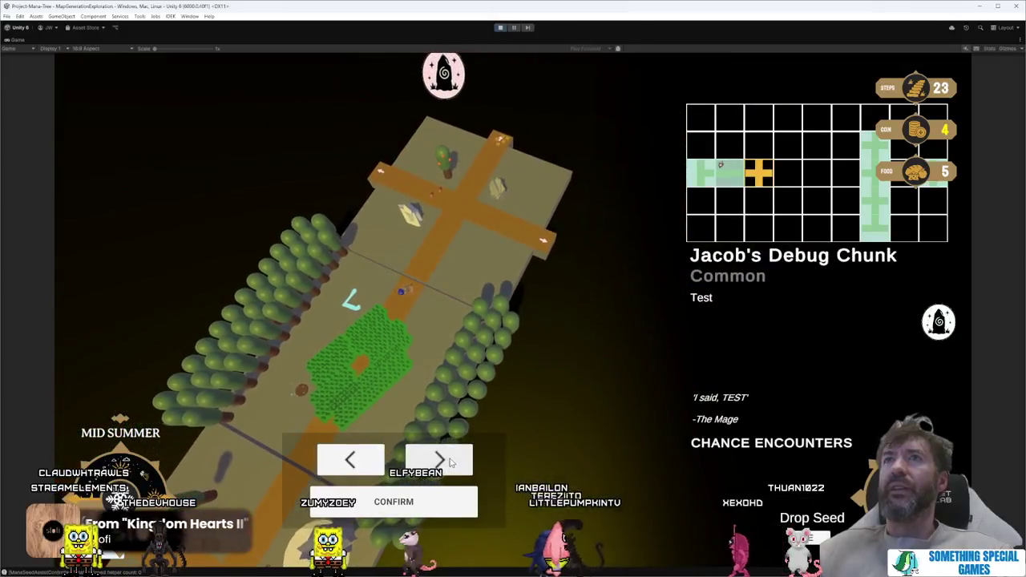
{"action": "left_click", "coordinate": [450, 463]}
{"action": "left_click", "coordinate": [449, 463]}
{"action": "left_click", "coordinate": [449, 463]}
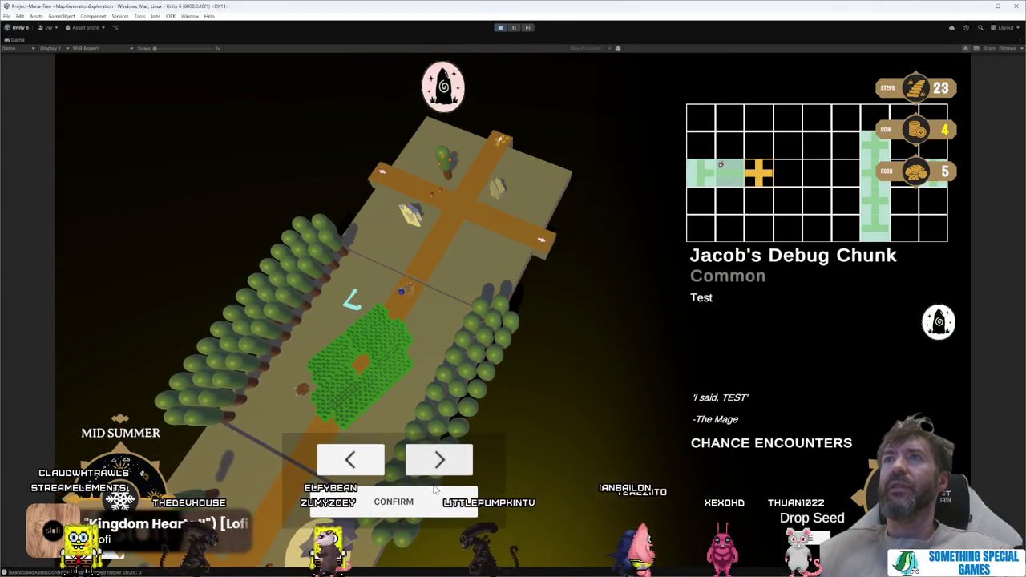
{"action": "left_click", "coordinate": [501, 29]}
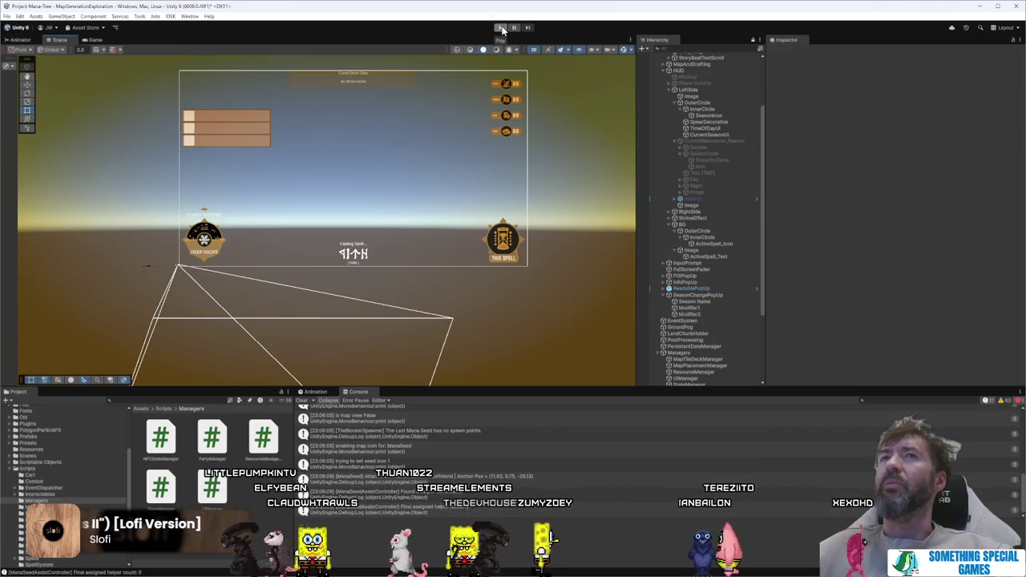
Step: Set TC_StartingDeck as the MapTileDeckManager's Starting Deck
{"action": "left_click", "coordinate": [500, 28]}
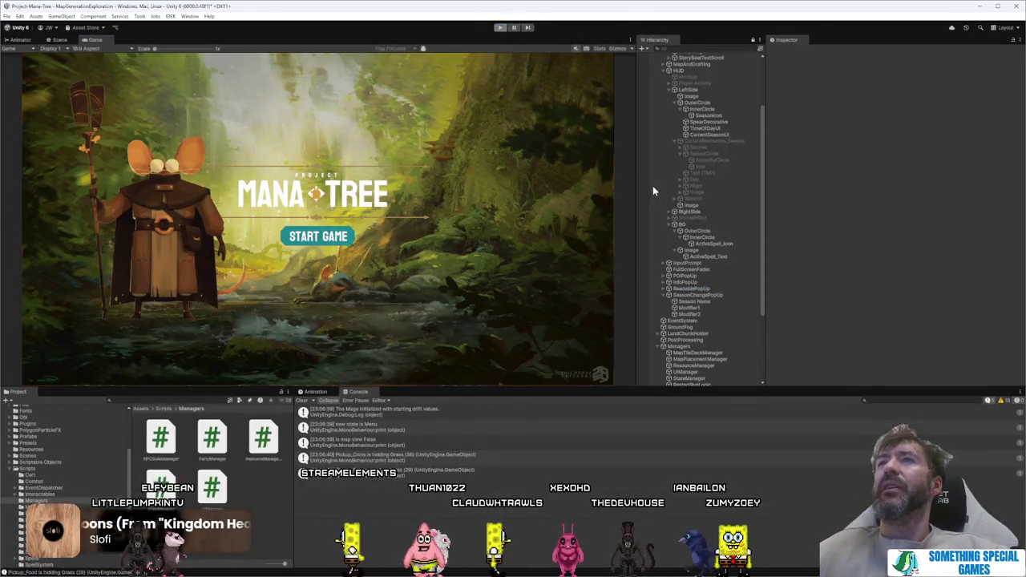
{"action": "double_click", "coordinate": [652, 185]}
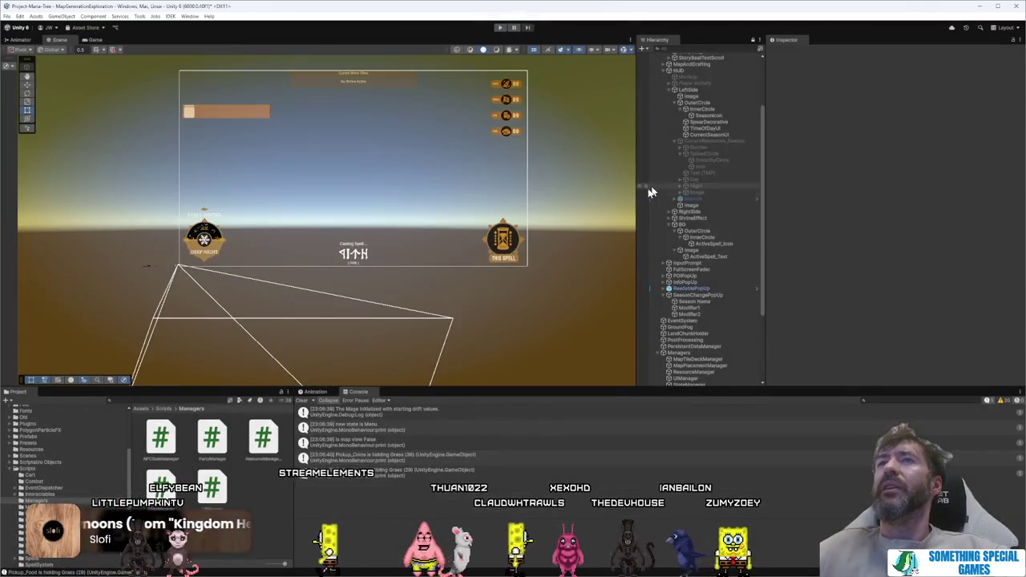
{"action": "scroll", "coordinate": [724, 294], "scroll_direction": "down", "scroll_amount": 3}
{"action": "left_click", "coordinate": [721, 255]}
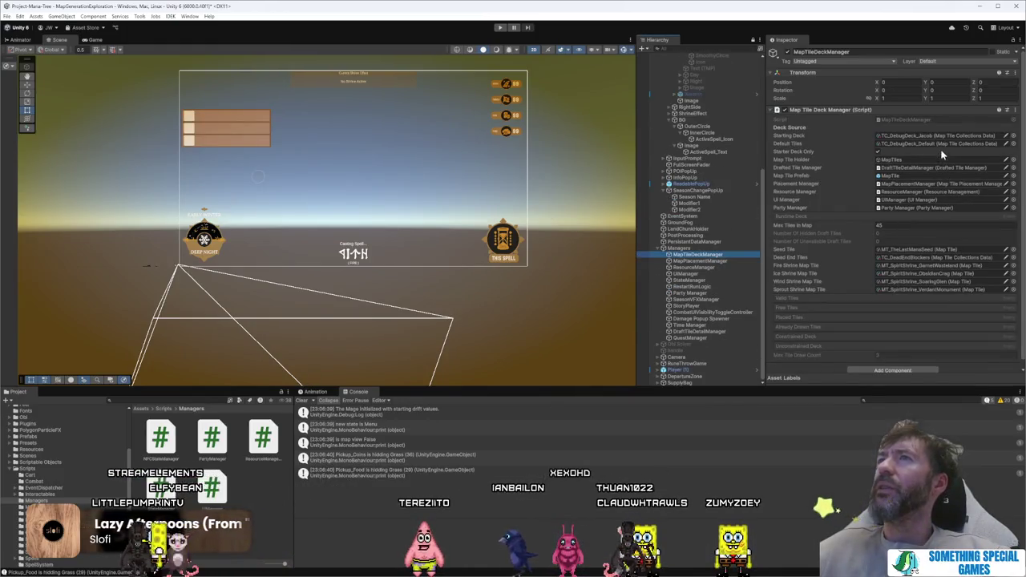
{"action": "left_click", "coordinate": [946, 136]}
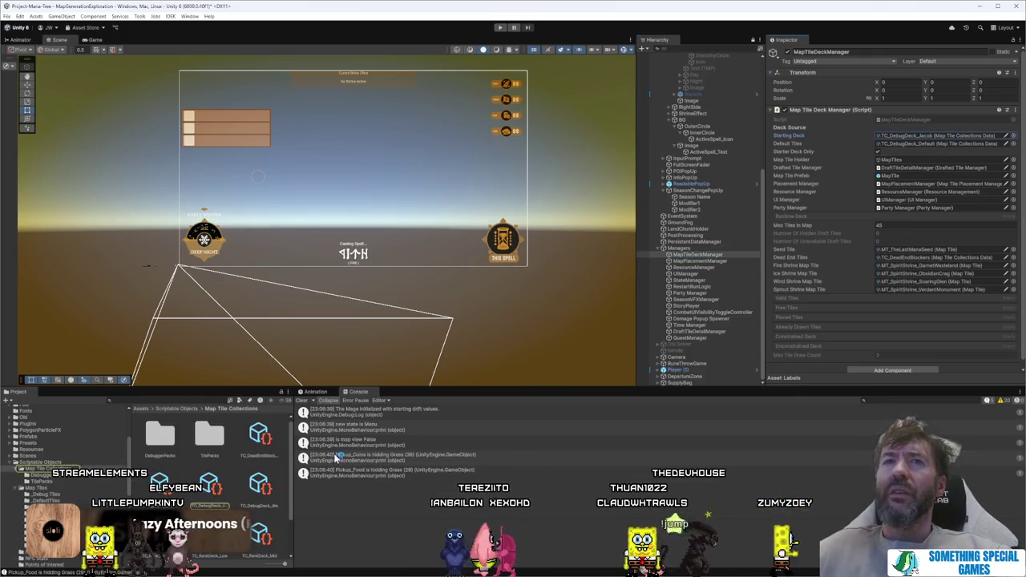
{"action": "left_click_drag", "start_coordinate": [287, 565], "coordinate": [267, 564]}
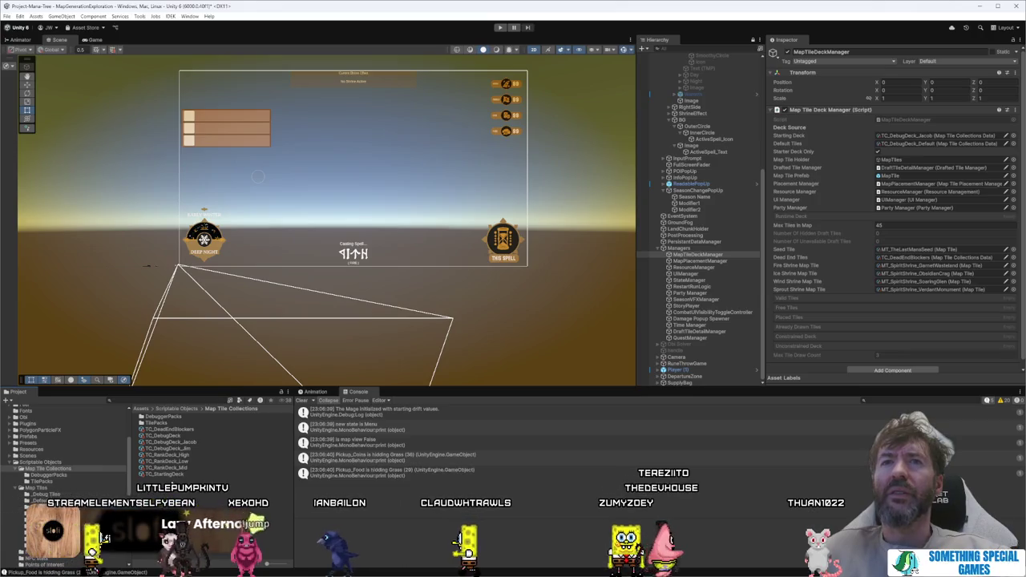
{"action": "left_click", "coordinate": [937, 136]}
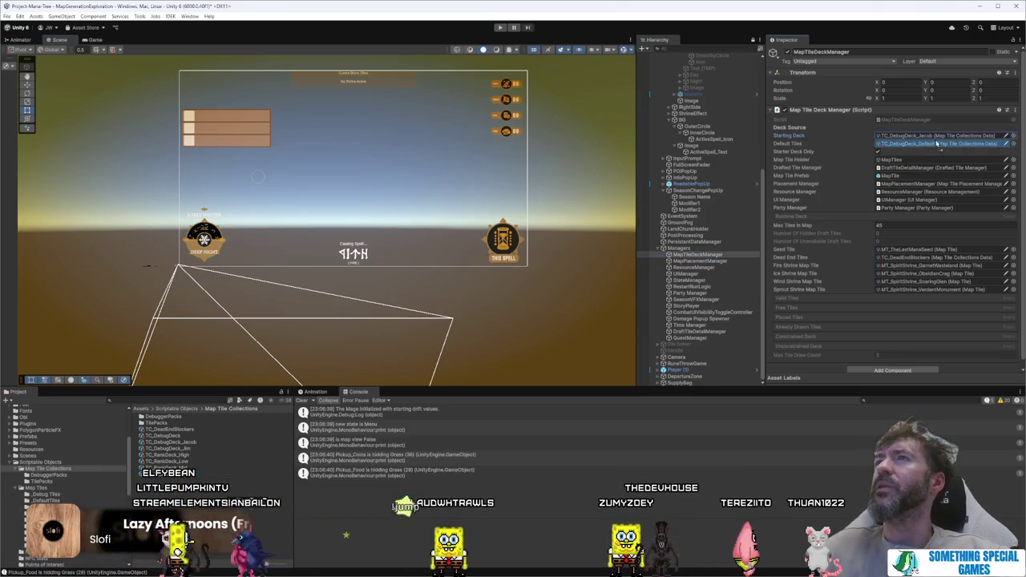
{"action": "key", "text": "ctrl+z"}
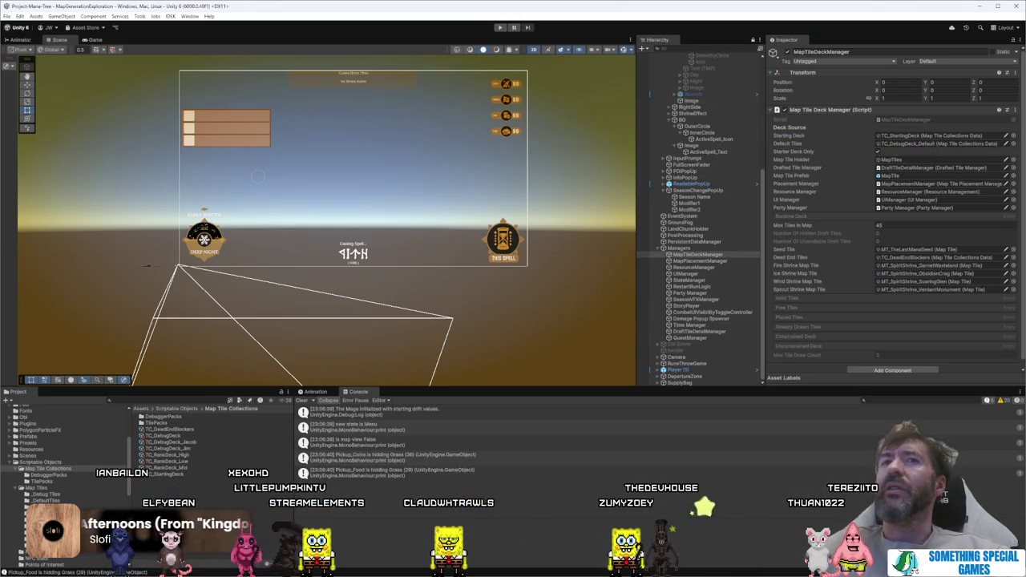
Step: Review TC_StartingDeck's tile list and launch a fresh playtest in a maximized Game view
{"action": "left_click", "coordinate": [165, 475]}
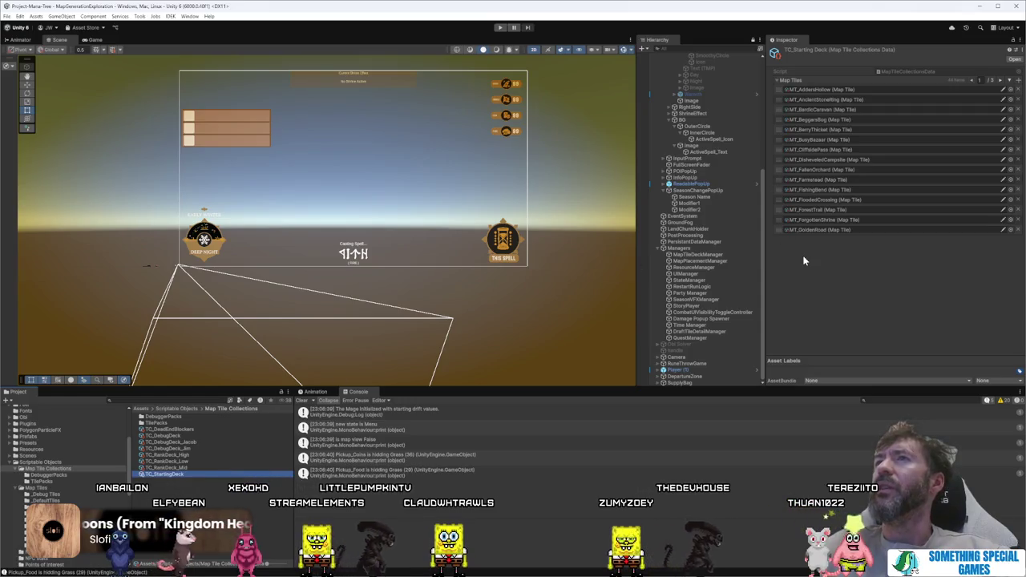
{"action": "left_click", "coordinate": [503, 29]}
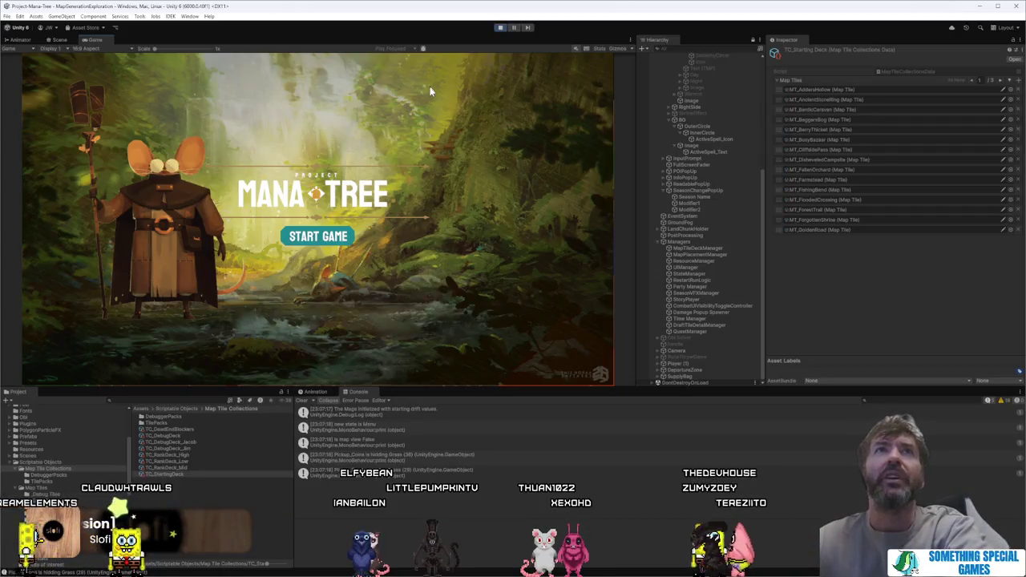
{"action": "double_click", "coordinate": [99, 41]}
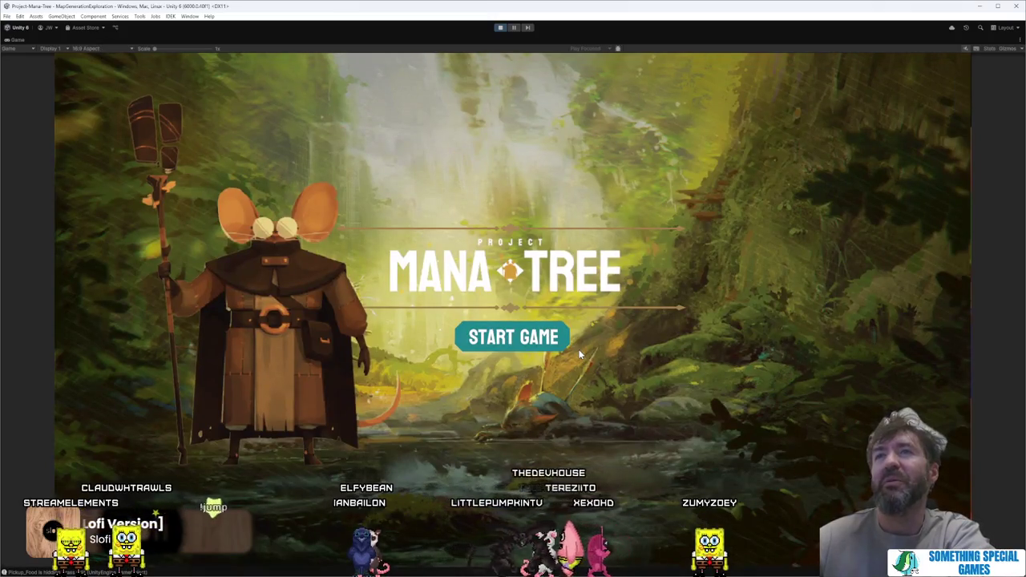
Step: Start the game, cast the time spell on the river, and open the map to Obsidian Crag
{"action": "left_click", "coordinate": [535, 340]}
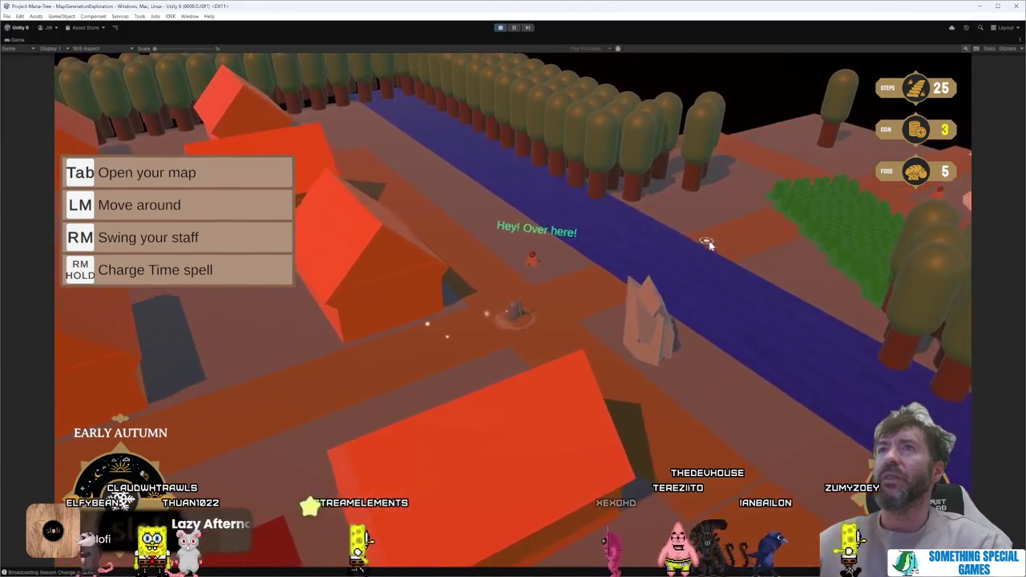
{"action": "right_click", "coordinate": [724, 236]}
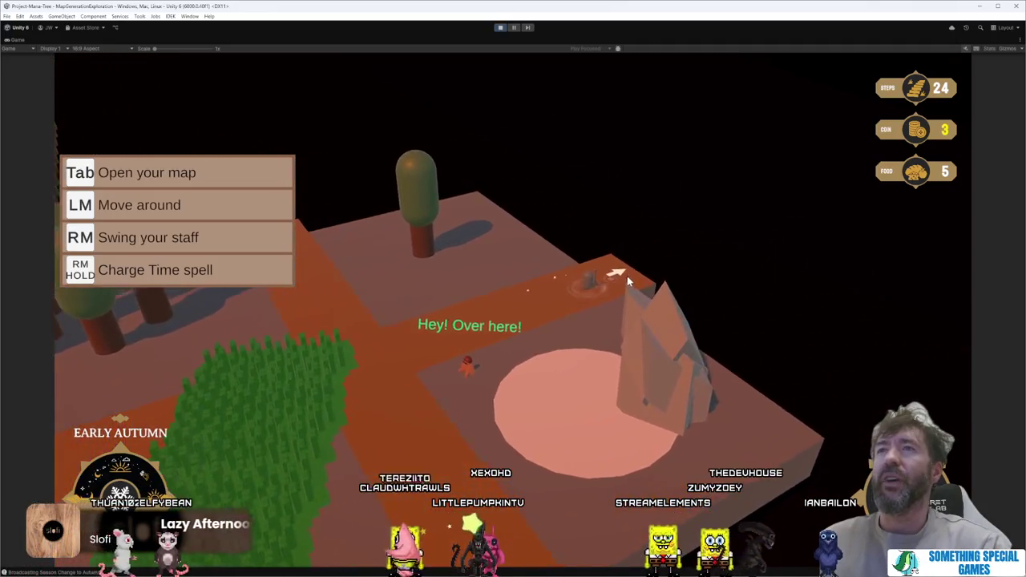
{"action": "key", "text": "Tab"}
{"action": "left_click", "coordinate": [441, 460]}
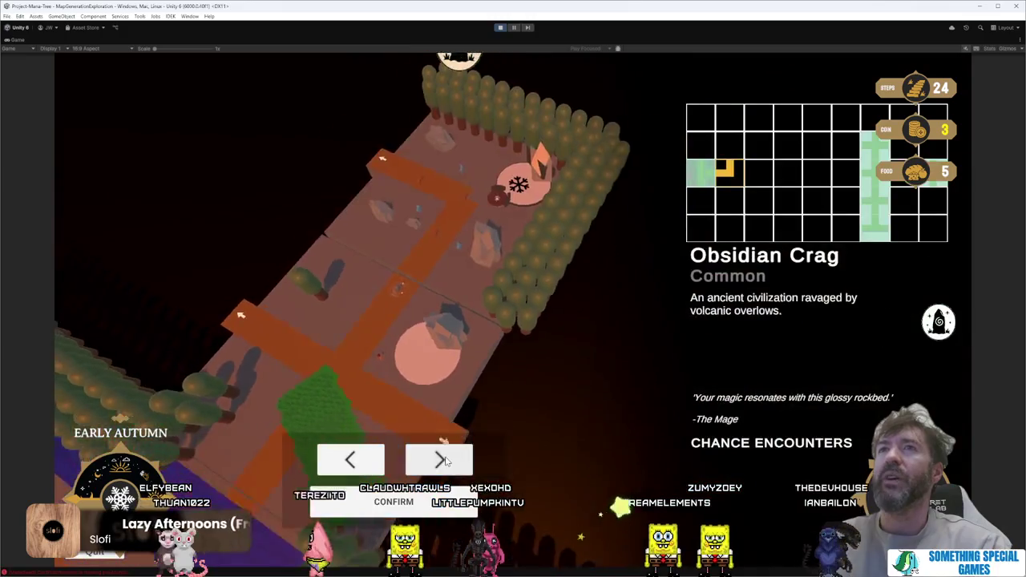
Step: Place The Last Mana Seed tile and walk to the east edge
{"action": "left_click", "coordinate": [371, 458]}
{"action": "left_click", "coordinate": [394, 501]}
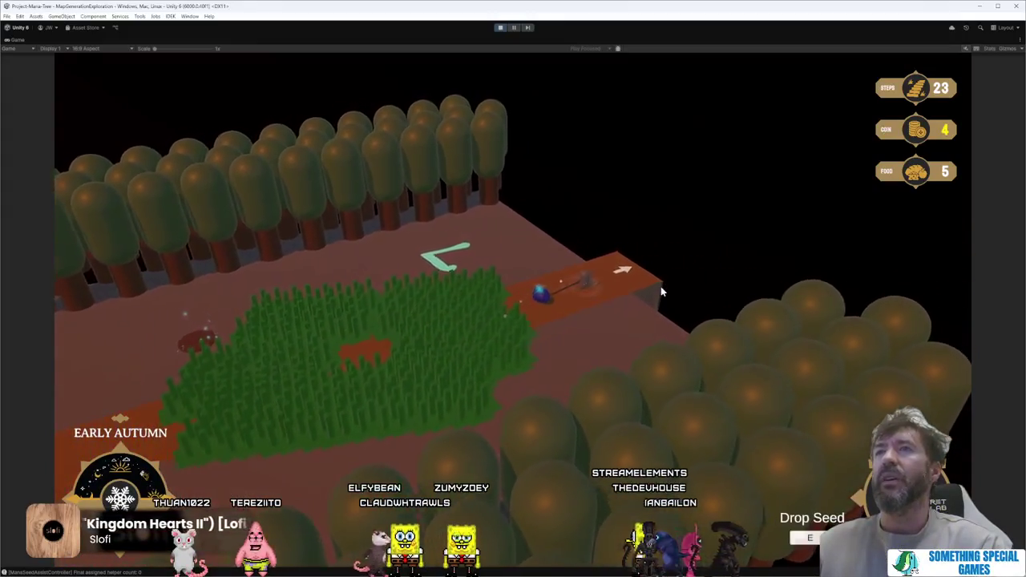
{"action": "left_click", "coordinate": [661, 289]}
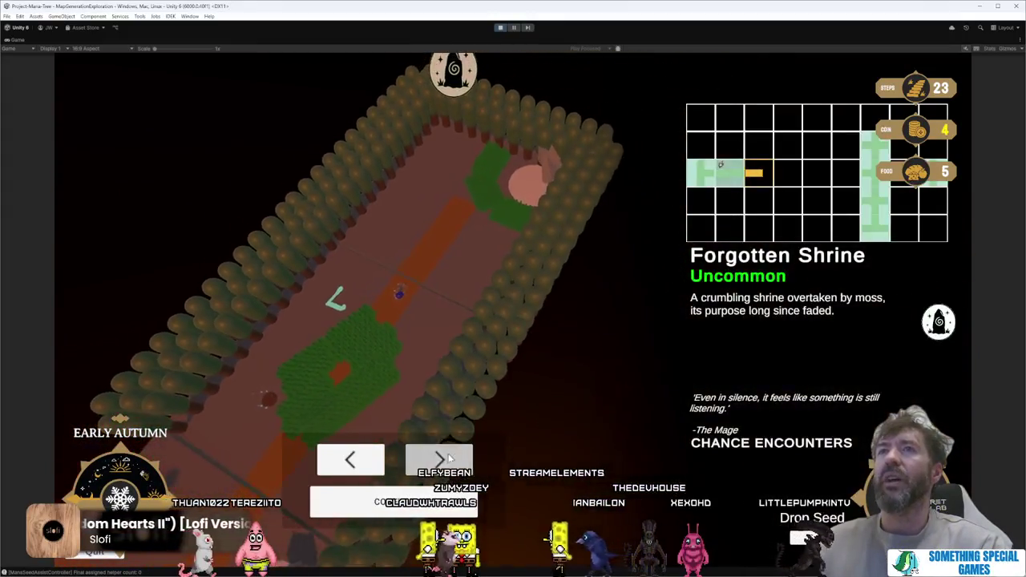
Step: Cycle through the east tile options and place Hearthy Burrow
{"action": "left_click", "coordinate": [449, 458]}
{"action": "left_click", "coordinate": [449, 459]}
{"action": "left_click", "coordinate": [449, 459]}
{"action": "left_click", "coordinate": [448, 458]}
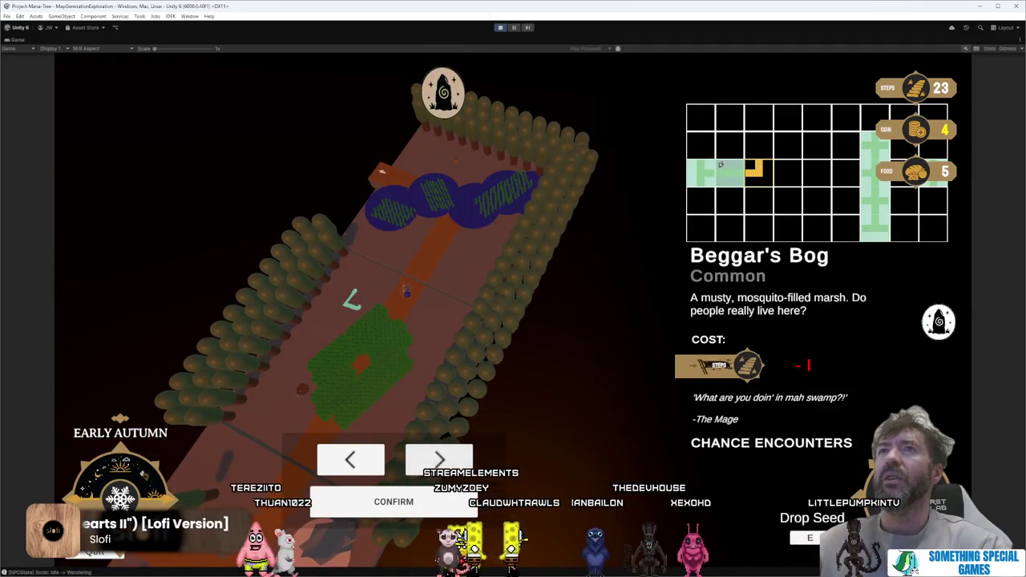
{"action": "left_click", "coordinate": [438, 460]}
{"action": "left_click", "coordinate": [438, 461]}
{"action": "left_click", "coordinate": [438, 461]}
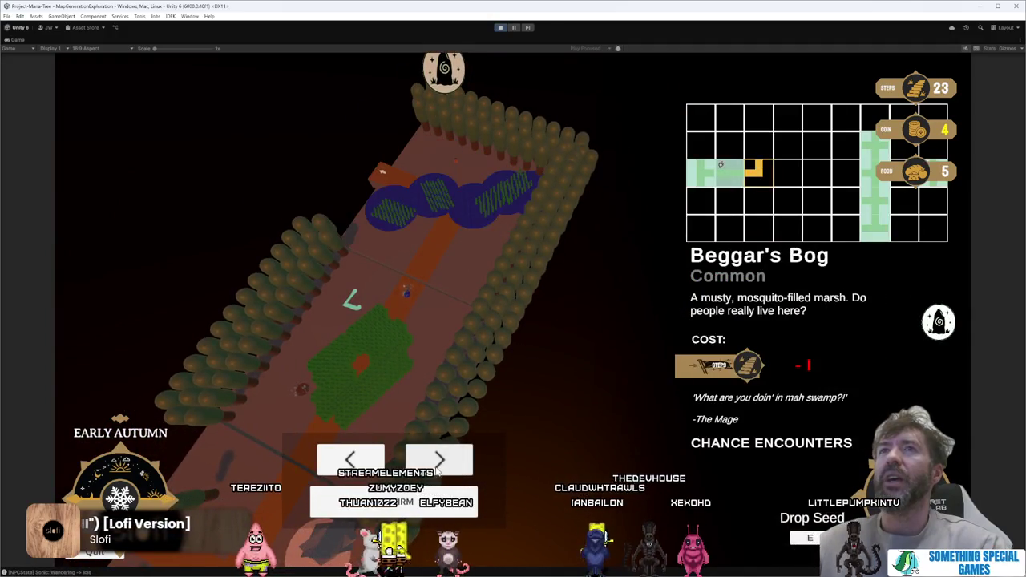
{"action": "left_click", "coordinate": [376, 462]}
{"action": "left_click", "coordinate": [375, 462]}
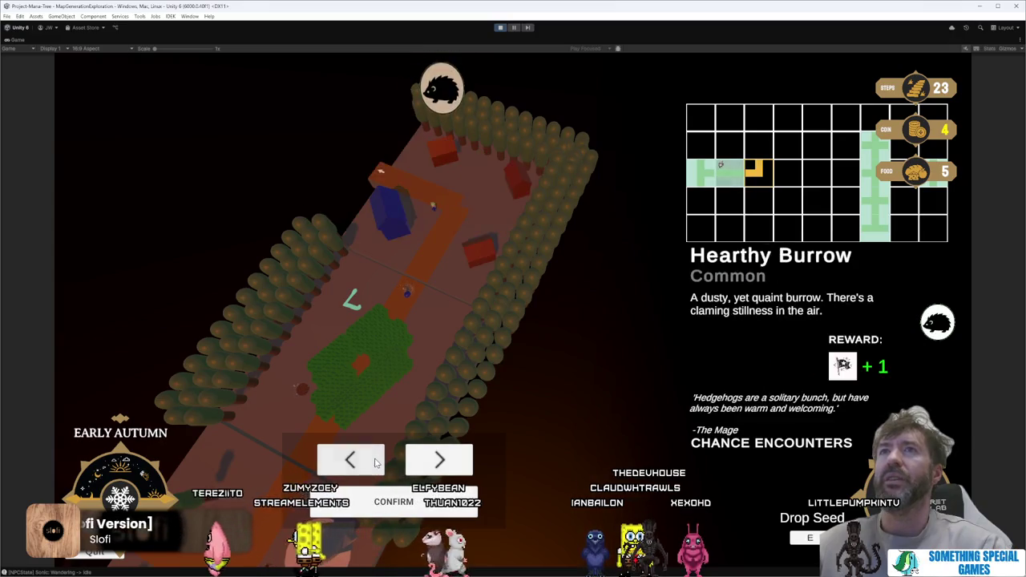
{"action": "left_click", "coordinate": [393, 499]}
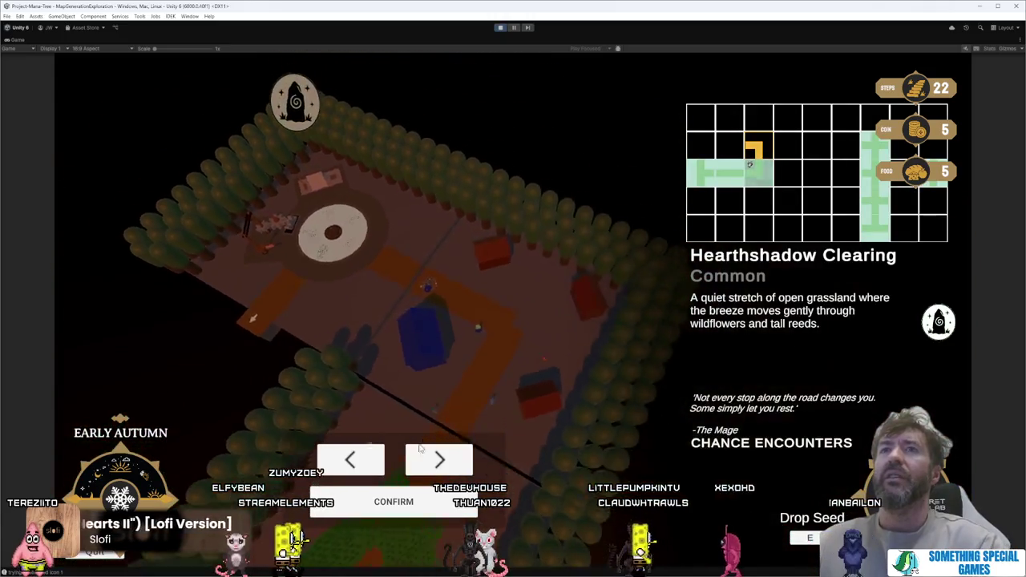
Step: Browse the north tile options past Garnet Wasteland and confirm one
{"action": "left_click", "coordinate": [437, 464]}
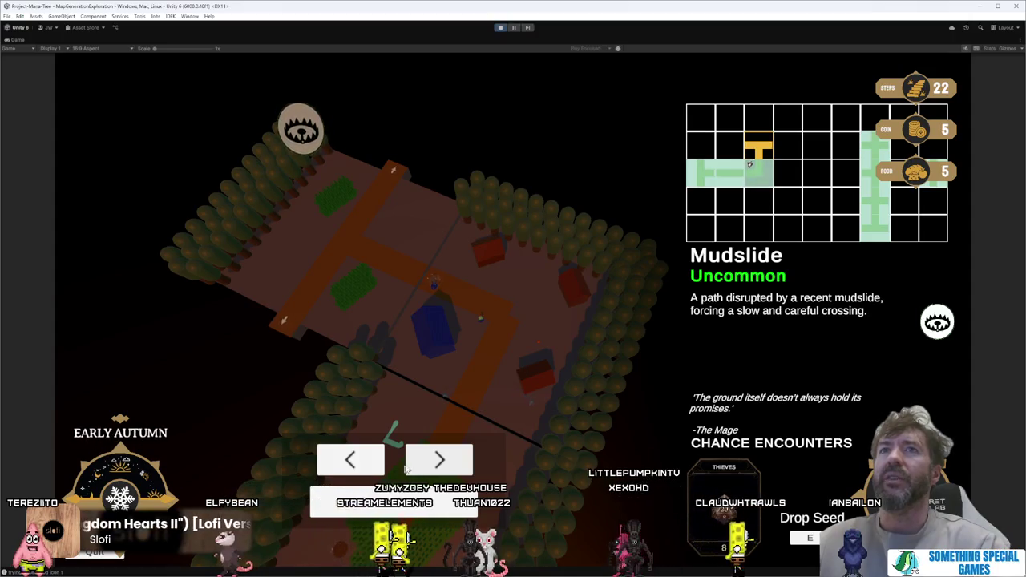
{"action": "left_click", "coordinate": [440, 459]}
{"action": "left_click", "coordinate": [385, 502]}
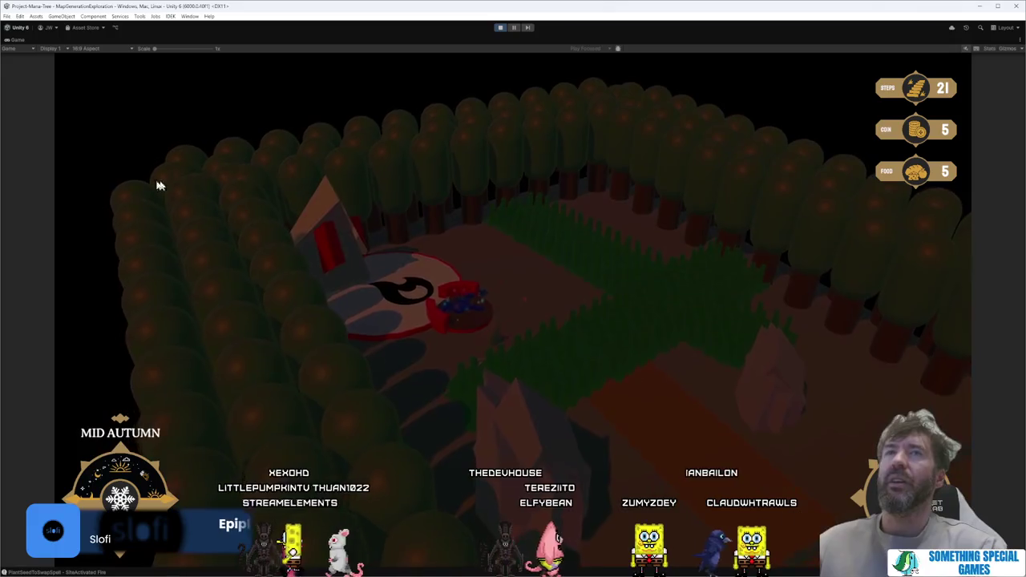
Step: Restore the full editor layout with Shift+Space while the HUD shows MID AUTUMN, DEEP NIGHT
{"action": "key", "text": "shift+space"}
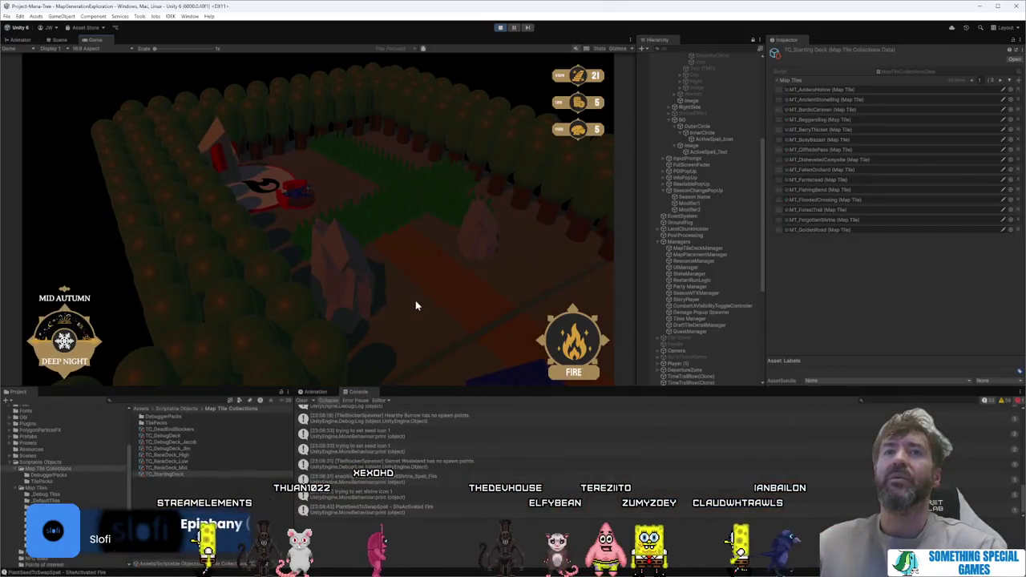
Step: Return to the Scene view in front view and inspect the InfoPopUp and POIPopUp objects
{"action": "left_click", "coordinate": [57, 42]}
{"action": "mouse_move", "coordinate": [73, 84]}
{"action": "left_mouse_down"}
{"action": "mouse_move", "coordinate": [371, 283]}
{"action": "mouse_move", "coordinate": [435, 280]}
{"action": "mouse_move", "coordinate": [427, 272]}
{"action": "left_mouse_up"}
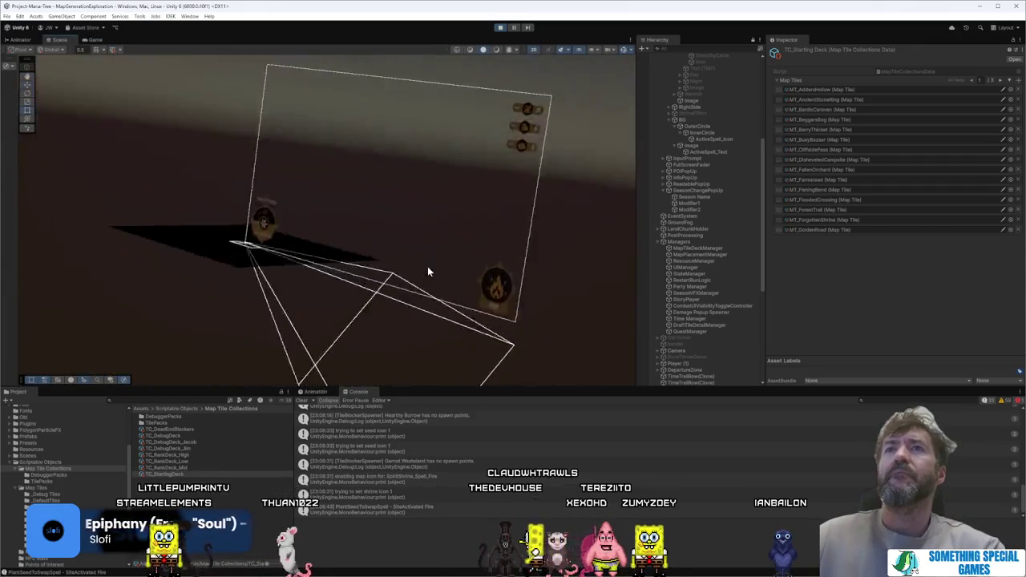
{"action": "key", "text": "2"}
{"action": "left_click", "coordinate": [235, 257]}
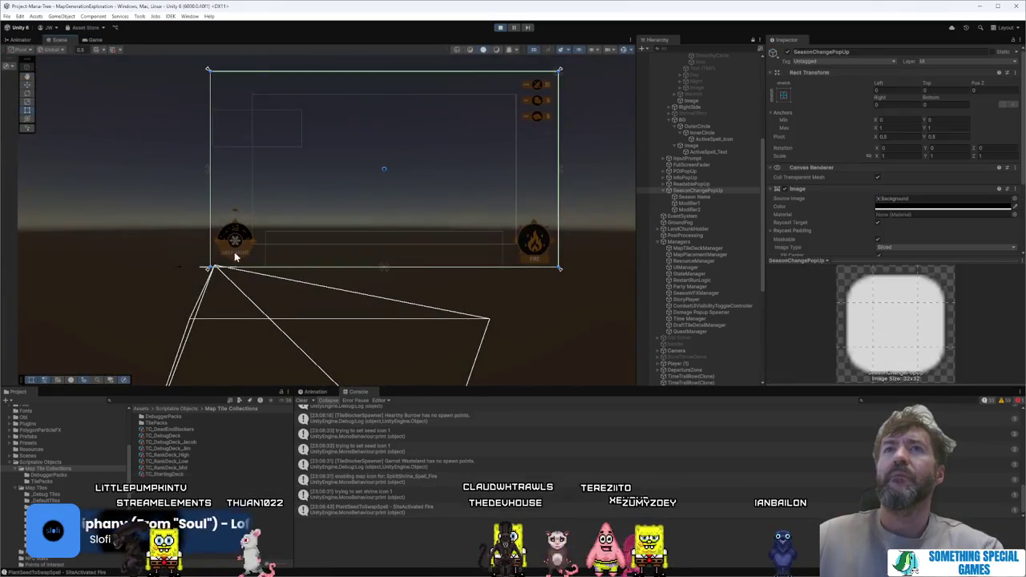
{"action": "left_click", "coordinate": [235, 257]}
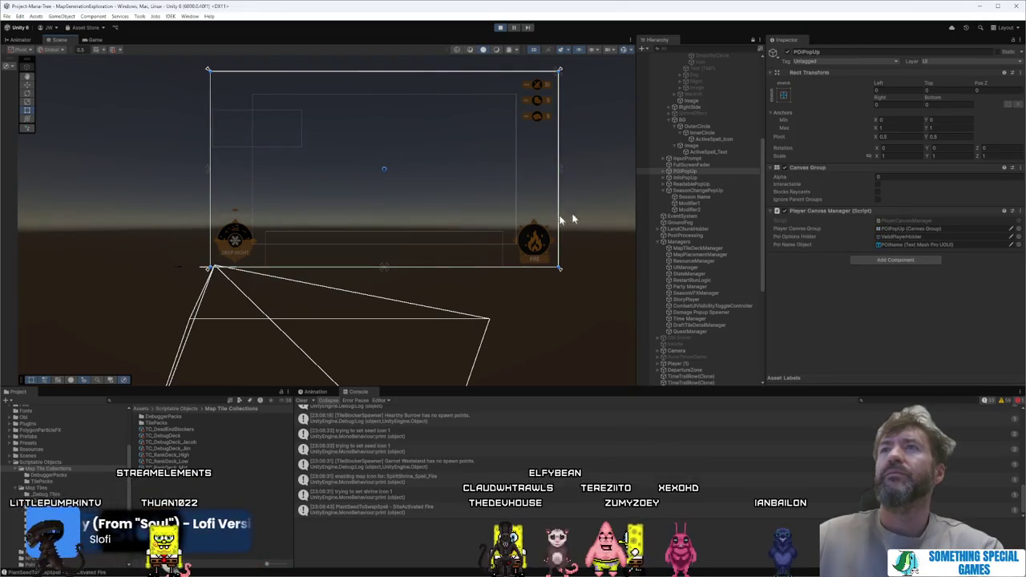
Step: Check the ActiveSpell_Text and CurrentSeasonUI labels, then select and frame the TimeOfDayUI label
{"action": "left_click", "coordinate": [713, 153]}
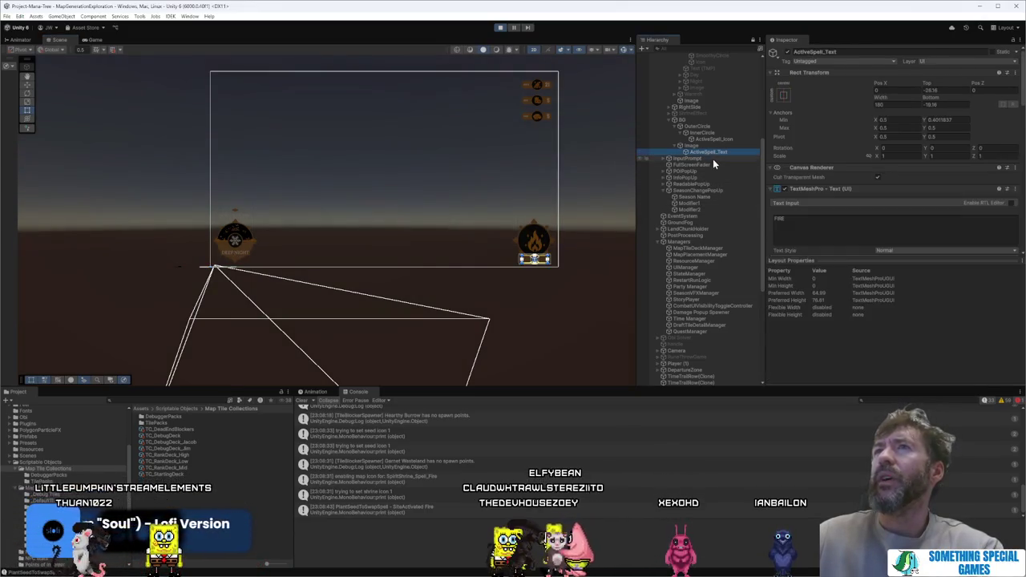
{"action": "scroll", "coordinate": [718, 138], "scroll_direction": "up", "scroll_amount": 3}
{"action": "left_click", "coordinate": [723, 102]}
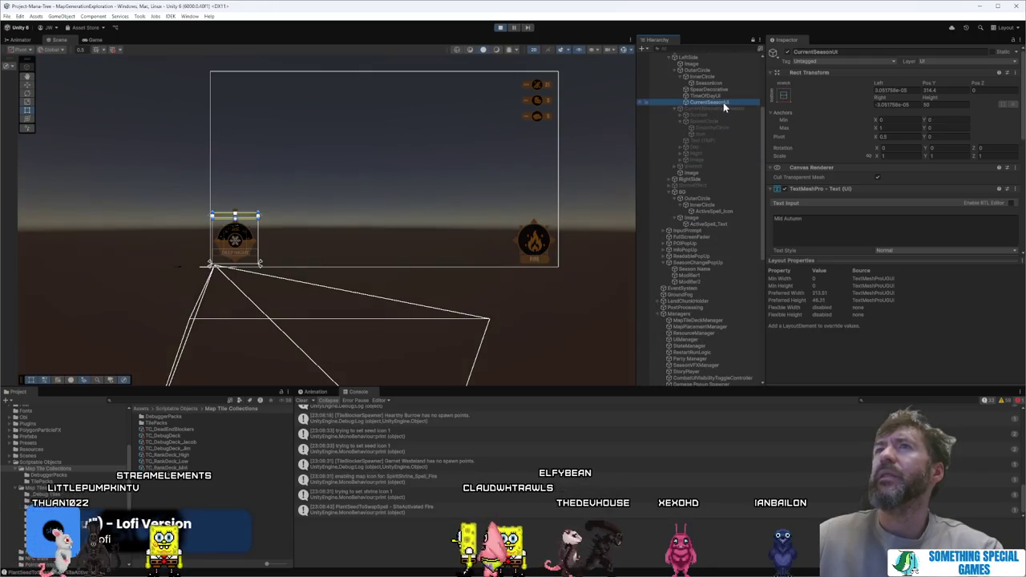
{"action": "key", "text": "f"}
{"action": "left_click", "coordinate": [717, 90]}
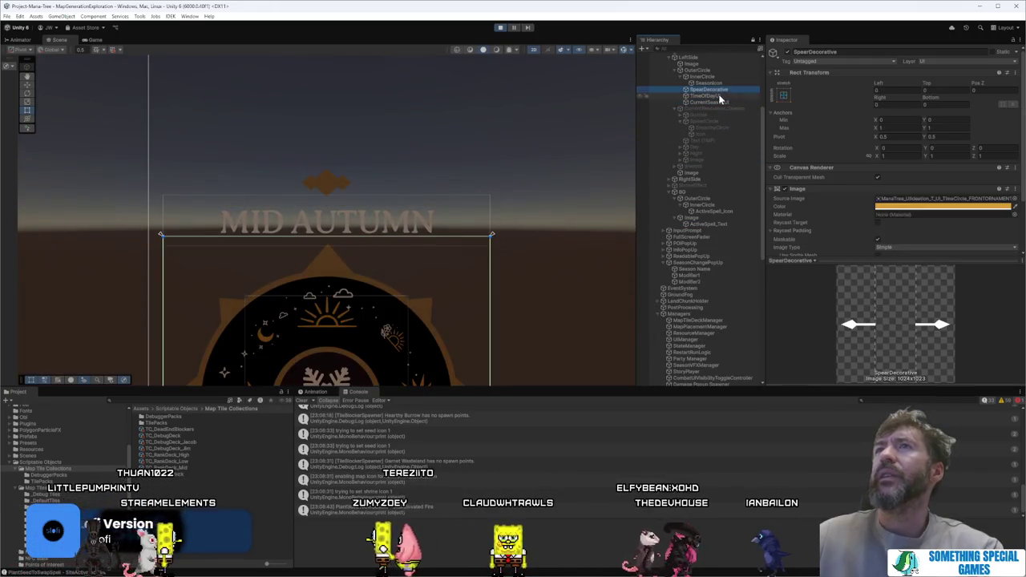
{"action": "left_click", "coordinate": [720, 96]}
{"action": "key", "text": "f"}
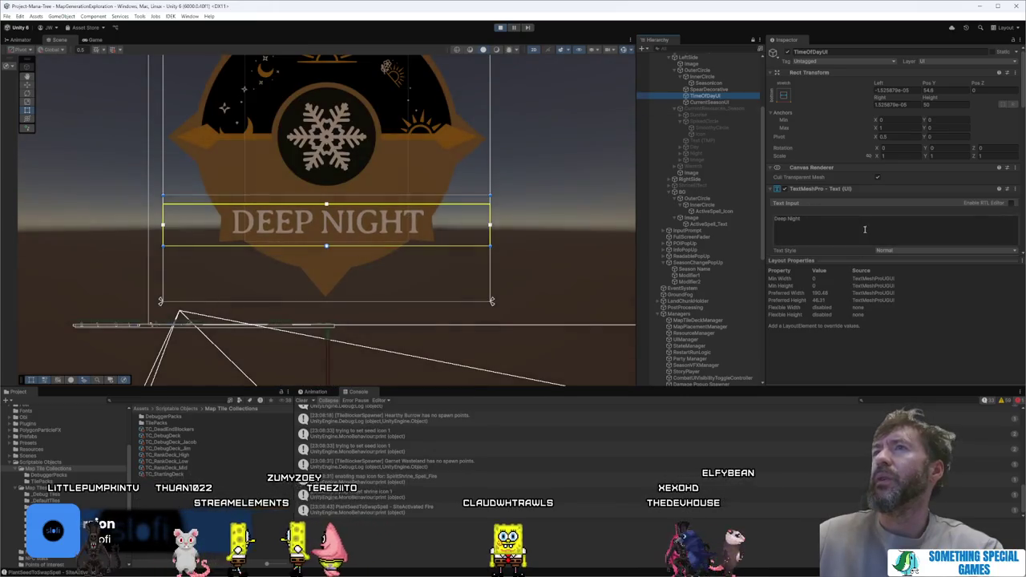
Step: Try a higher Vertex Shake angle multiplier, undo it, and test 0.33 for the speed multiplier
{"action": "scroll", "coordinate": [864, 230], "scroll_direction": "down", "scroll_amount": 5}
{"action": "scroll", "coordinate": [864, 232], "scroll_direction": "down", "scroll_amount": 1}
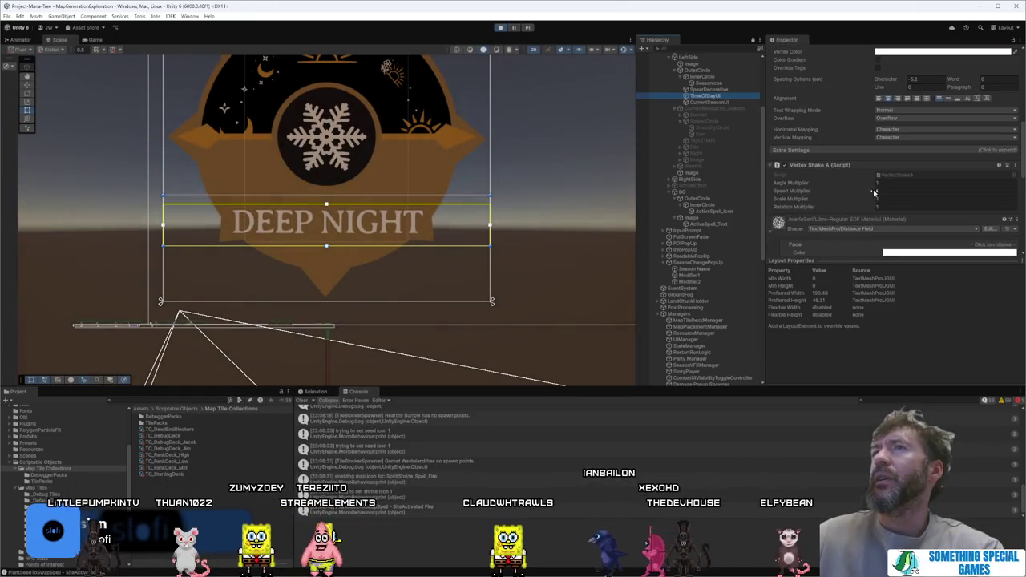
{"action": "left_click_drag", "start_coordinate": [873, 186], "coordinate": [922, 190]}
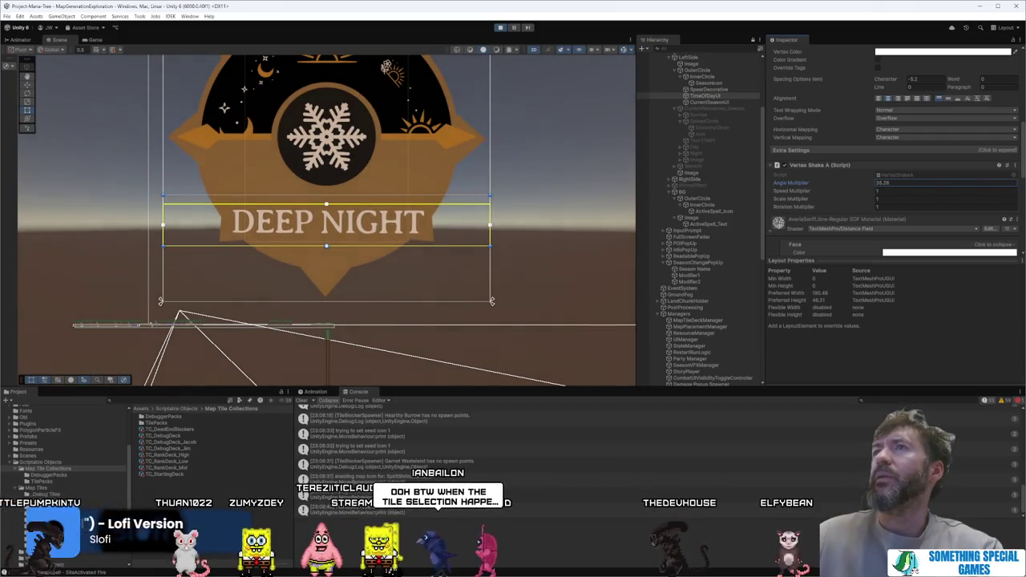
{"action": "key", "text": "ctrl+s"}
{"action": "key", "text": "ctrl+z"}
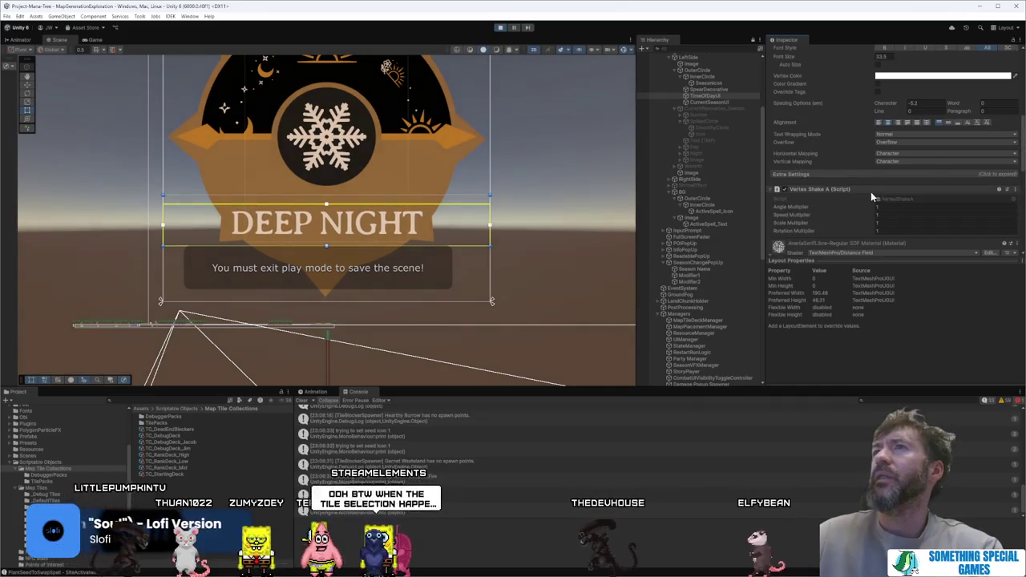
{"action": "left_click", "coordinate": [882, 215]}
{"action": "type", "text": "0.33"}
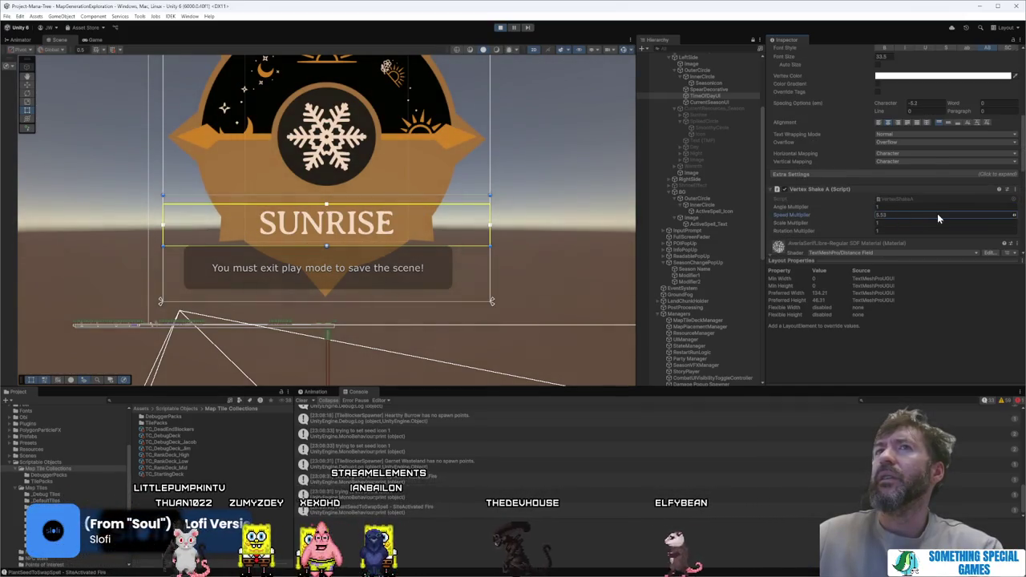
{"action": "key", "text": "Escape"}
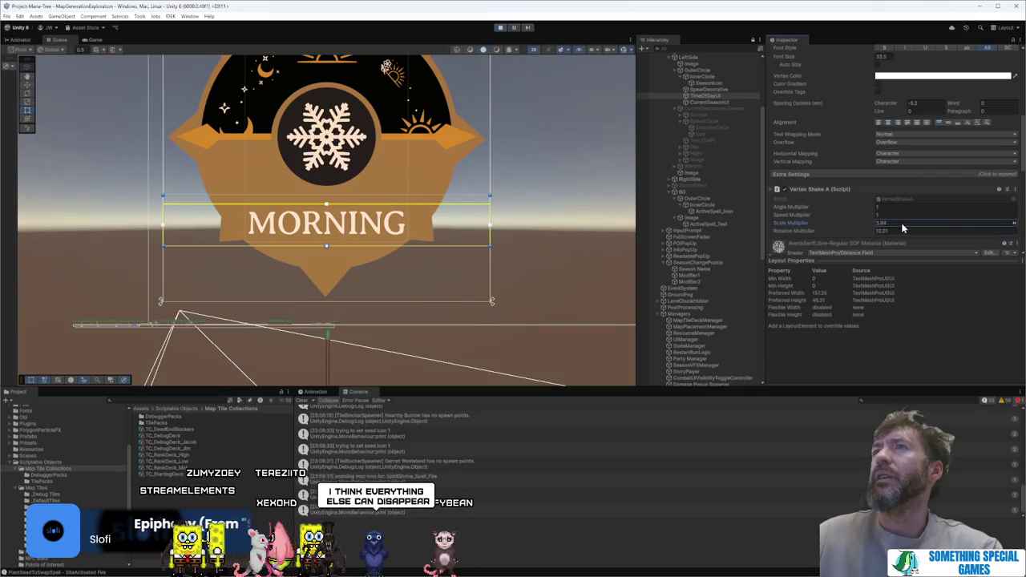
{"action": "scroll", "coordinate": [850, 136], "scroll_direction": "up", "scroll_amount": 5}
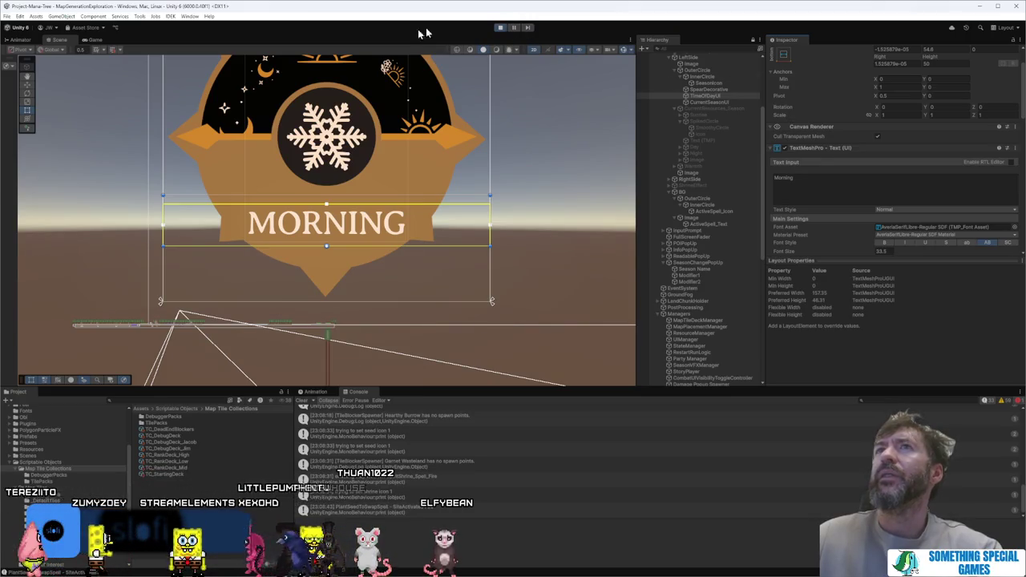
{"action": "left_click", "coordinate": [99, 41]}
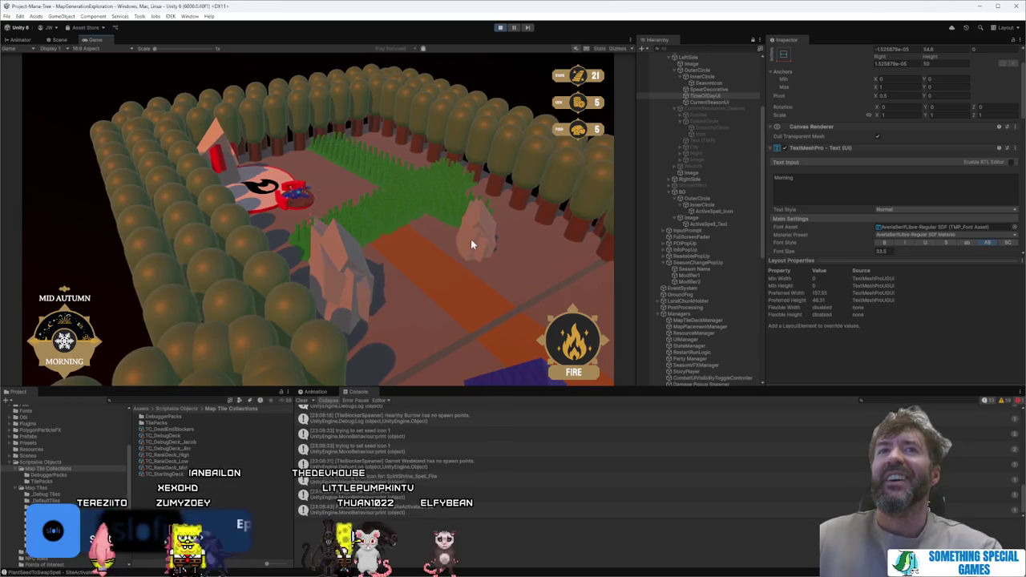
Step: Move the camera with E and toggle the tile map with Tab while watching the time label, then stop play
{"action": "key", "text": "e"}
{"action": "key", "text": "e"}
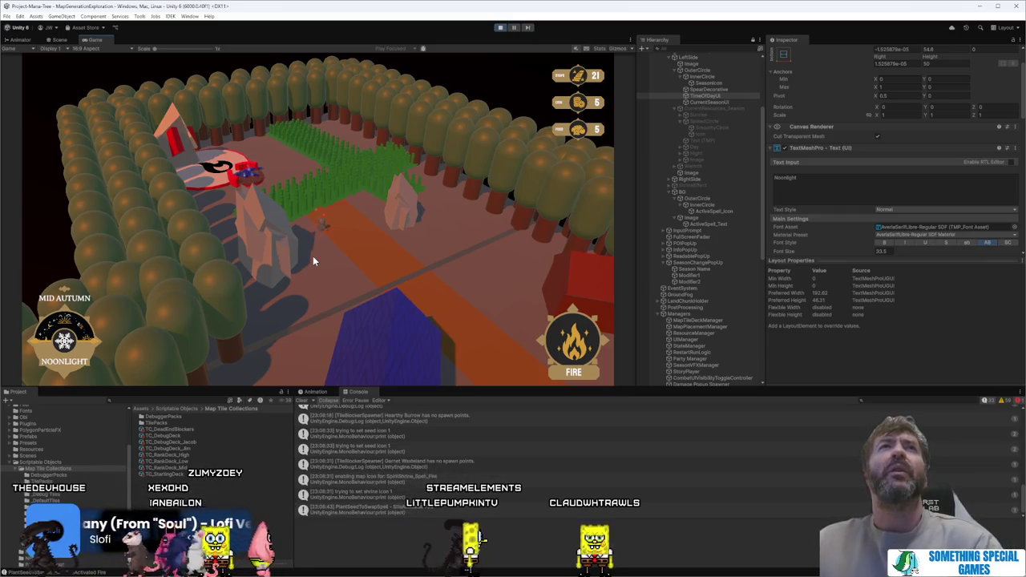
{"action": "key", "text": "e"}
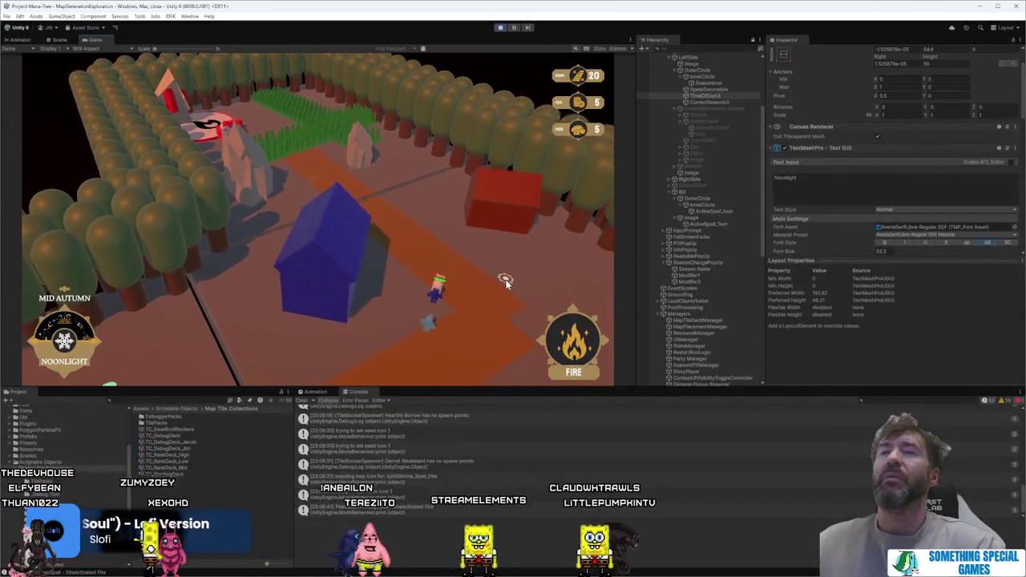
{"action": "key", "text": "Tab"}
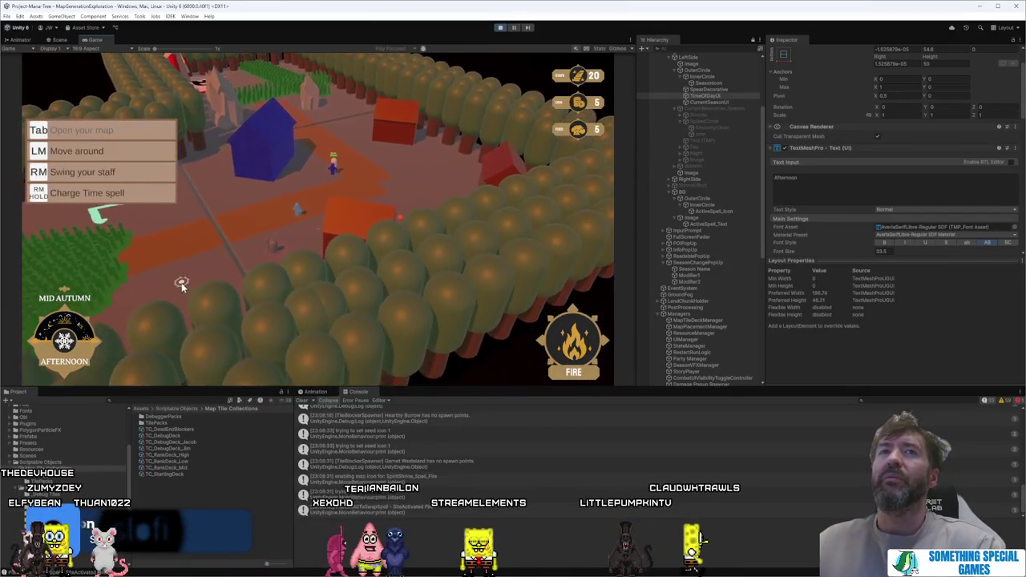
{"action": "key", "text": "Tab"}
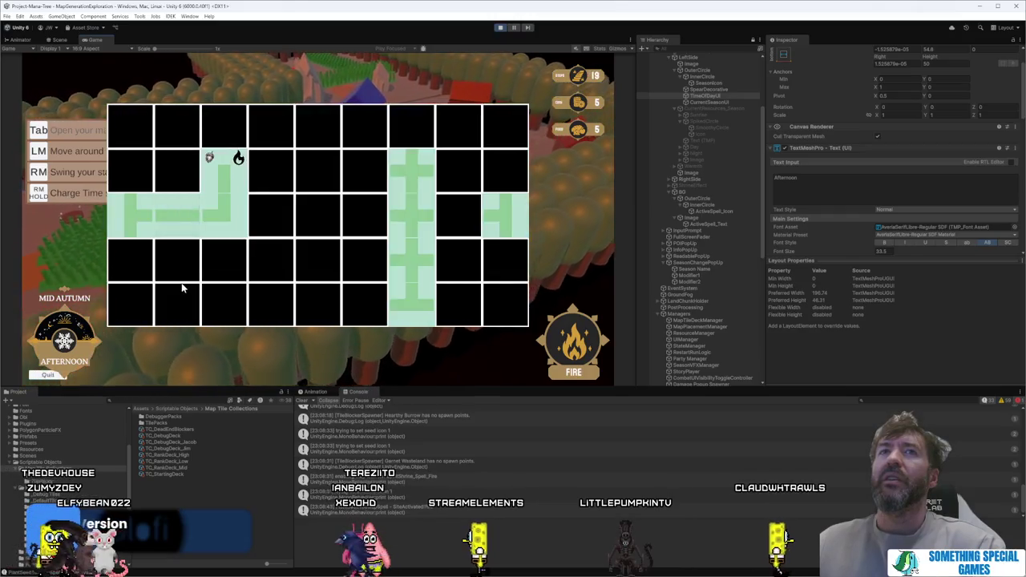
{"action": "key", "text": "Tab"}
{"action": "key", "text": "Tab"}
{"action": "key", "text": "Tab"}
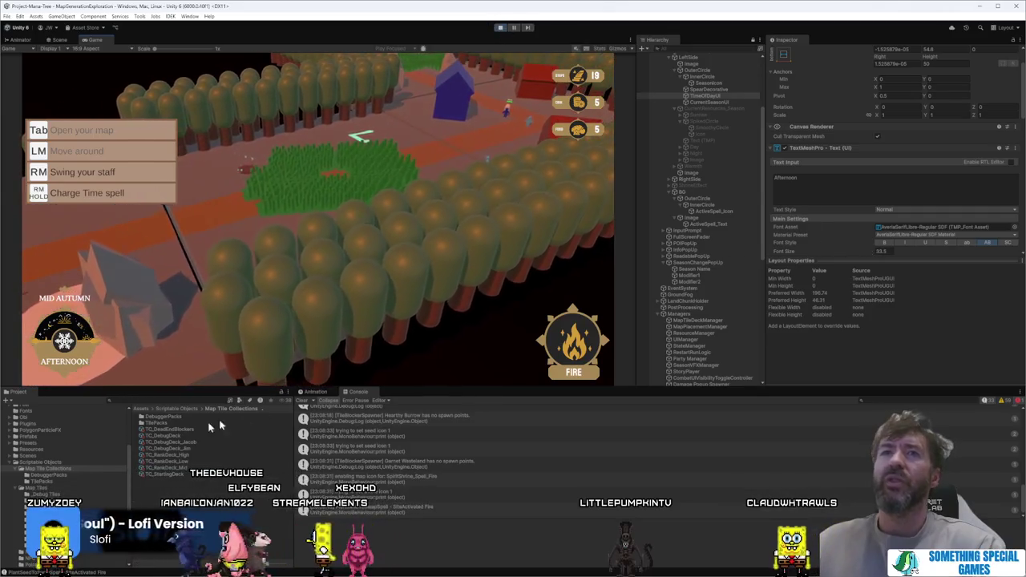
{"action": "left_click", "coordinate": [500, 29]}
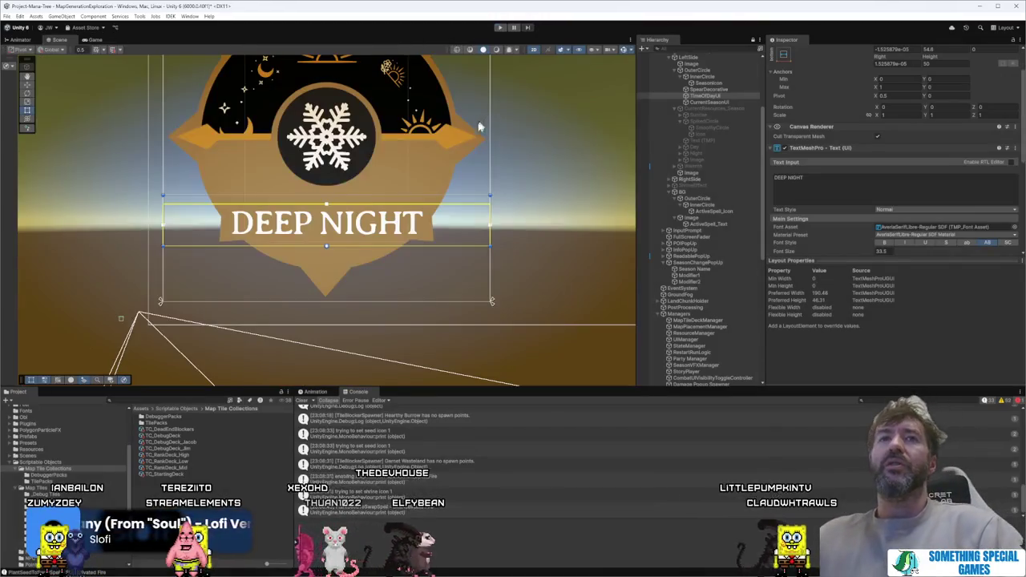
Step: Zoom onto the THIS SPELL hourglass and click through overlapping objects until ActiveSpell_Icon is selected
{"action": "scroll", "coordinate": [80, 493], "scroll_direction": "down", "scroll_amount": 5}
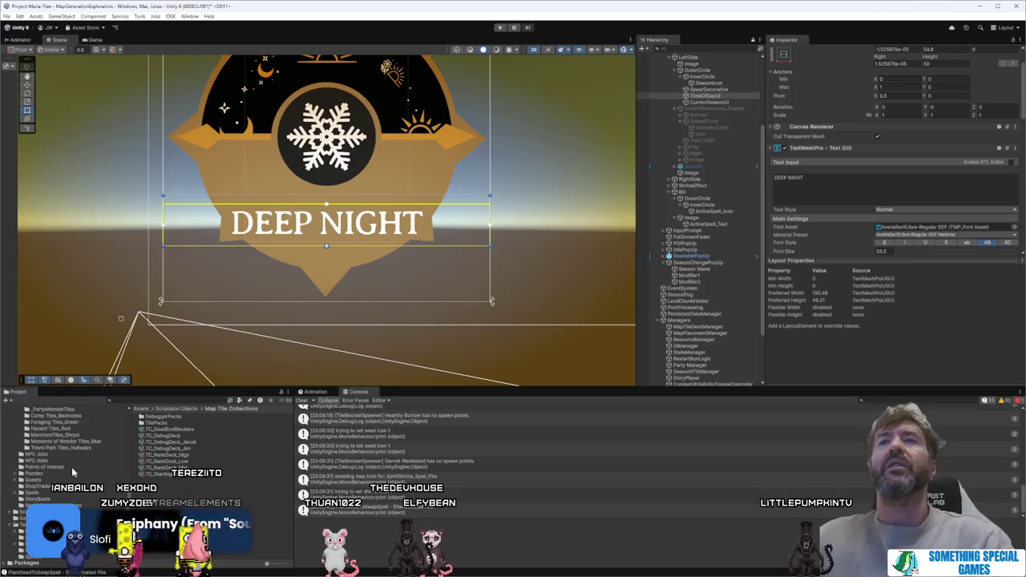
{"action": "scroll", "coordinate": [541, 236], "scroll_direction": "down", "scroll_amount": 5}
{"action": "scroll", "coordinate": [417, 221], "scroll_direction": "up", "scroll_amount": 3}
{"action": "left_click", "coordinate": [493, 208]}
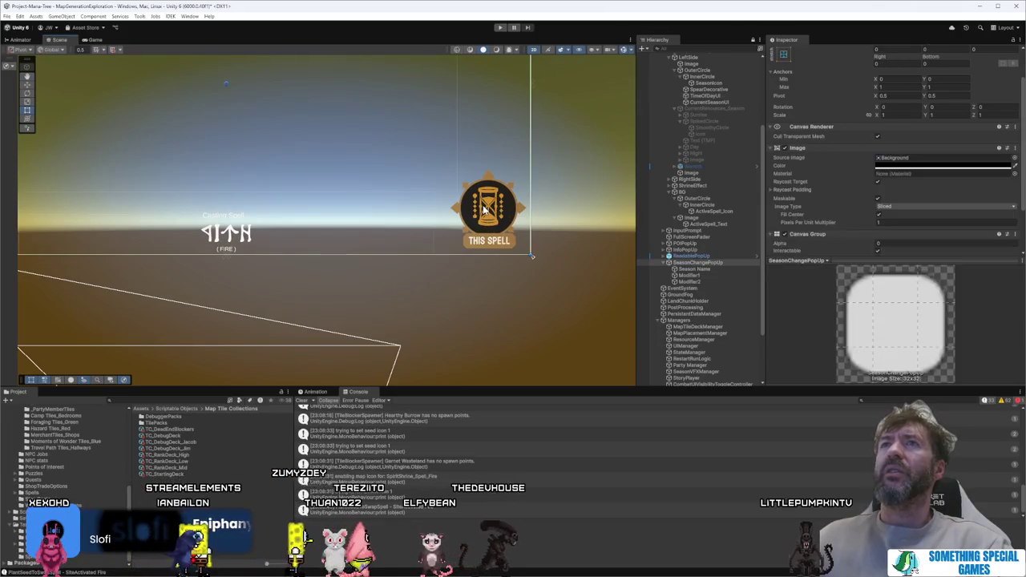
{"action": "left_click", "coordinate": [490, 208]}
{"action": "left_click", "coordinate": [488, 207]}
{"action": "left_click", "coordinate": [487, 206]}
{"action": "left_click", "coordinate": [487, 207]}
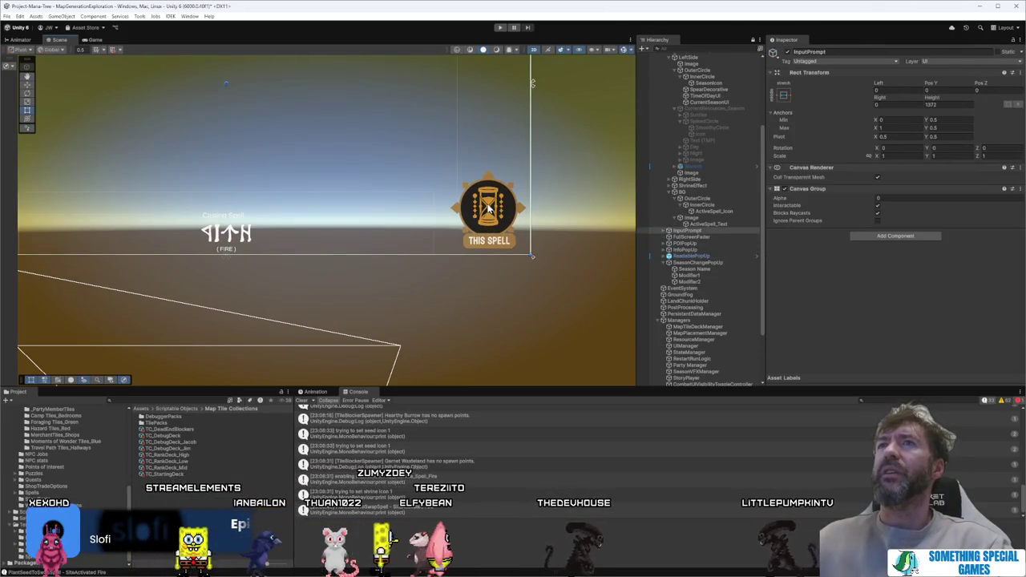
{"action": "left_click", "coordinate": [488, 206]}
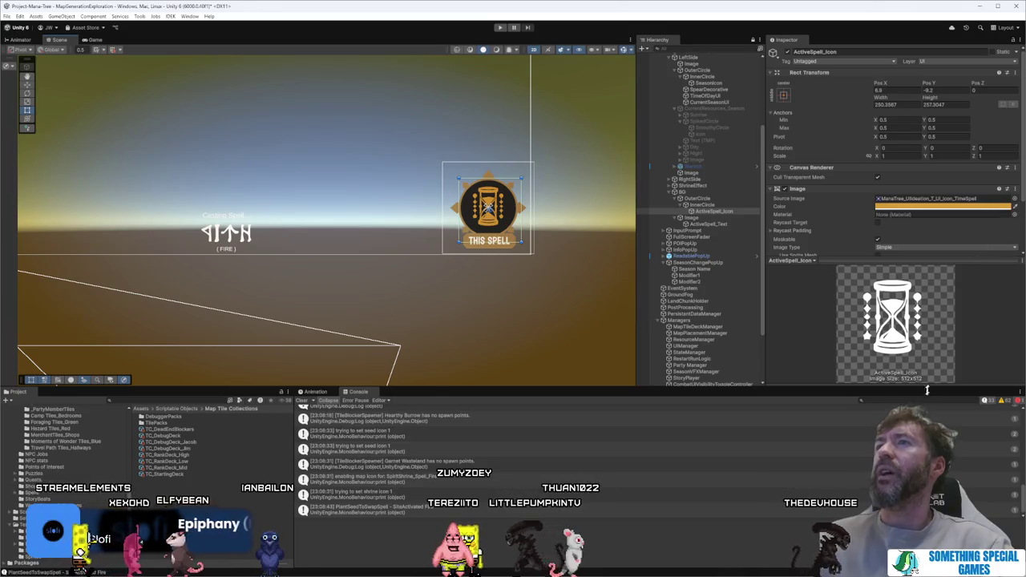
Step: Set the spell icon's Source Image to FireSpell and centre it with the anchor preset
{"action": "left_click_drag", "start_coordinate": [954, 386], "coordinate": [954, 465]}
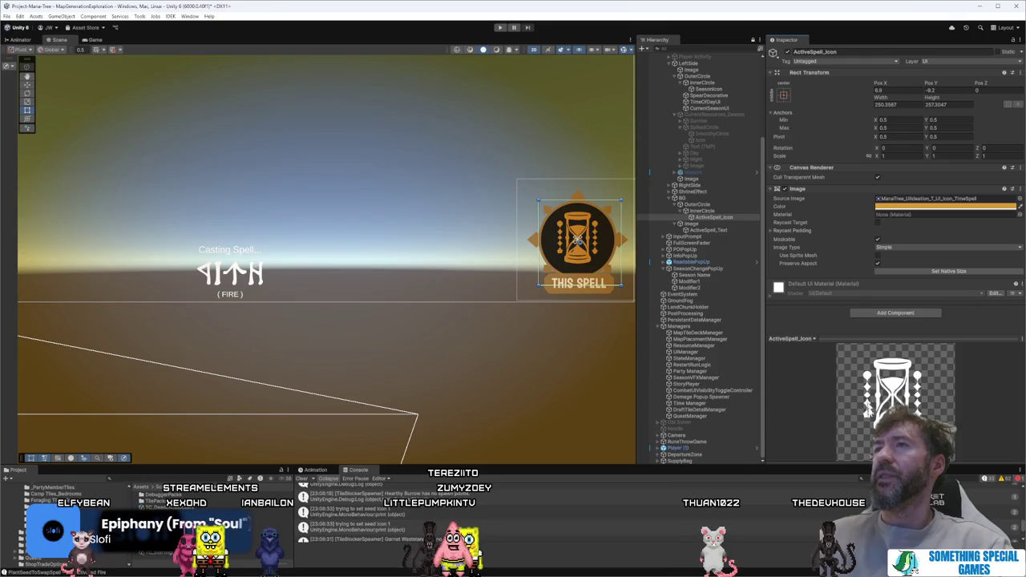
{"action": "left_click", "coordinate": [1019, 198]}
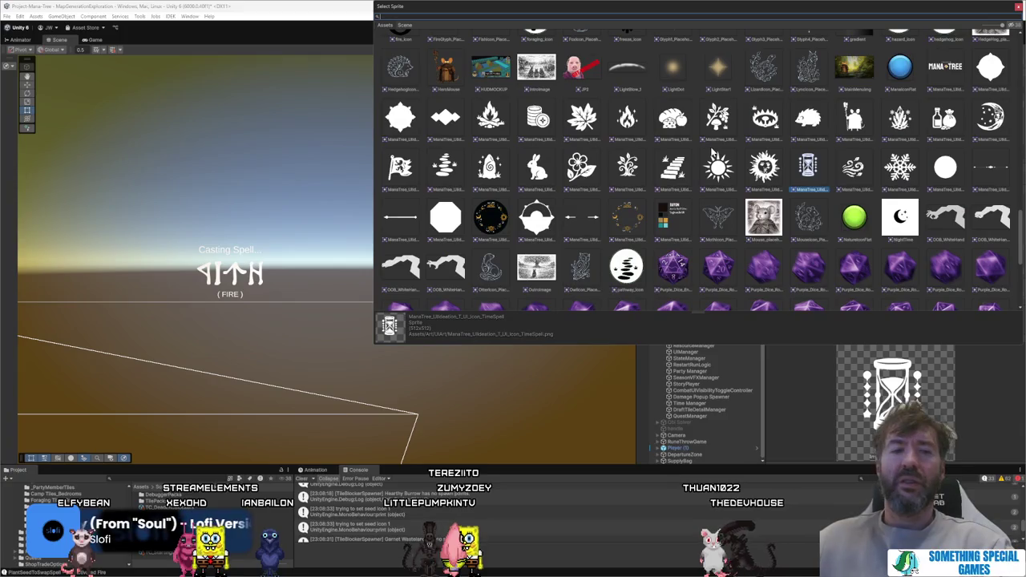
{"action": "double_click", "coordinate": [628, 116]}
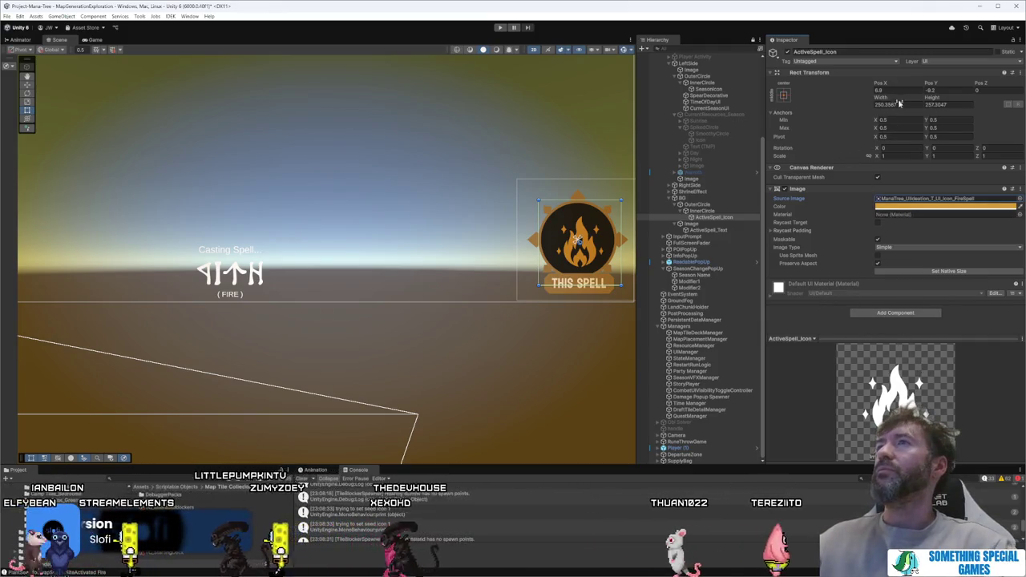
{"action": "left_click", "coordinate": [783, 94]}
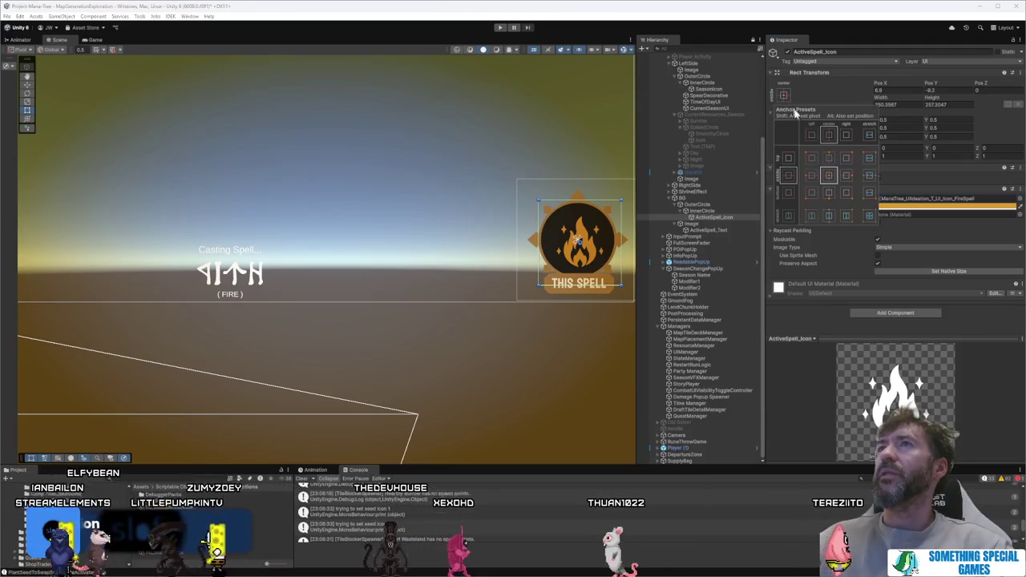
{"action": "left_click", "coordinate": [830, 177], "text": "alt+shift"}
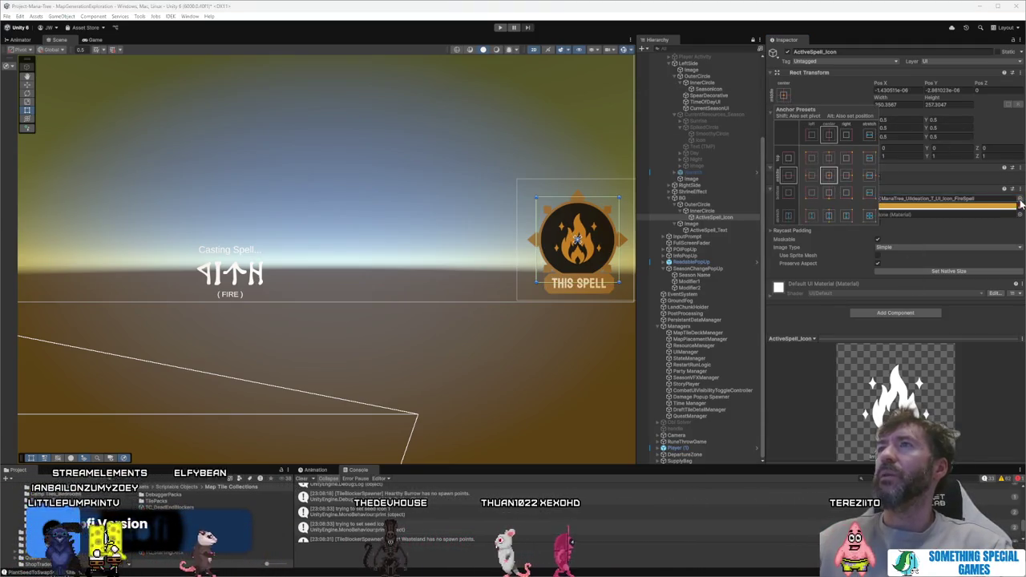
Step: Browse the sprite picker and choose the hourglass TimeSpell sprite for the spell icon
{"action": "left_click", "coordinate": [1020, 201]}
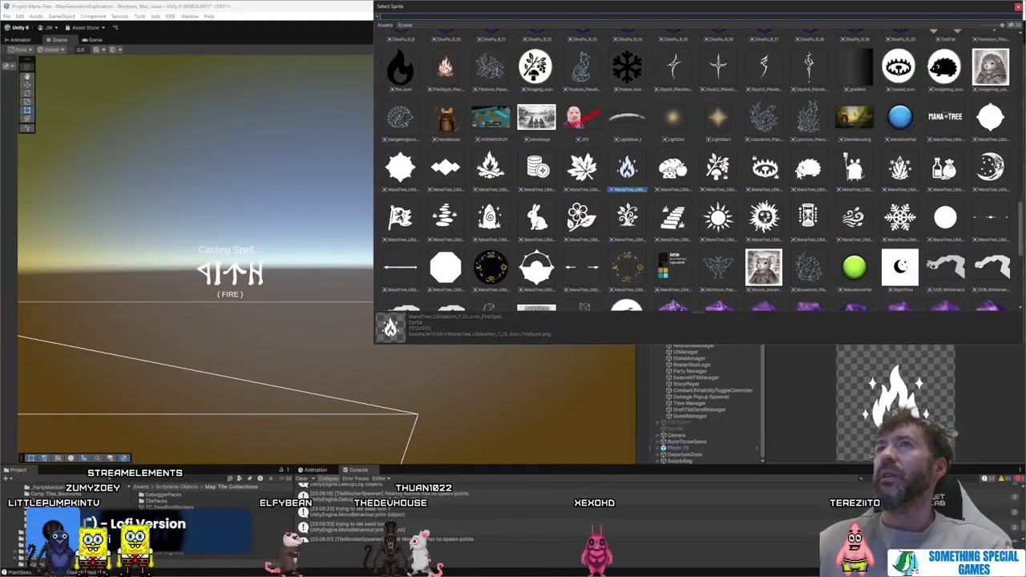
{"action": "scroll", "coordinate": [700, 184], "scroll_direction": "up", "scroll_amount": 10}
{"action": "scroll", "coordinate": [700, 186], "scroll_direction": "up", "scroll_amount": 2}
{"action": "scroll", "coordinate": [701, 186], "scroll_direction": "down", "scroll_amount": 8}
{"action": "scroll", "coordinate": [700, 186], "scroll_direction": "up", "scroll_amount": 1}
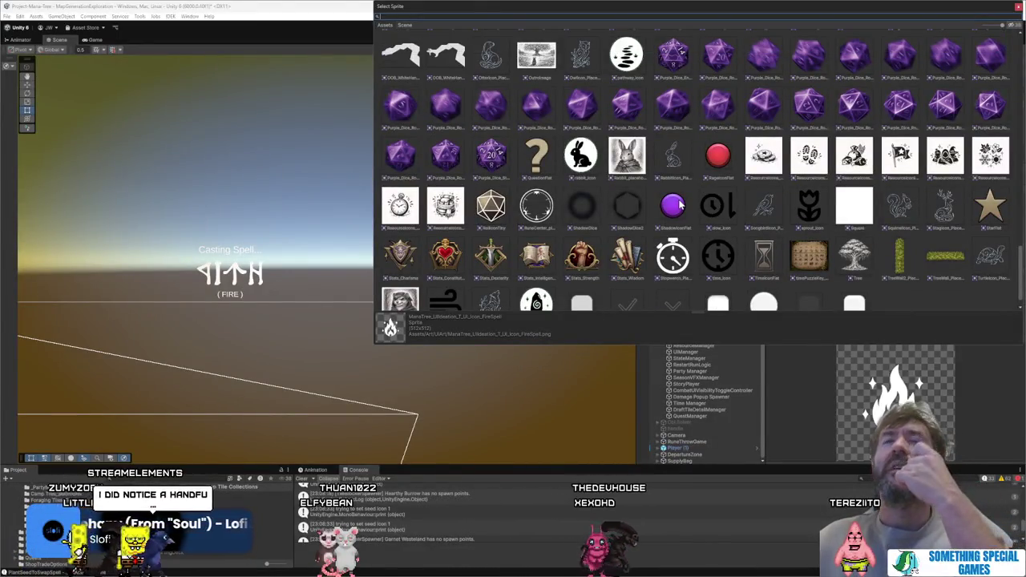
{"action": "scroll", "coordinate": [679, 205], "scroll_direction": "up", "scroll_amount": 1}
{"action": "scroll", "coordinate": [679, 205], "scroll_direction": "up", "scroll_amount": 9}
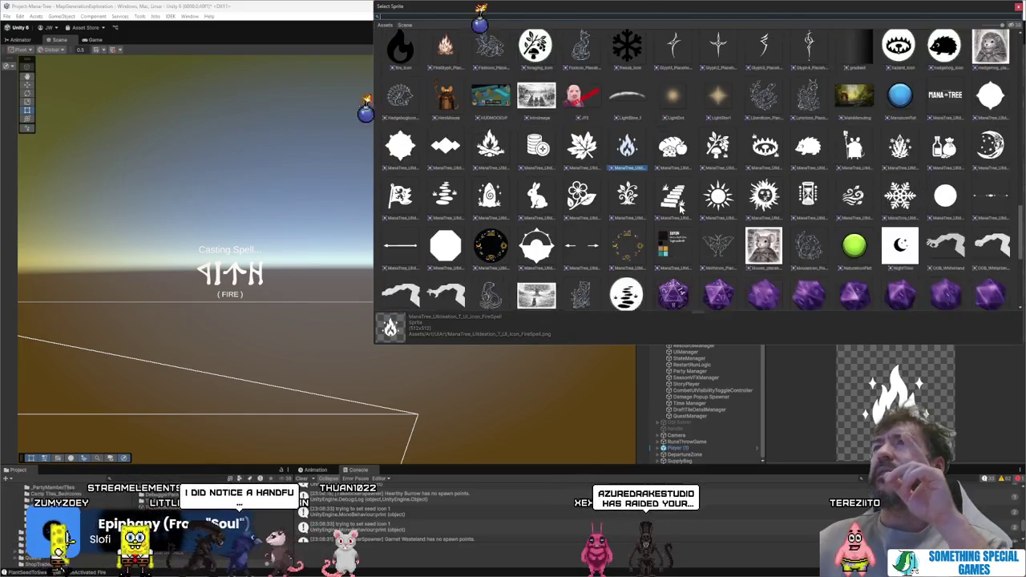
{"action": "scroll", "coordinate": [680, 205], "scroll_direction": "up", "scroll_amount": 2}
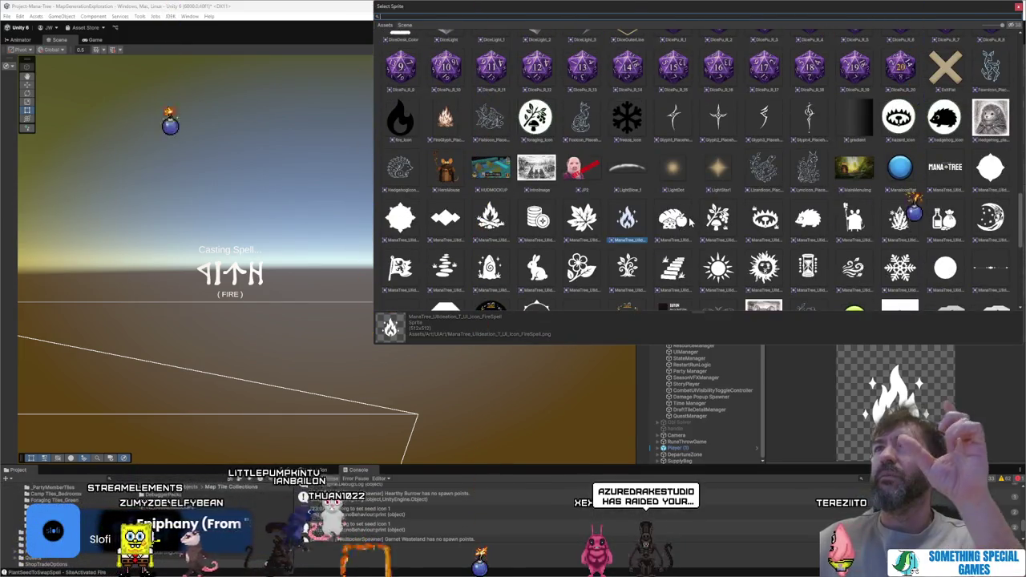
{"action": "scroll", "coordinate": [691, 221], "scroll_direction": "down", "scroll_amount": 2}
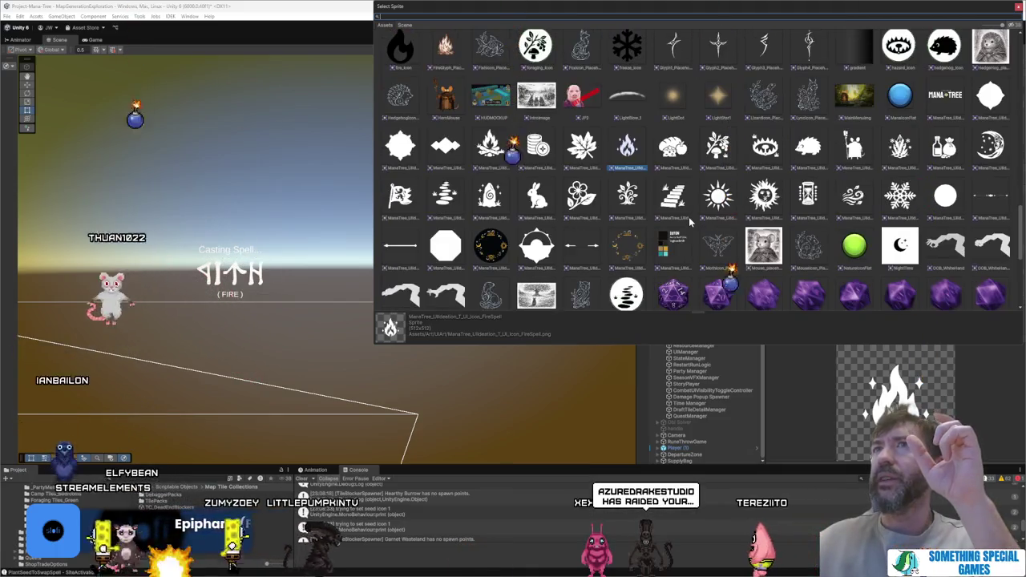
{"action": "scroll", "coordinate": [688, 217], "scroll_direction": "down", "scroll_amount": 2}
{"action": "scroll", "coordinate": [688, 217], "scroll_direction": "down", "scroll_amount": 3}
{"action": "scroll", "coordinate": [689, 217], "scroll_direction": "up", "scroll_amount": 3}
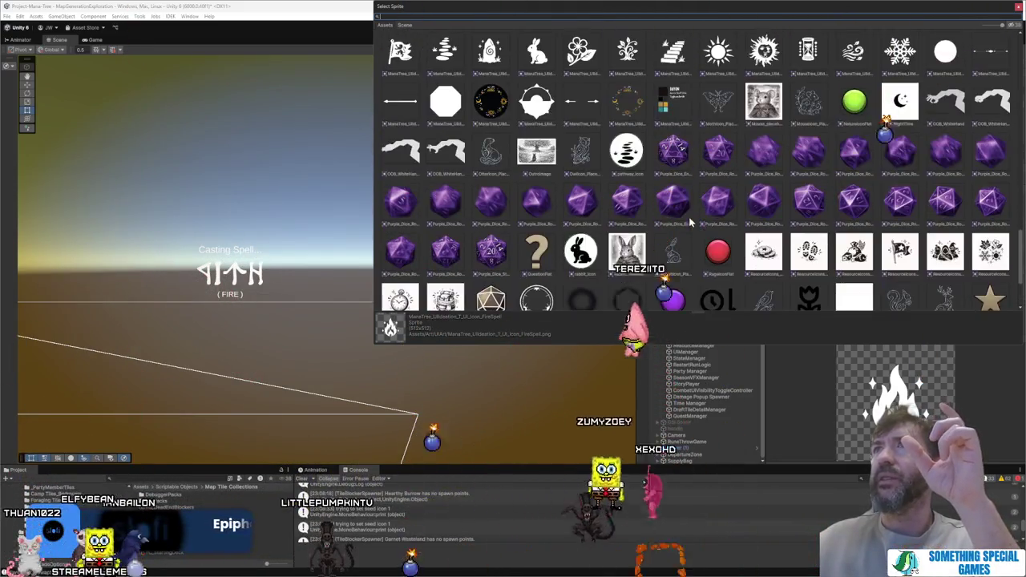
{"action": "double_click", "coordinate": [809, 50]}
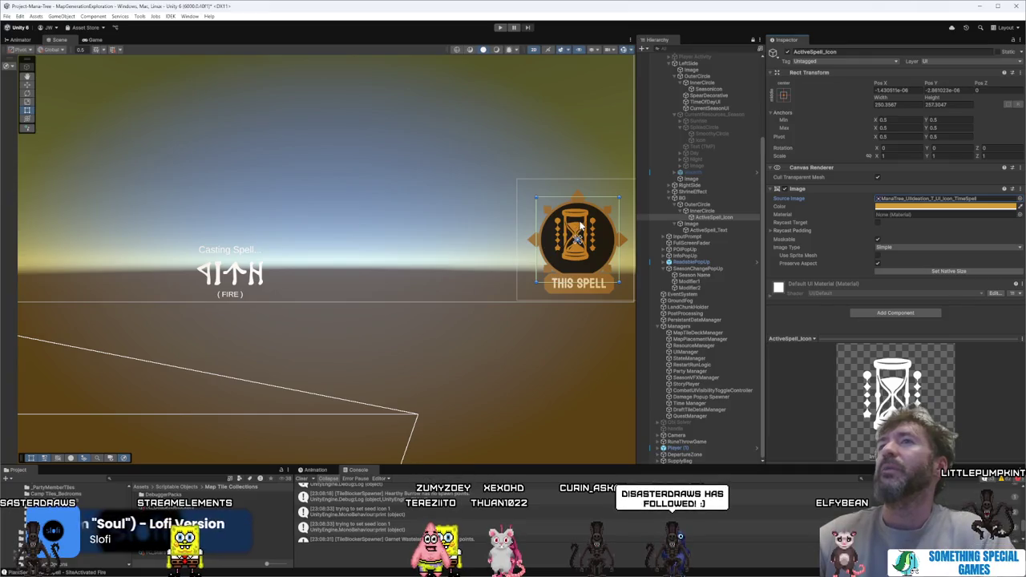
Step: Set the spell icon's Source Image back to the FireSpell flame sprite
{"action": "left_click", "coordinate": [1016, 198]}
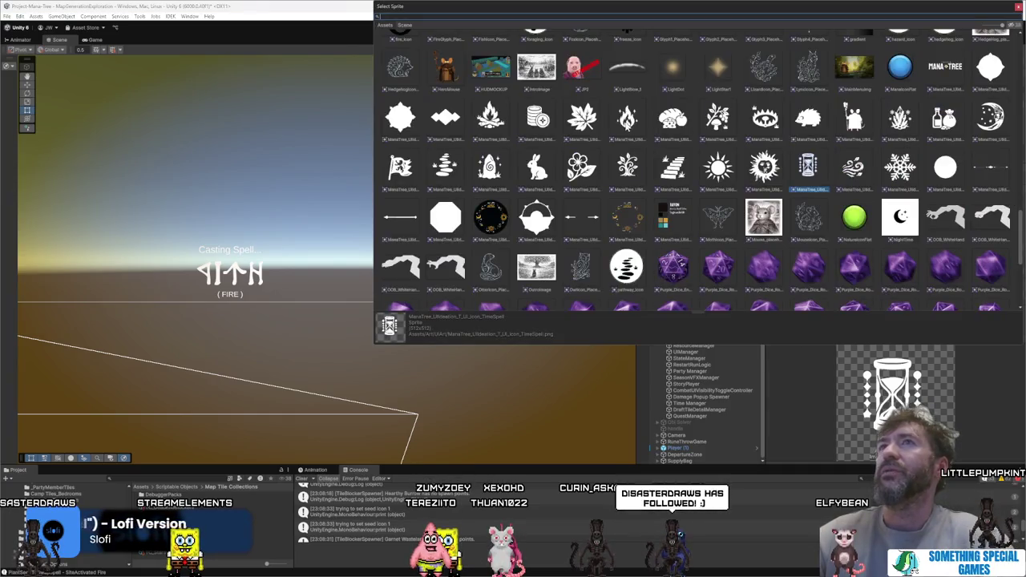
{"action": "key", "text": "Return"}
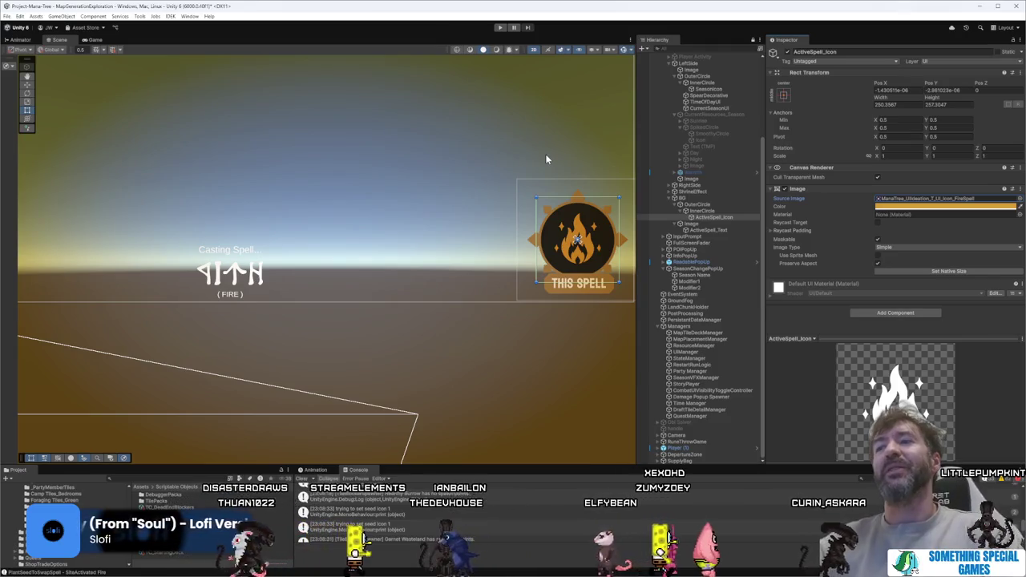
{"action": "left_click", "coordinate": [470, 201]}
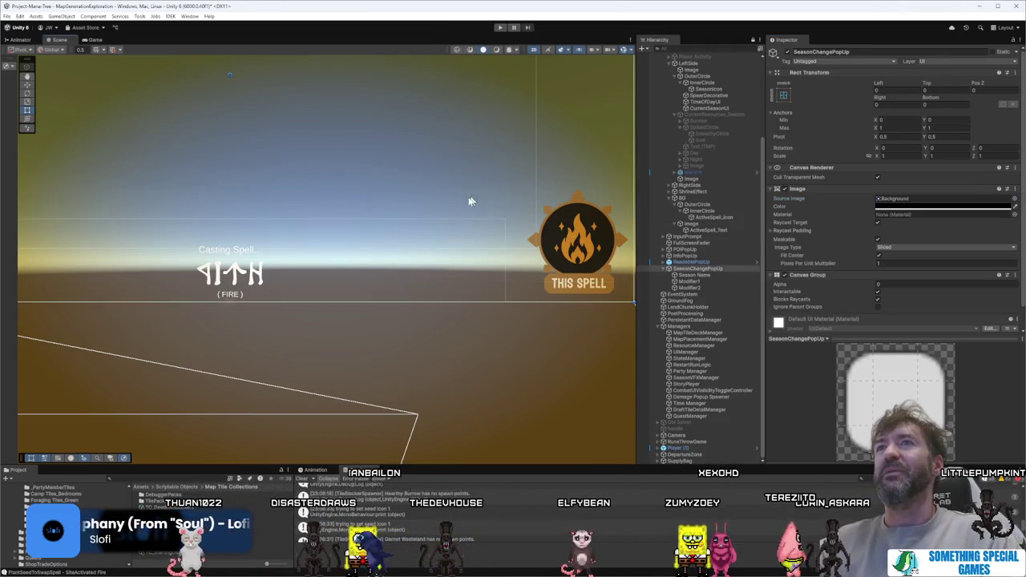
Step: Zoom in on the season dial, select ActiveSpell_Icon, and resize splitters to enlarge the Project and Console panels
{"action": "left_click_drag", "start_coordinate": [469, 201], "coordinate": [488, 210]}
{"action": "scroll", "coordinate": [422, 266], "scroll_direction": "down", "scroll_amount": 5}
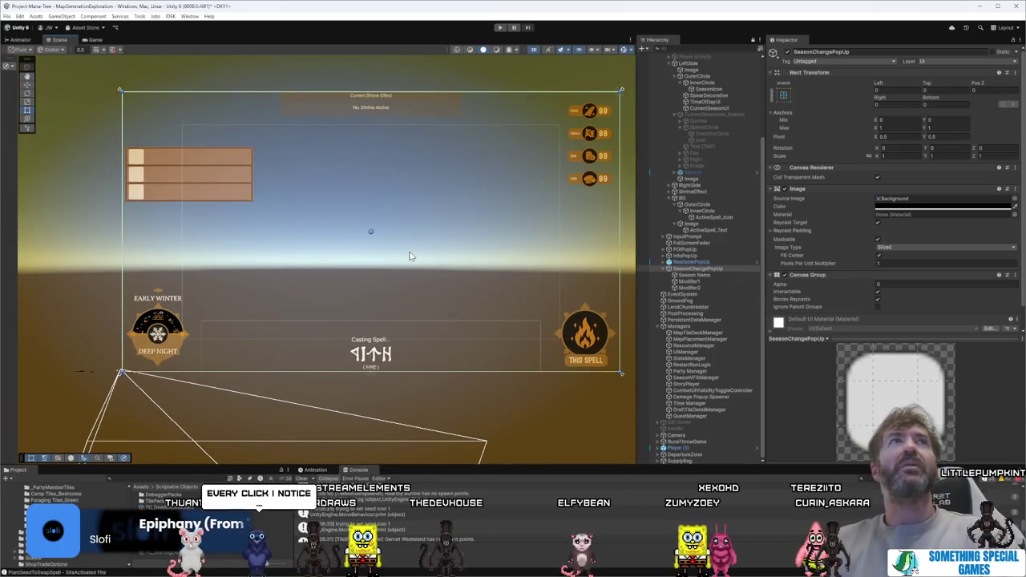
{"action": "scroll", "coordinate": [408, 257], "scroll_direction": "down", "scroll_amount": 2}
{"action": "scroll", "coordinate": [409, 256], "scroll_direction": "up", "scroll_amount": 1}
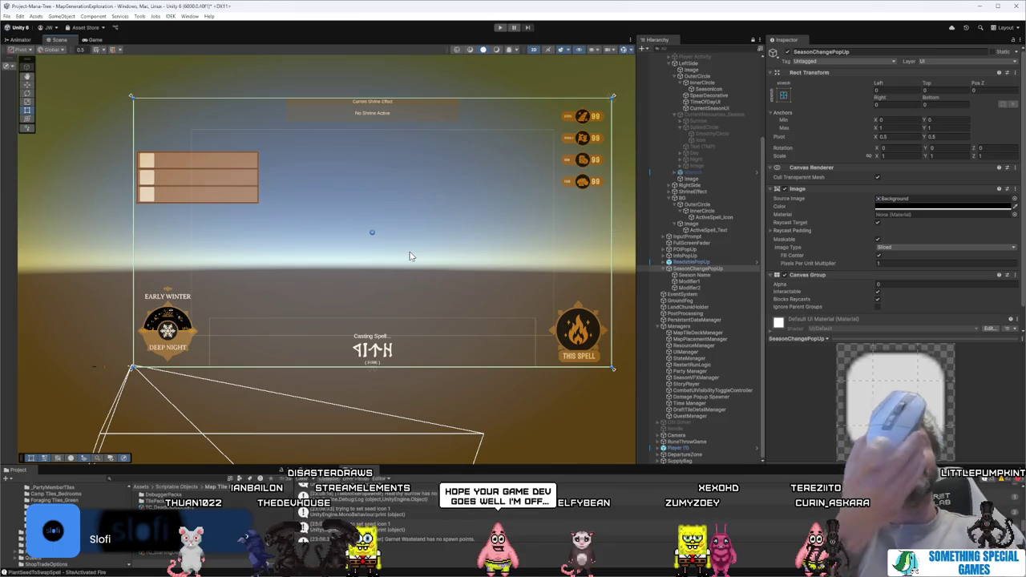
{"action": "scroll", "coordinate": [408, 256], "scroll_direction": "up", "scroll_amount": 1}
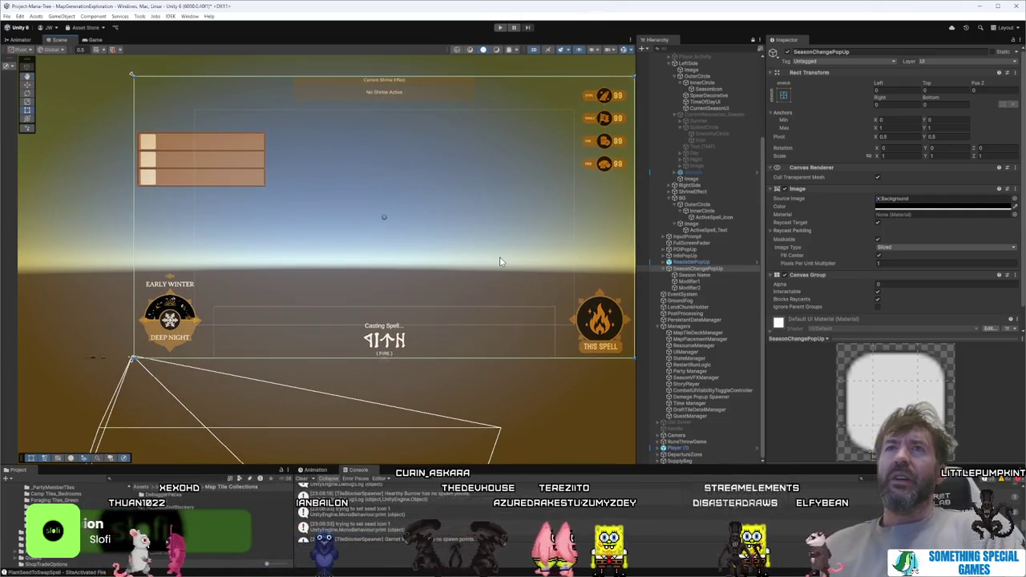
{"action": "left_click", "coordinate": [500, 256]}
{"action": "left_click_drag", "start_coordinate": [557, 202], "coordinate": [488, 280]}
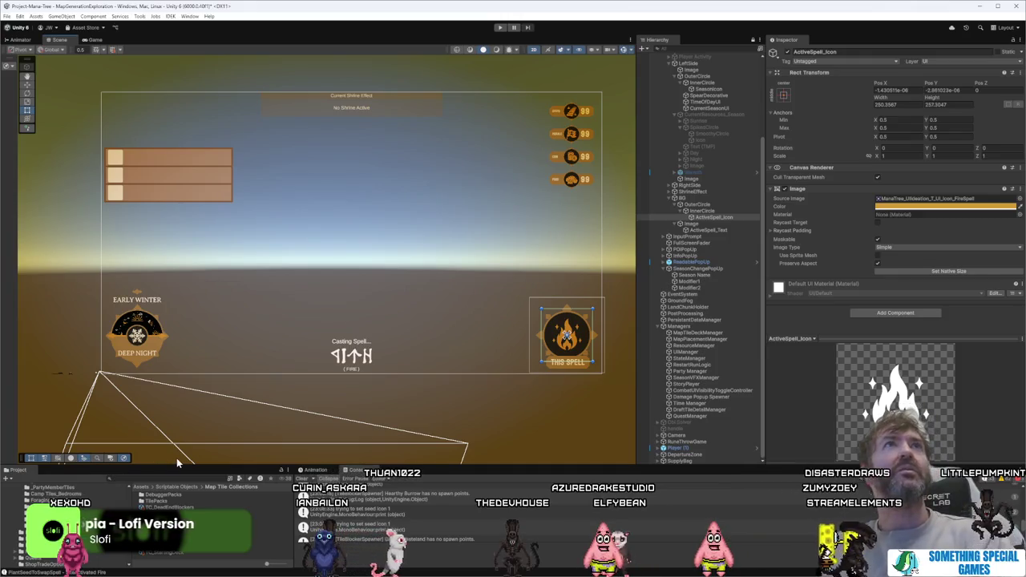
{"action": "left_click_drag", "start_coordinate": [362, 463], "coordinate": [363, 391]}
{"action": "left_click_drag", "start_coordinate": [200, 297], "coordinate": [315, 300]}
{"action": "scroll", "coordinate": [315, 299], "scroll_direction": "up", "scroll_amount": 5}
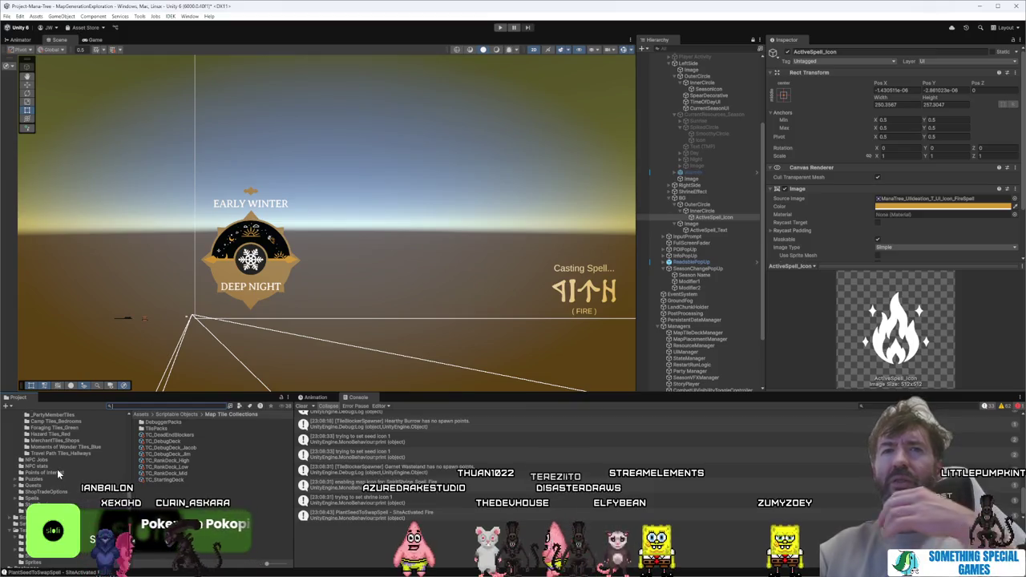
Step: Browse the Project folders to TextMesh Pro > Examples & Extras and open its Scenes folder
{"action": "scroll", "coordinate": [58, 474], "scroll_direction": "up", "scroll_amount": 3}
{"action": "left_click", "coordinate": [49, 443]}
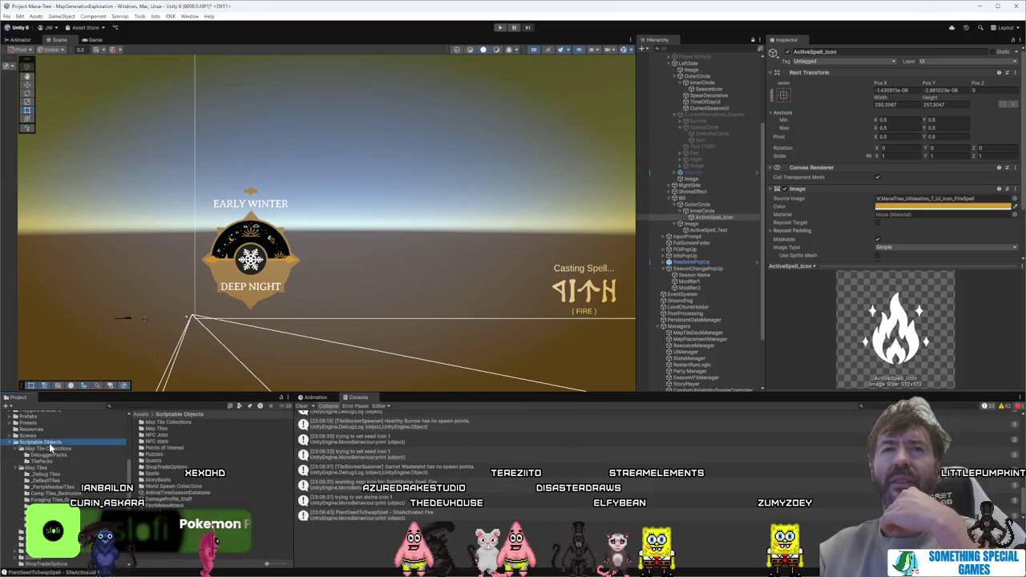
{"action": "scroll", "coordinate": [58, 453], "scroll_direction": "up", "scroll_amount": 3}
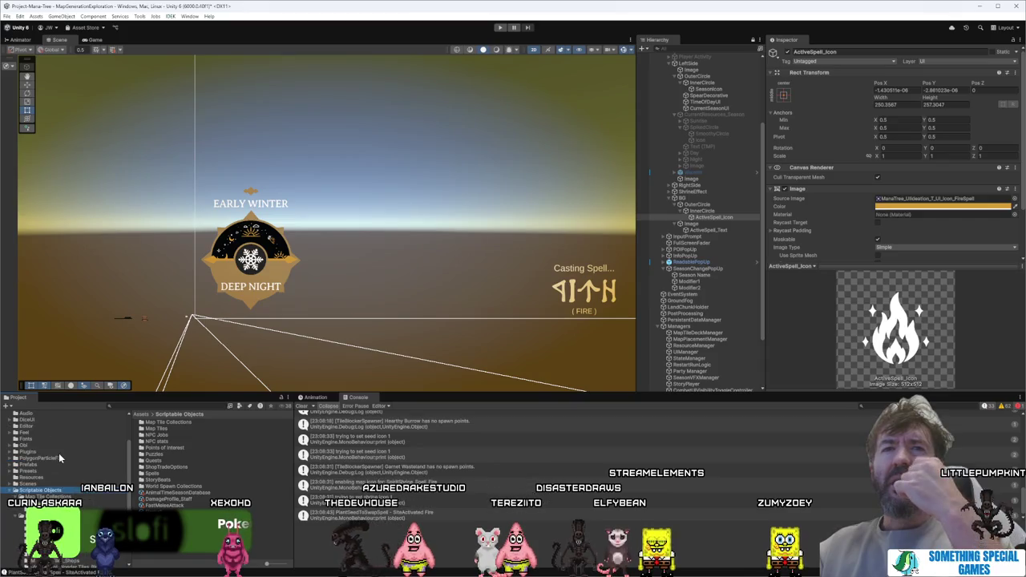
{"action": "left_click", "coordinate": [27, 484]}
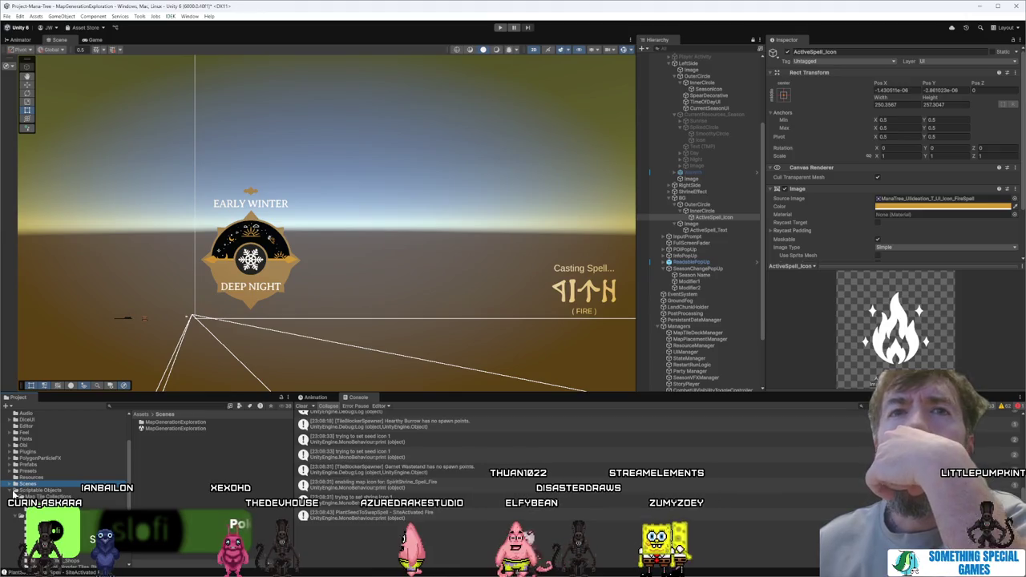
{"action": "left_click", "coordinate": [24, 490]}
{"action": "scroll", "coordinate": [12, 492], "scroll_direction": "up", "scroll_amount": 1}
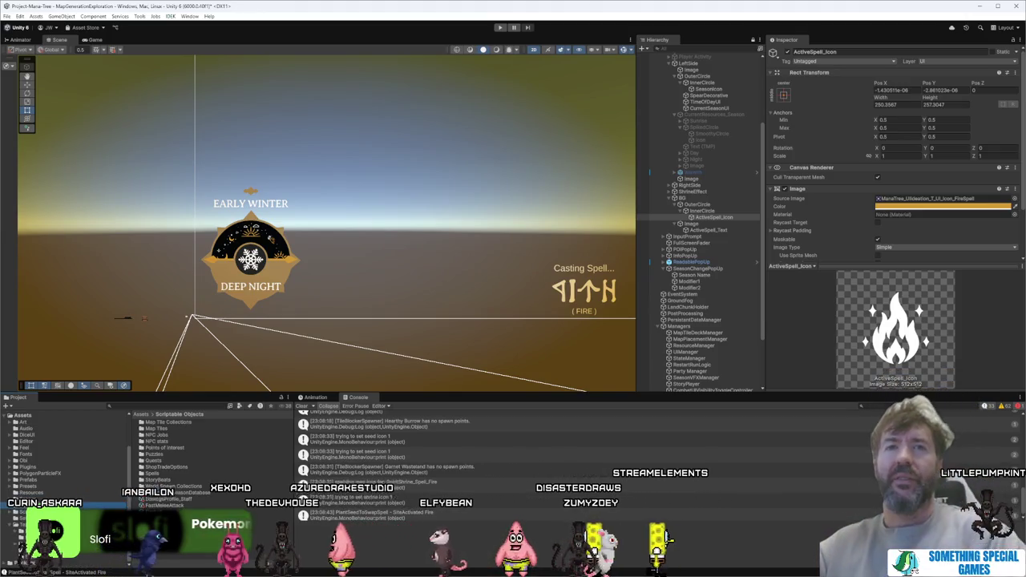
{"action": "left_click", "coordinate": [24, 530]}
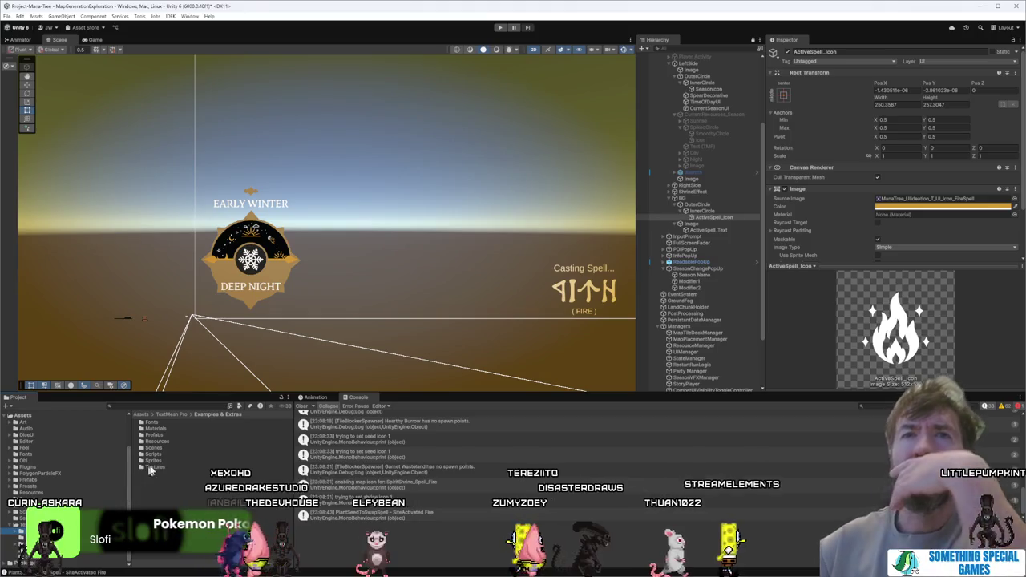
{"action": "double_click", "coordinate": [174, 446]}
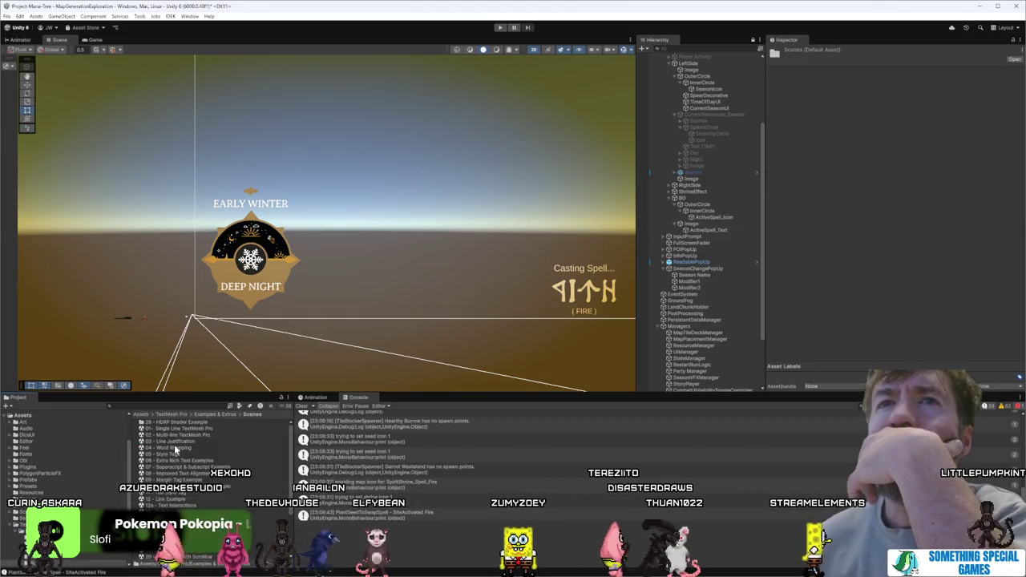
Step: Open 06 - Extra Rich Text Examples, saving the current scene, and fit its panel in view
{"action": "double_click", "coordinate": [243, 461]}
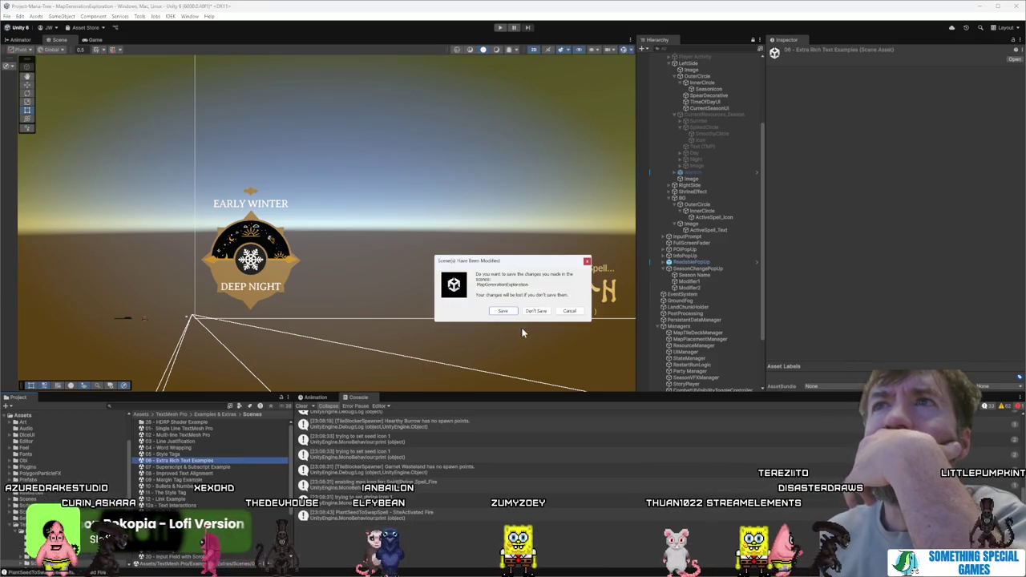
{"action": "left_click", "coordinate": [500, 310]}
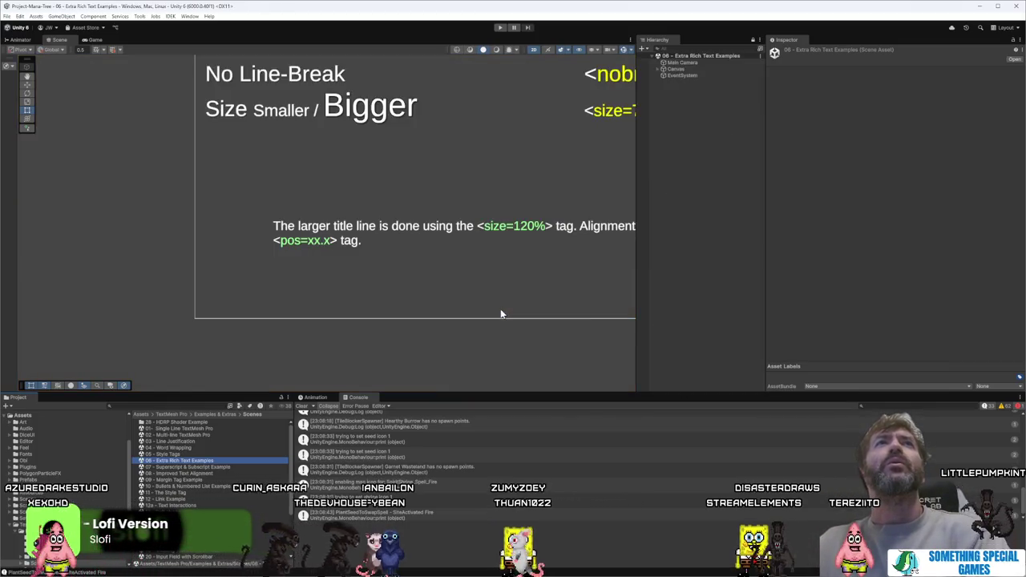
{"action": "left_click_drag", "start_coordinate": [497, 195], "coordinate": [476, 201]}
{"action": "scroll", "coordinate": [476, 201], "scroll_direction": "down", "scroll_amount": 3}
{"action": "left_click_drag", "start_coordinate": [289, 254], "coordinate": [316, 241]}
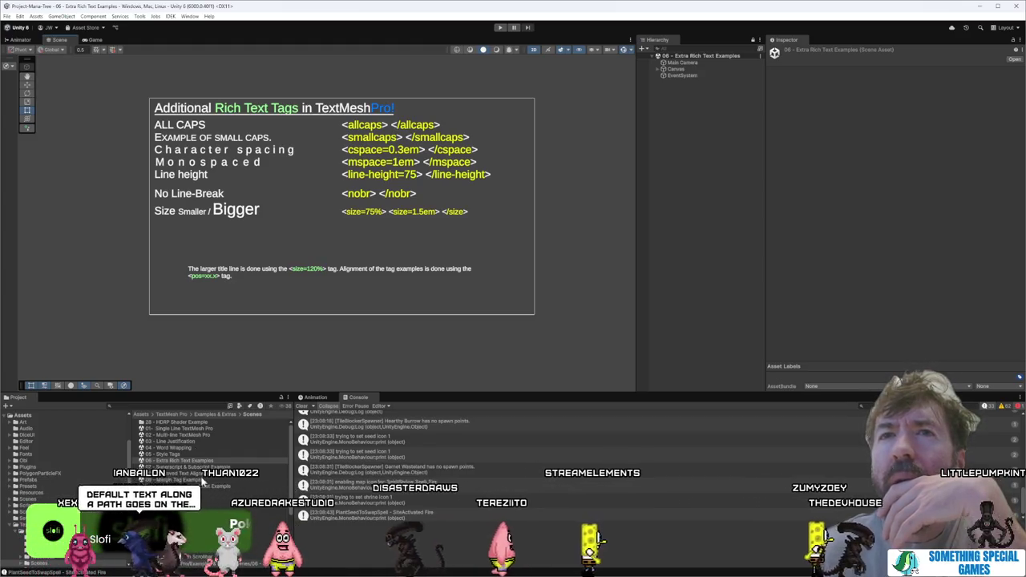
Step: Open example scenes 11, 12, 12a, 14 and 15 in turn, then scroll down the Scenes list
{"action": "left_click", "coordinate": [193, 493]}
{"action": "double_click", "coordinate": [194, 495]}
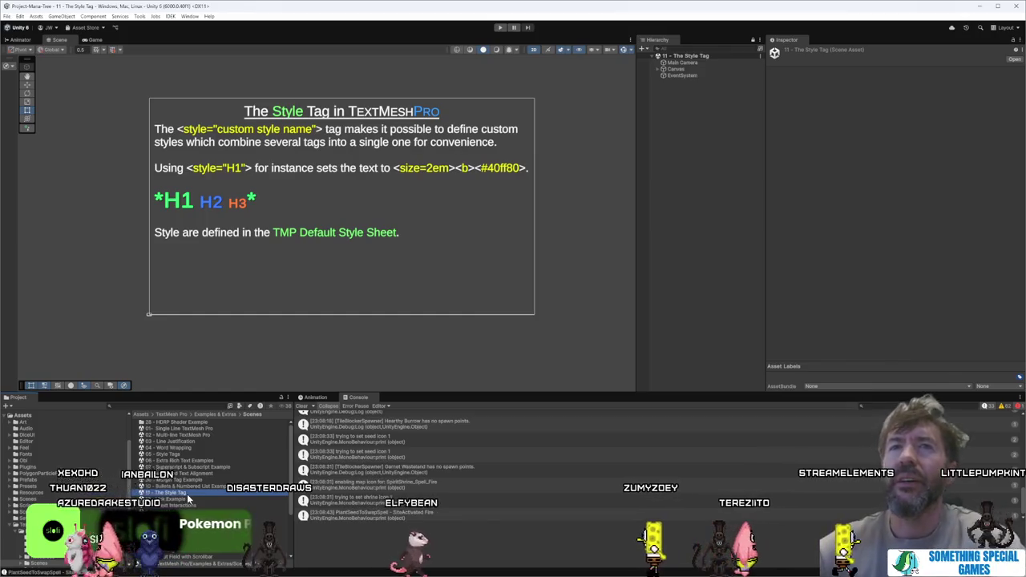
{"action": "double_click", "coordinate": [190, 500]}
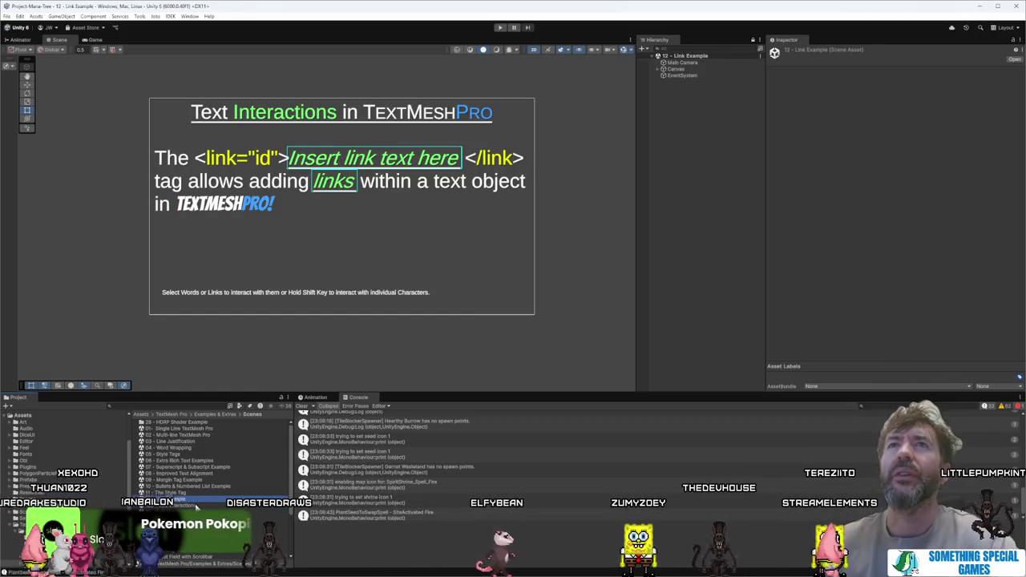
{"action": "double_click", "coordinate": [186, 504]}
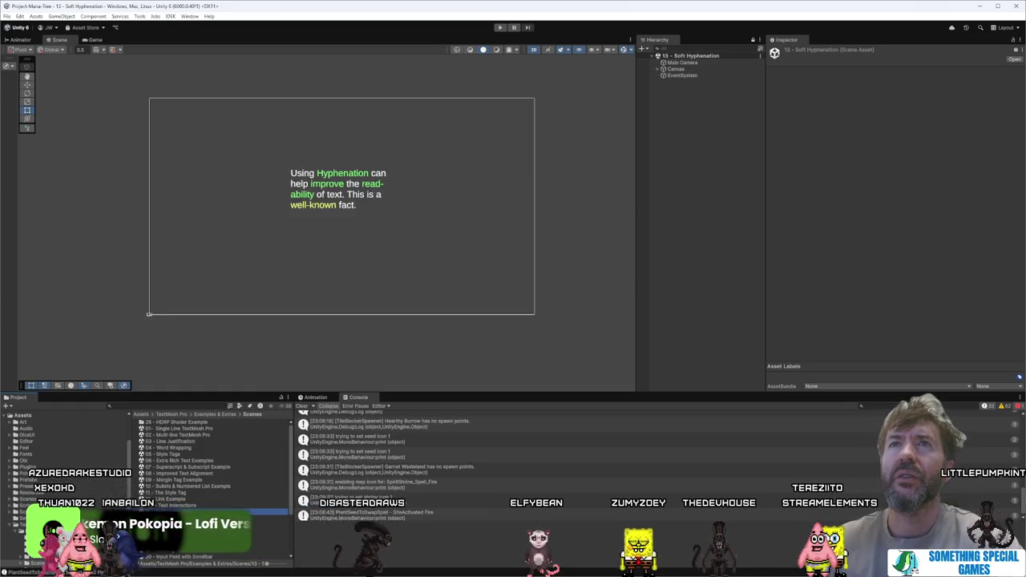
{"action": "double_click", "coordinate": [186, 518]}
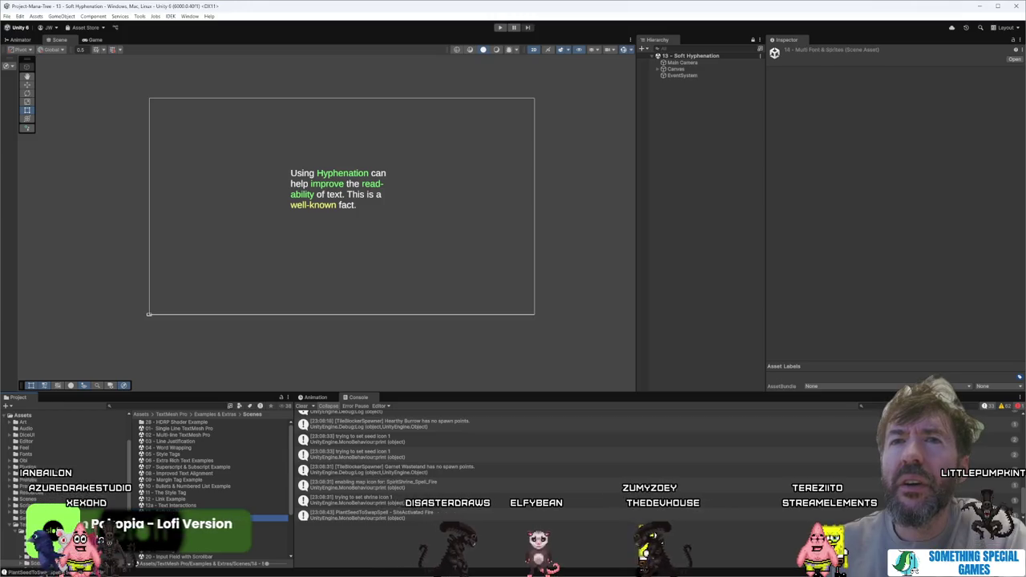
{"action": "double_click", "coordinate": [186, 524]}
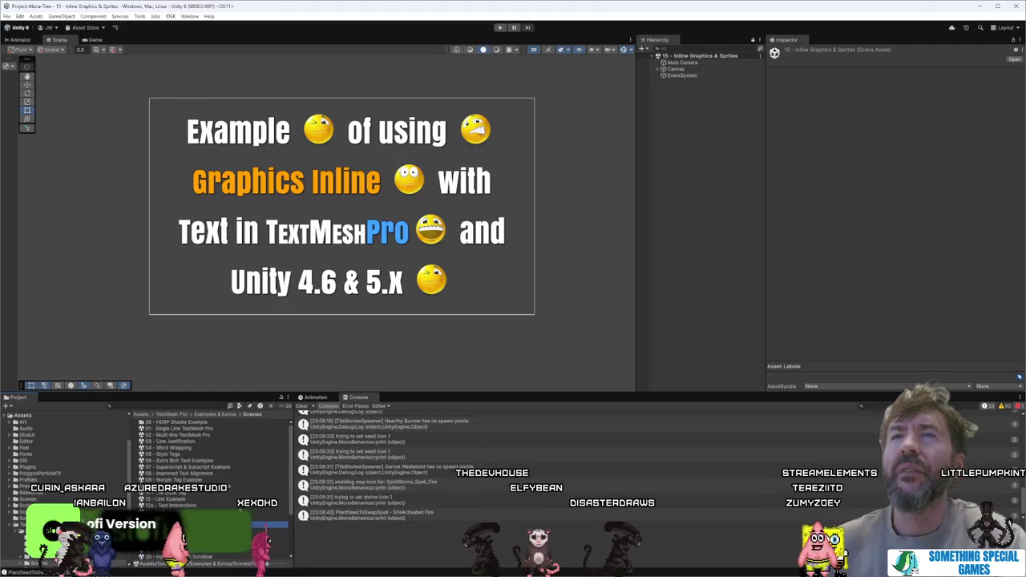
{"action": "scroll", "coordinate": [230, 507], "scroll_direction": "down", "scroll_amount": 2}
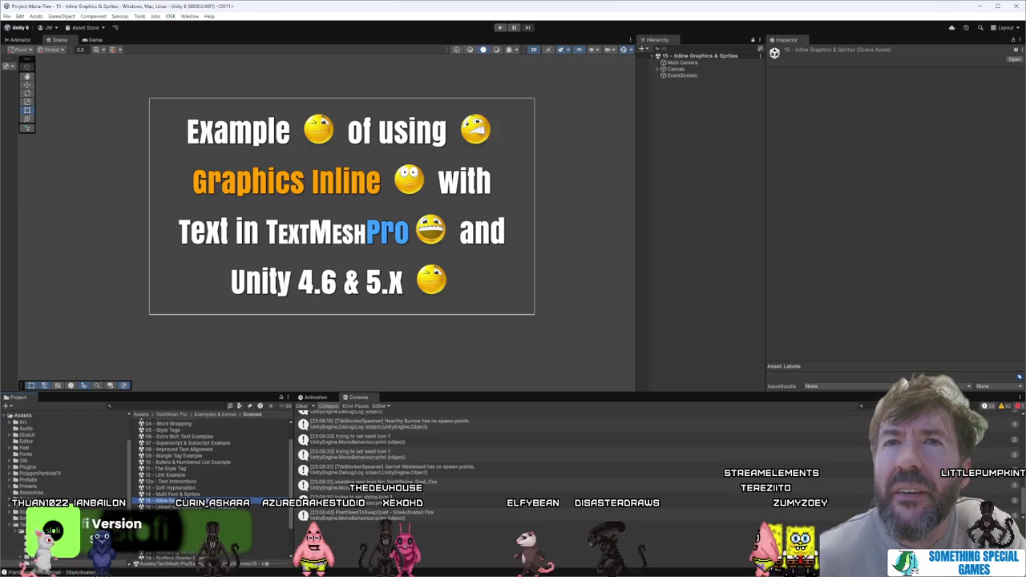
{"action": "scroll", "coordinate": [212, 464], "scroll_direction": "down", "scroll_amount": 2}
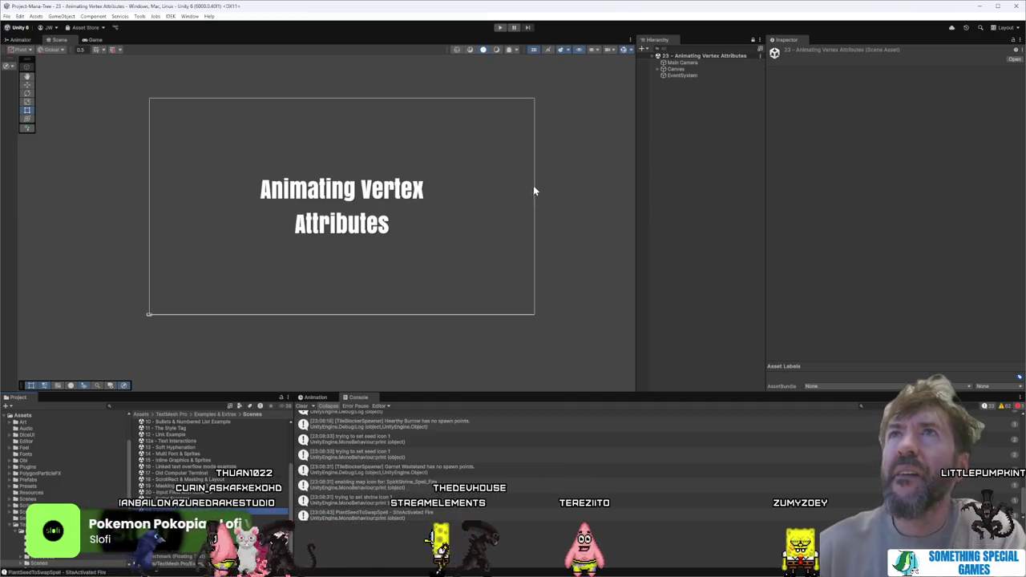
Step: Play and stop the vertex animation example, then open scenes 24 and 24 URP Surface Shader Example
{"action": "left_click", "coordinate": [498, 27]}
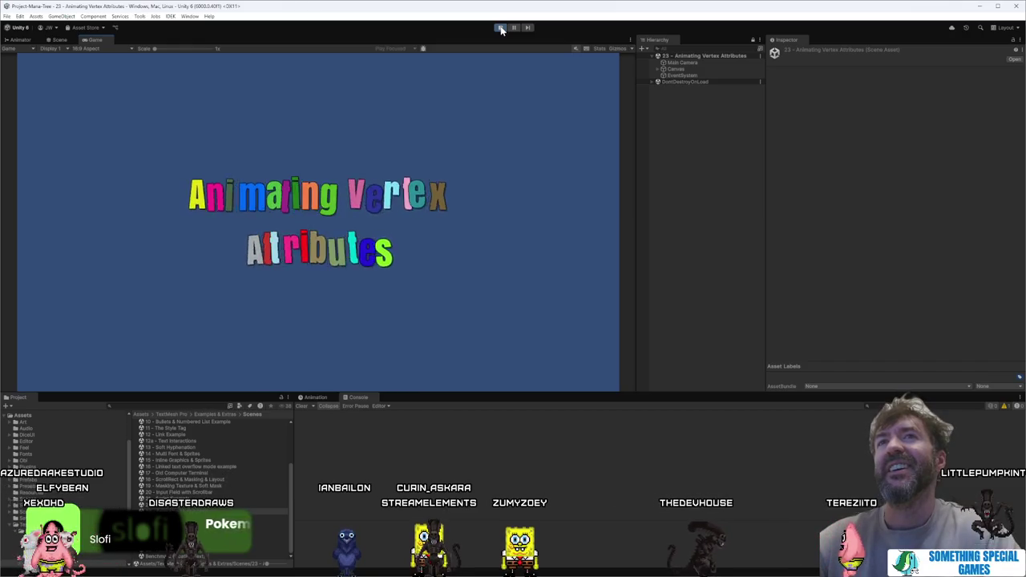
{"action": "left_click", "coordinate": [501, 29]}
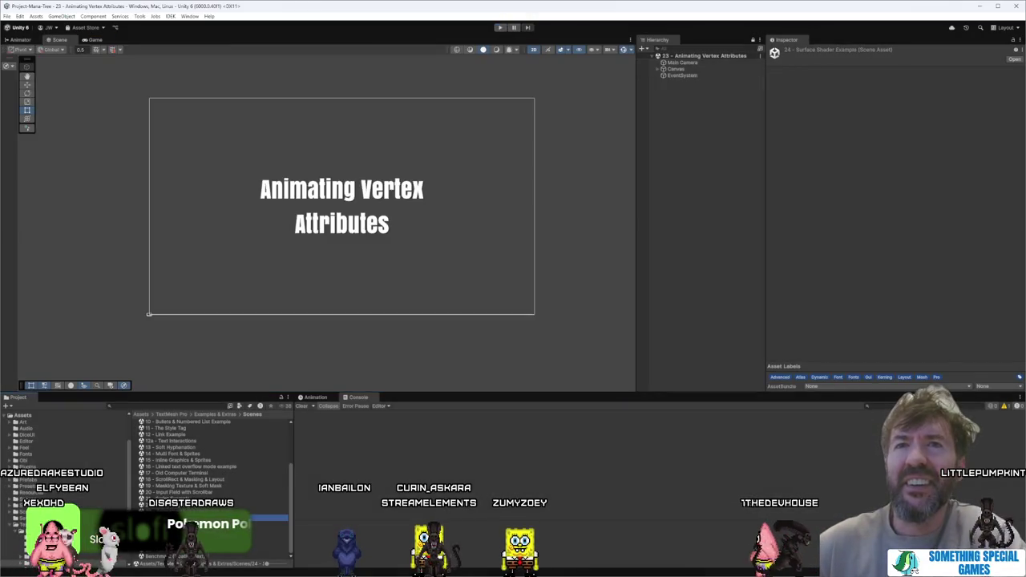
{"action": "double_click", "coordinate": [209, 518]}
{"action": "double_click", "coordinate": [209, 524]}
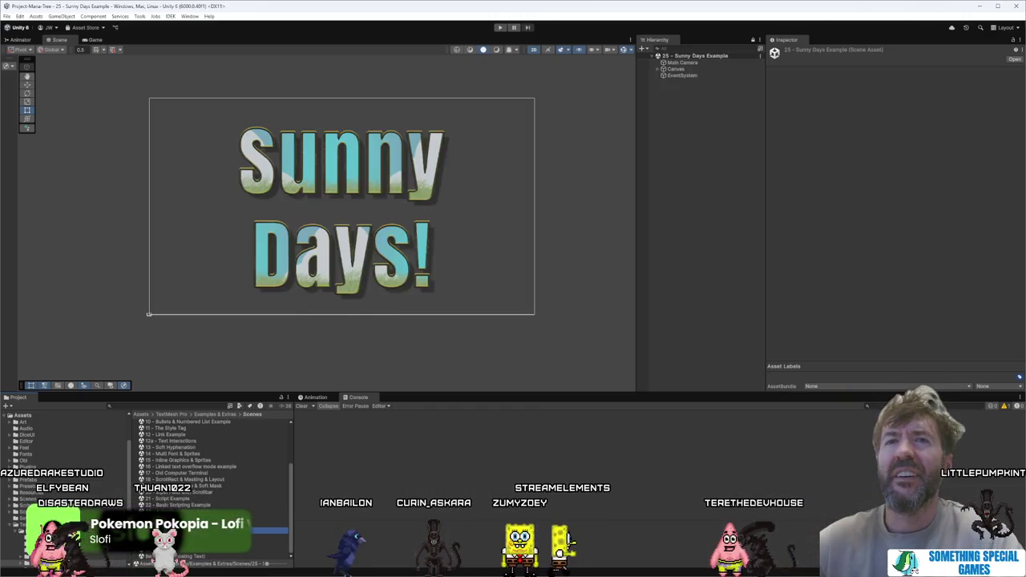
Step: Reopen the 25 - Sunny Days Example scene, select its TextMeshPro text and play-test the warp
{"action": "double_click", "coordinate": [208, 531]}
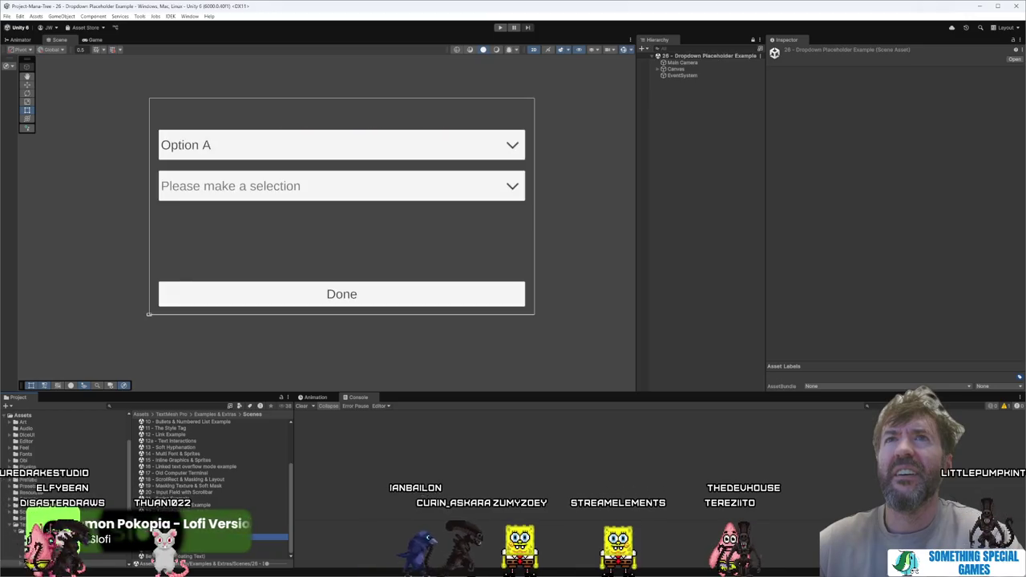
{"action": "double_click", "coordinate": [208, 530]}
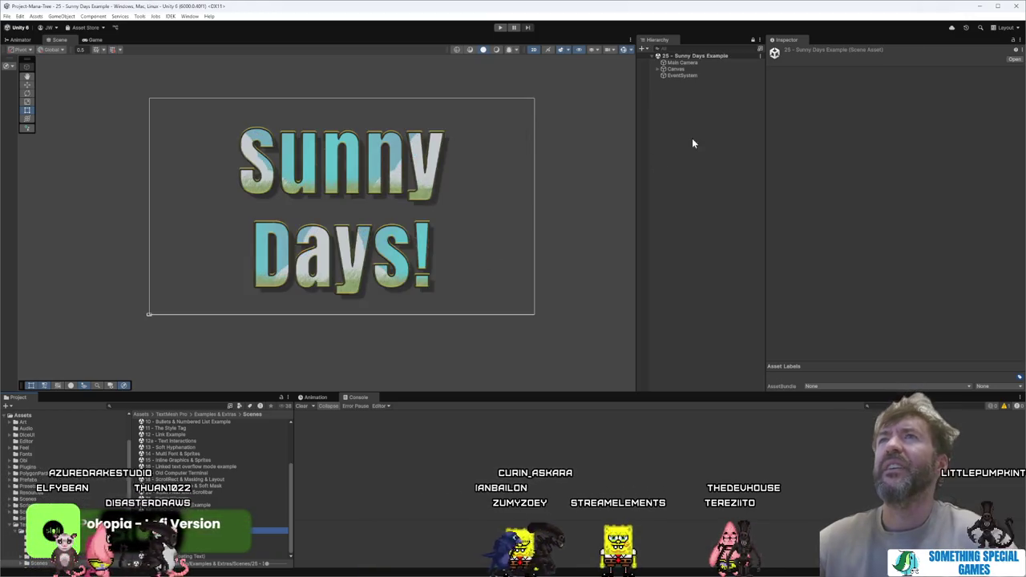
{"action": "left_click", "coordinate": [715, 68]}
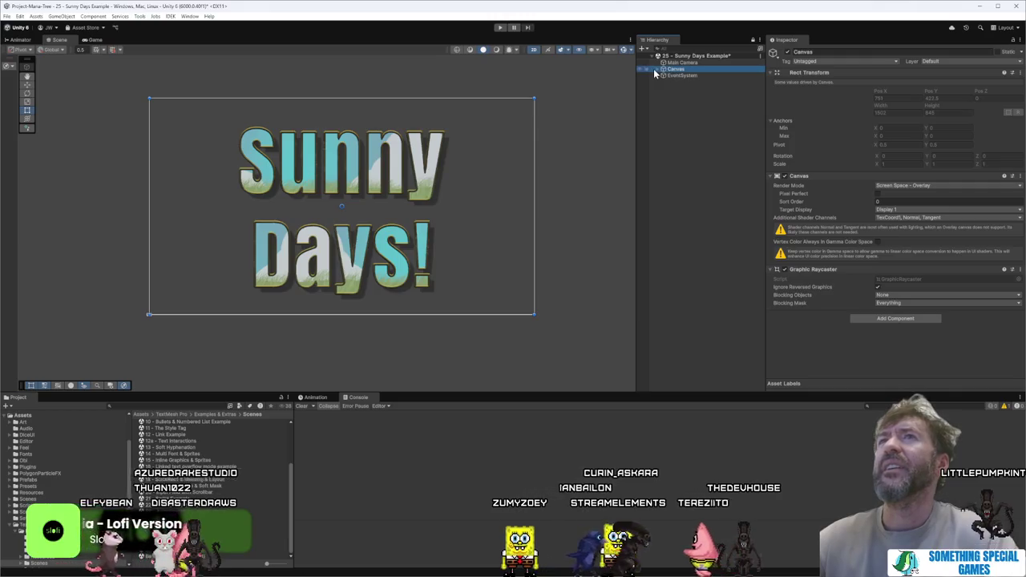
{"action": "left_click", "coordinate": [657, 69]}
{"action": "left_click", "coordinate": [690, 75]}
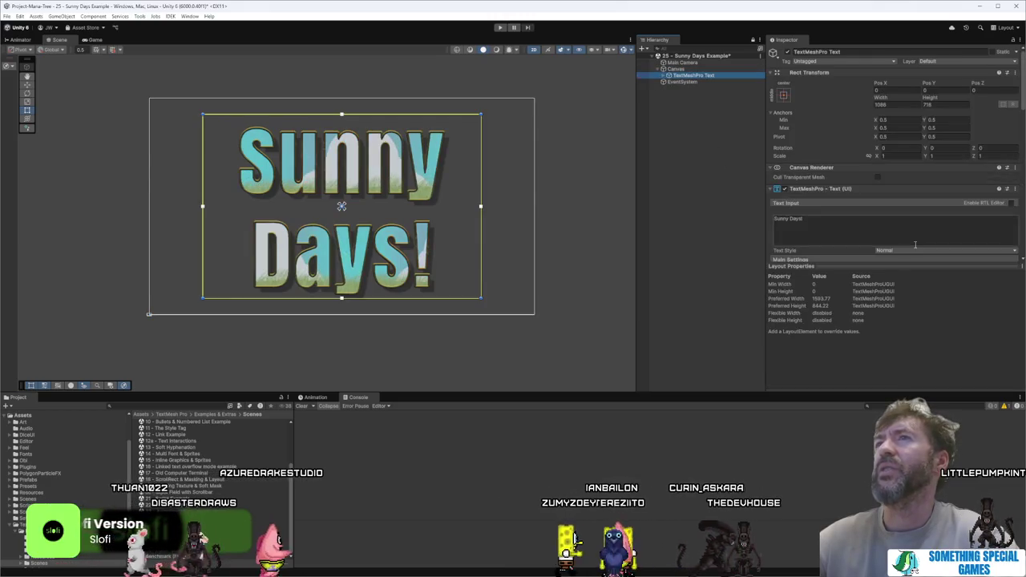
{"action": "scroll", "coordinate": [915, 245], "scroll_direction": "down", "scroll_amount": 10}
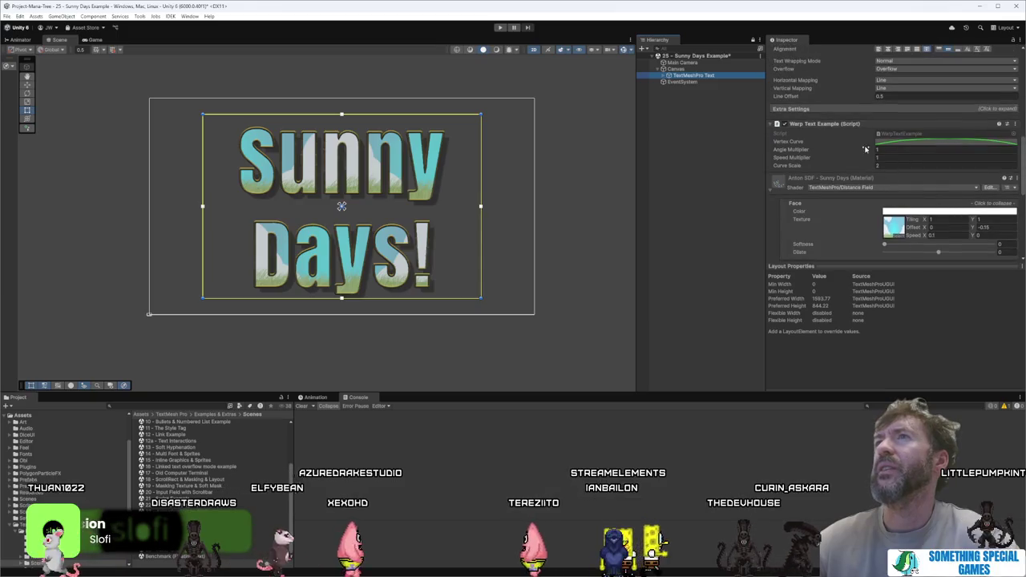
{"action": "key", "text": "ctrl+p"}
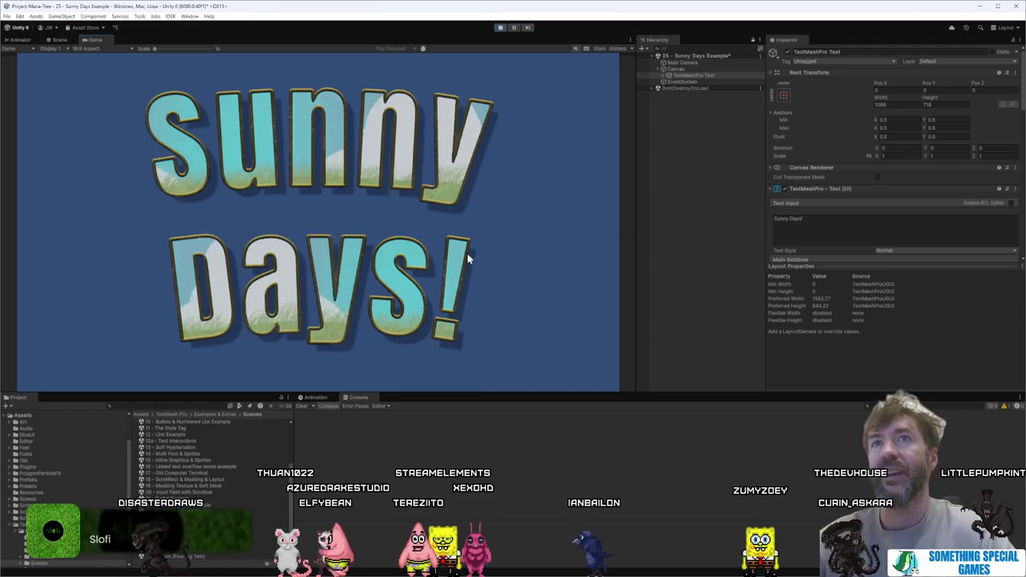
{"action": "left_click", "coordinate": [501, 29]}
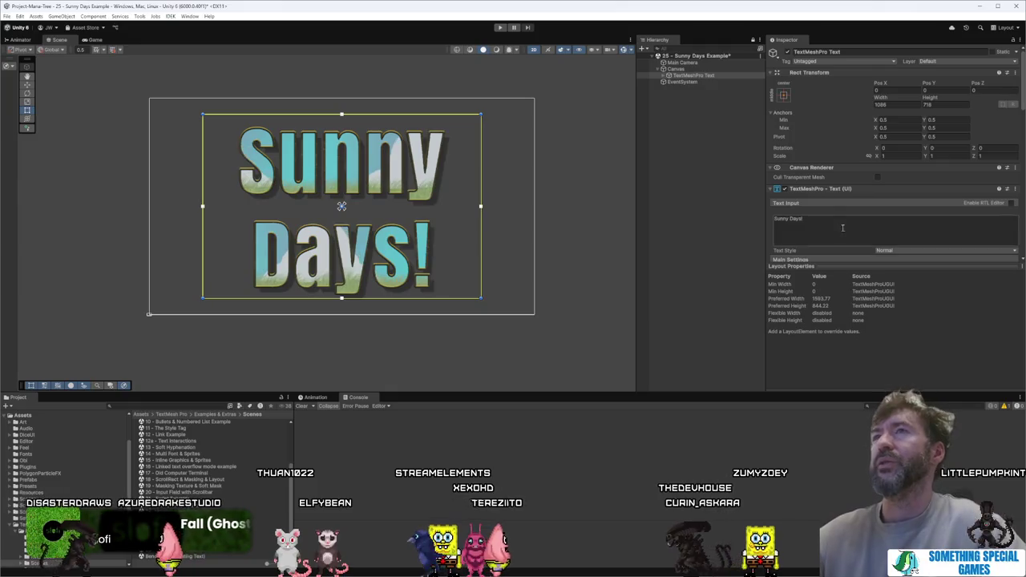
Step: Copy the Warp Text Example component from the Sunny Days text
{"action": "scroll", "coordinate": [841, 227], "scroll_direction": "down", "scroll_amount": 10}
{"action": "scroll", "coordinate": [842, 230], "scroll_direction": "down", "scroll_amount": 1}
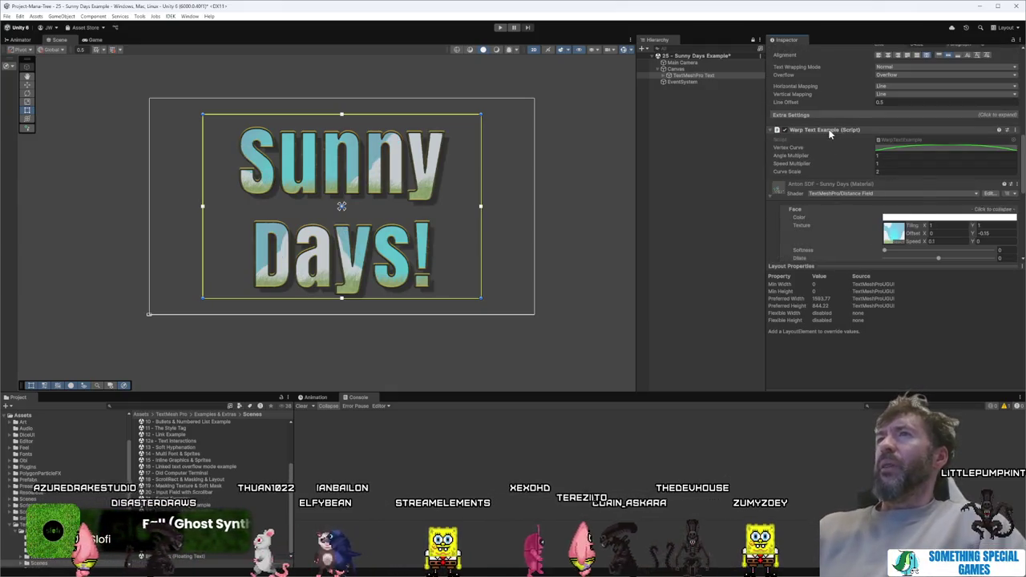
{"action": "right_click", "coordinate": [830, 131]}
{"action": "left_click", "coordinate": [862, 174]}
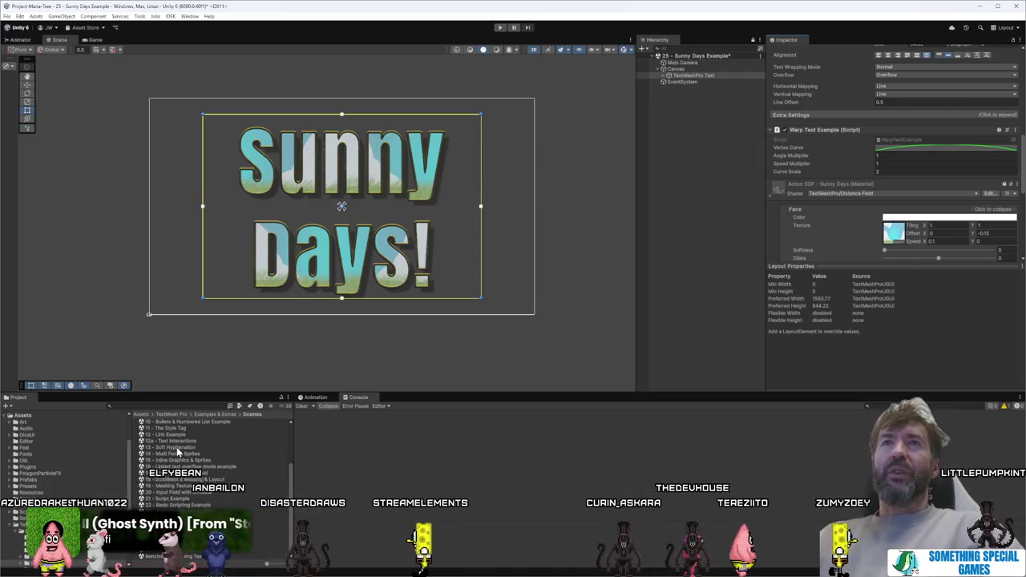
Step: Browse the Project folders to Scenes and open the MapGenerationExploration scene
{"action": "scroll", "coordinate": [176, 449], "scroll_direction": "up", "scroll_amount": 5}
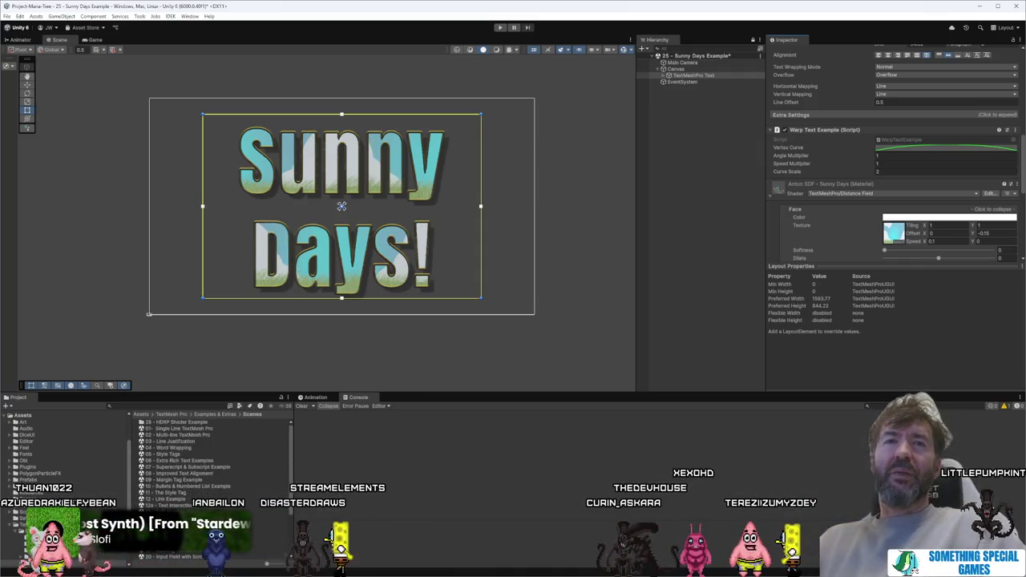
{"action": "left_click", "coordinate": [24, 512]}
{"action": "scroll", "coordinate": [52, 440], "scroll_direction": "up", "scroll_amount": 2}
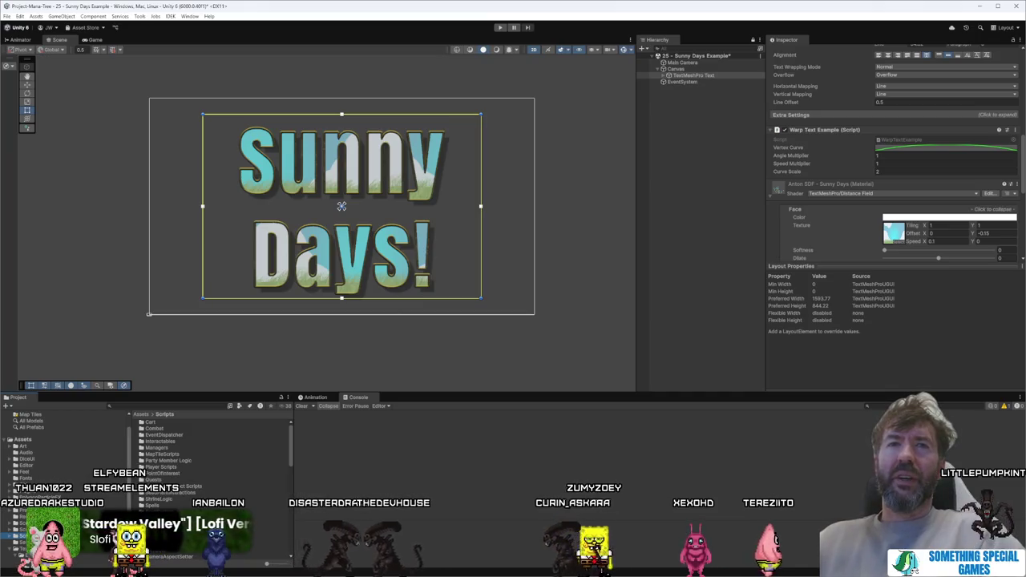
{"action": "left_click", "coordinate": [28, 529]}
{"action": "left_click", "coordinate": [28, 523]}
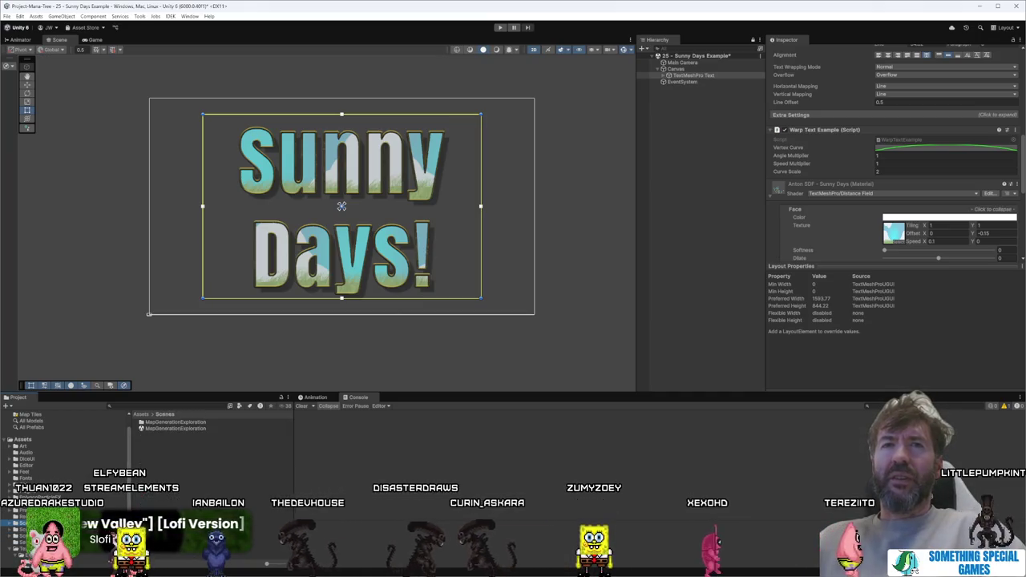
{"action": "double_click", "coordinate": [184, 426]}
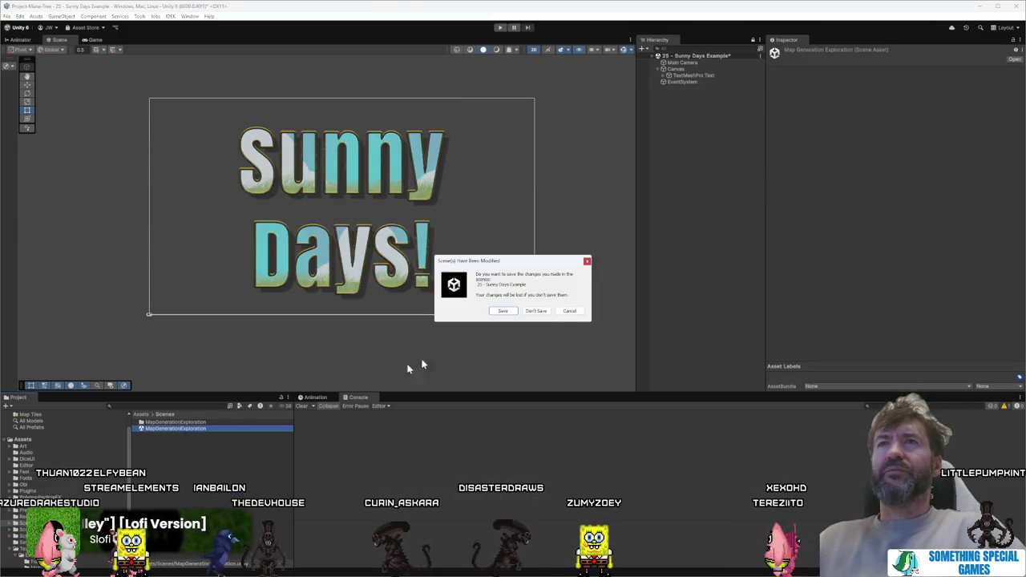
Step: Choose Don't Save for the 25 - Sunny Days Example scene so MapGenerationExploration loads
{"action": "left_click", "coordinate": [535, 311]}
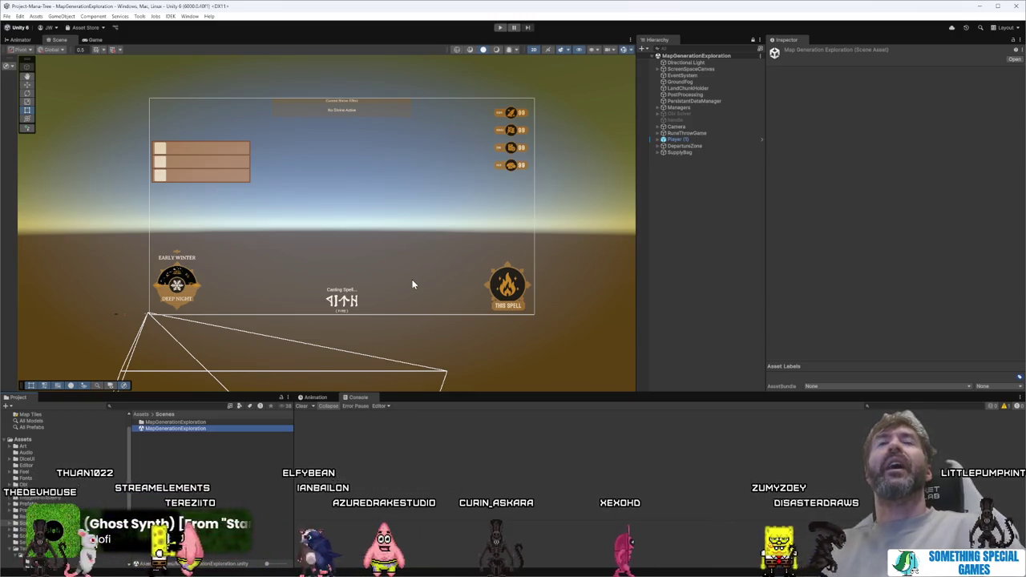
Step: Try picking the dial in the Scene view, then inspect Player (1)'s children like FX_Swirl_03
{"action": "left_click", "coordinate": [180, 296]}
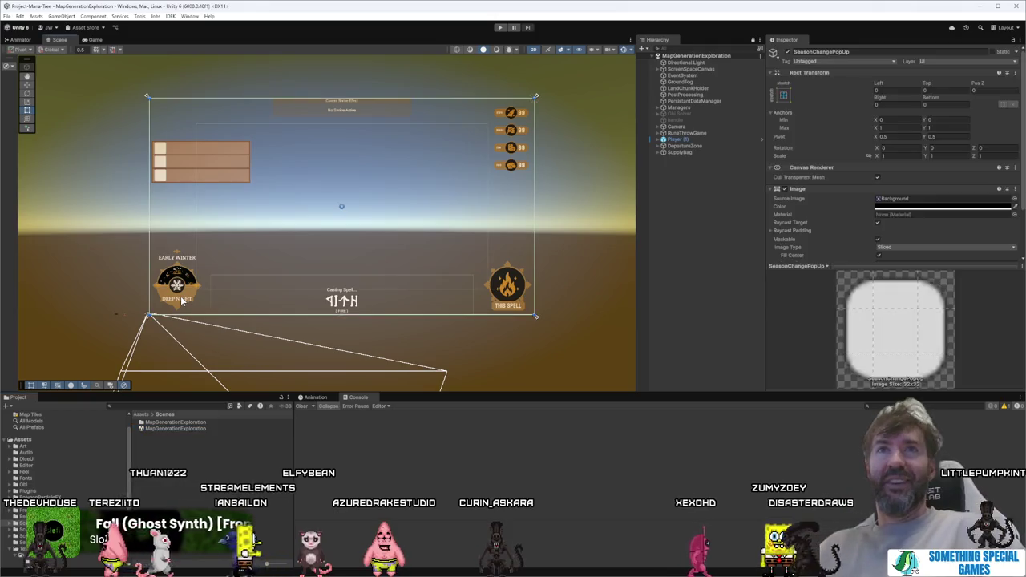
{"action": "left_click", "coordinate": [681, 146]}
{"action": "left_click", "coordinate": [678, 140]}
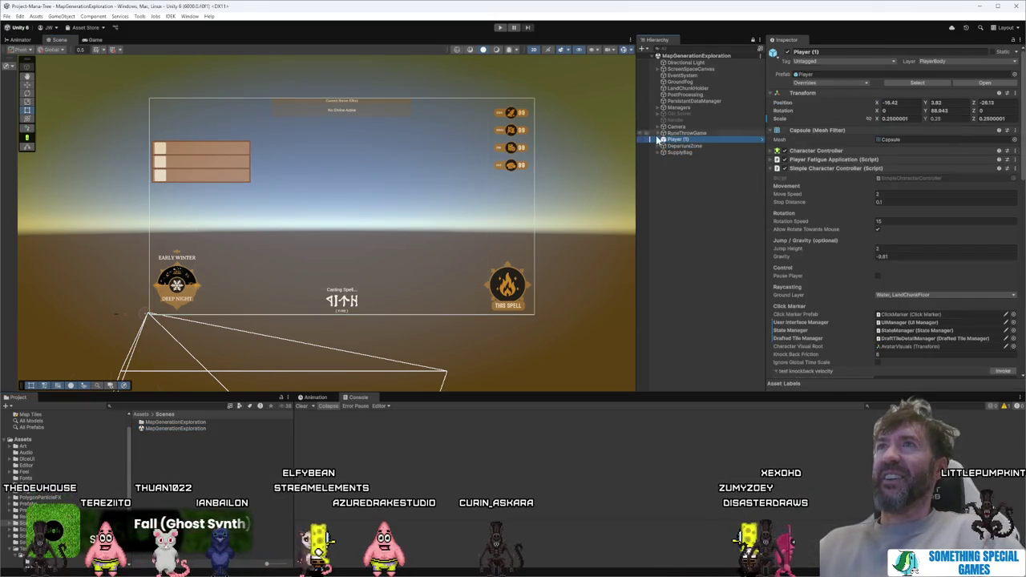
{"action": "left_click", "coordinate": [660, 140]}
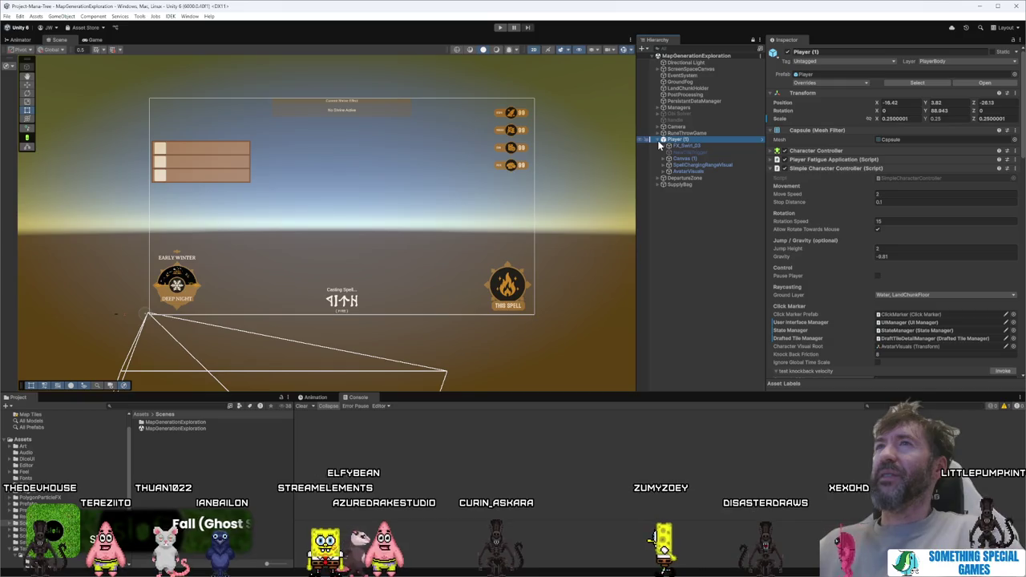
{"action": "left_click", "coordinate": [681, 159]}
{"action": "left_click", "coordinate": [683, 146]}
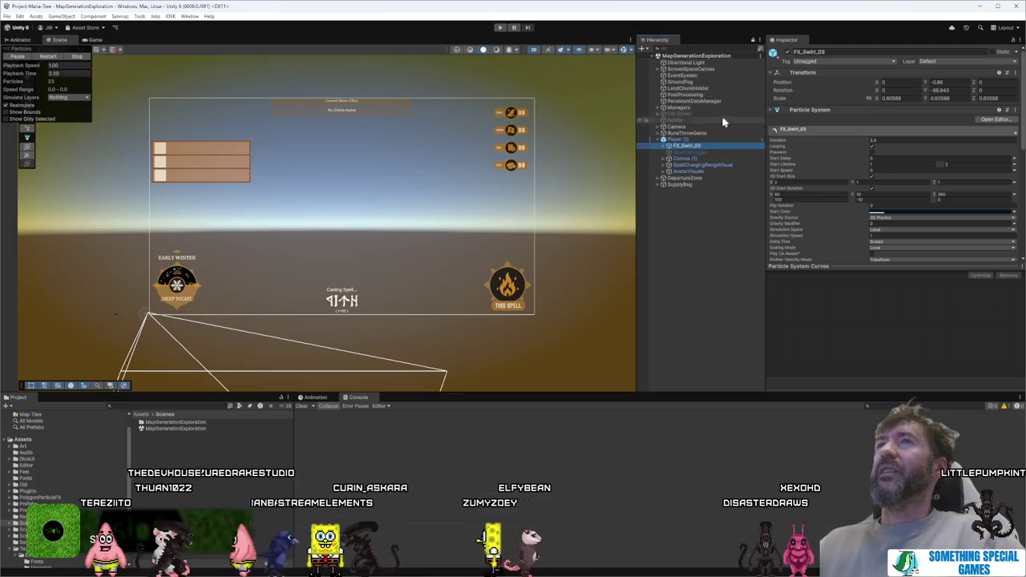
Step: Click the HUD dial repeatedly in the Scene view to cycle through overlapping UI objects
{"action": "left_click", "coordinate": [175, 289]}
{"action": "left_click", "coordinate": [175, 289]}
{"action": "left_click", "coordinate": [175, 289]}
{"action": "left_click", "coordinate": [175, 289]}
{"action": "left_click", "coordinate": [175, 288]}
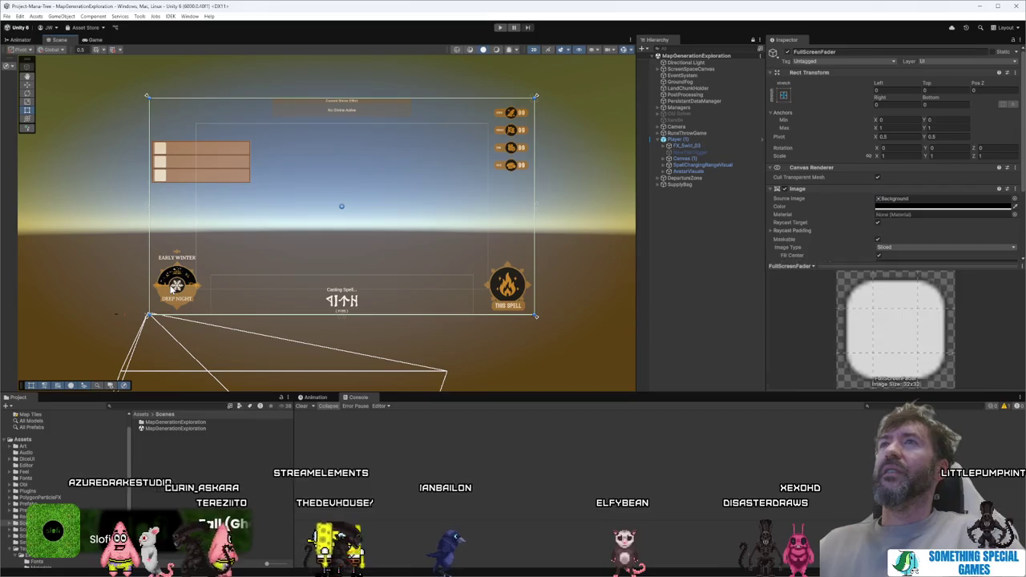
{"action": "left_click", "coordinate": [175, 289]}
Step: Expand ScreenSpaceCanvas > HUD > LeftSide > OuterCircle and select the TimeOfDayUI label
{"action": "left_click", "coordinate": [673, 133]}
{"action": "left_click", "coordinate": [664, 134]}
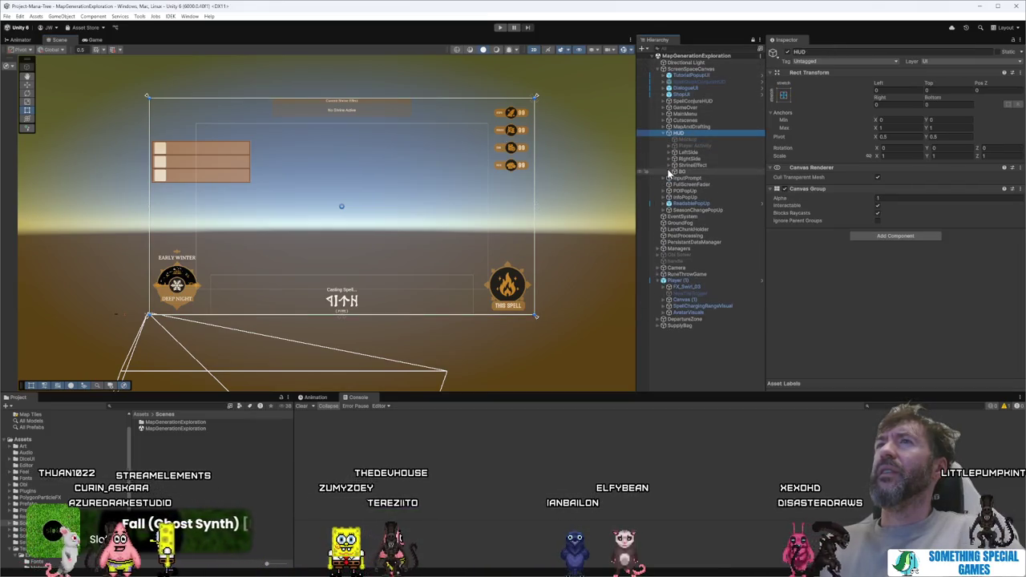
{"action": "left_click", "coordinate": [669, 153]}
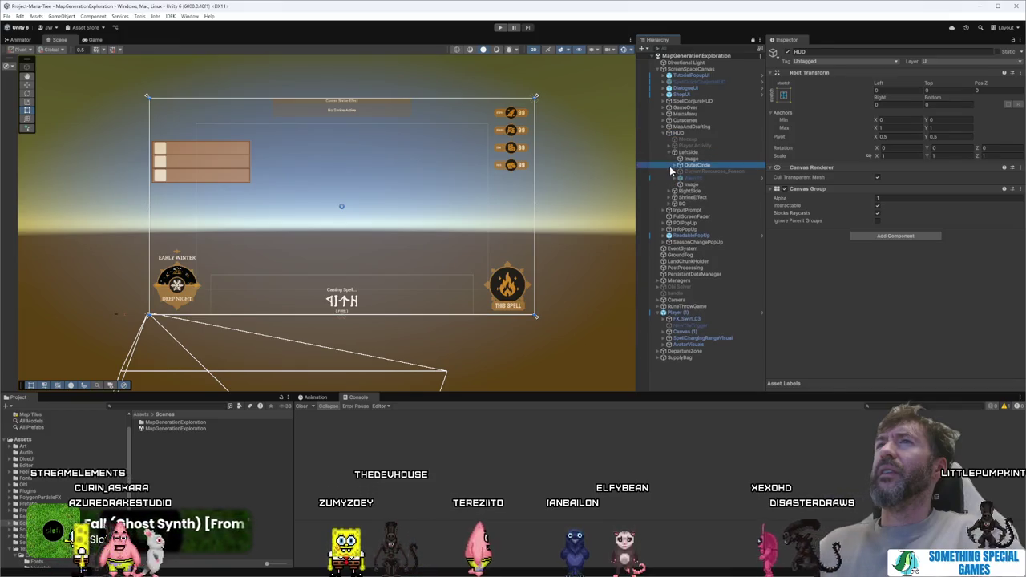
{"action": "left_click", "coordinate": [674, 165]}
{"action": "left_click", "coordinate": [679, 165]}
{"action": "left_click", "coordinate": [705, 185]}
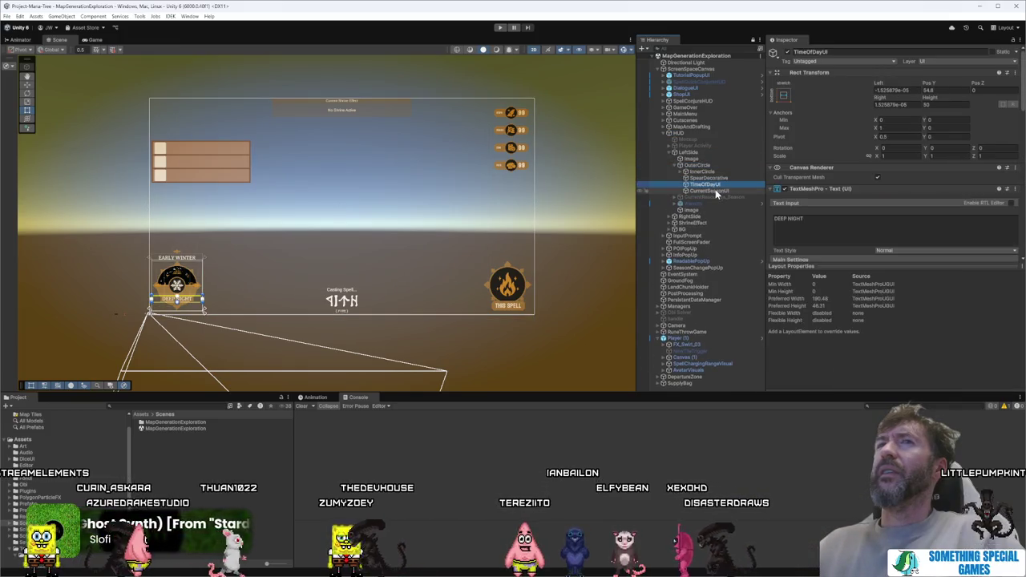
Step: Frame TimeOfDayUI, paste Warp Text Example as a new component, and enter Play mode
{"action": "key", "text": "f"}
{"action": "scroll", "coordinate": [850, 188], "scroll_direction": "down", "scroll_amount": 10}
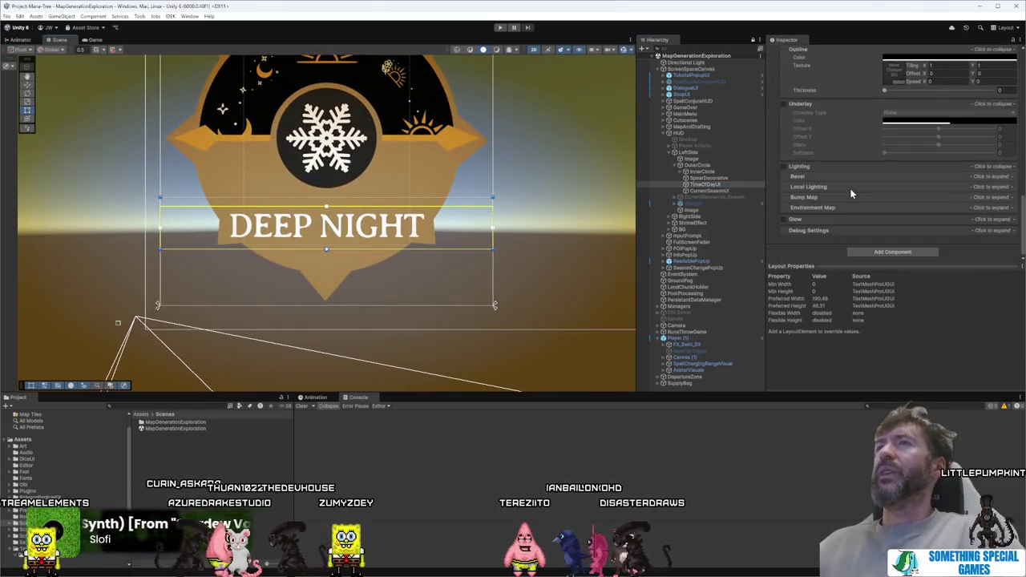
{"action": "scroll", "coordinate": [848, 146], "scroll_direction": "up", "scroll_amount": 5}
{"action": "right_click", "coordinate": [810, 124]}
{"action": "left_click", "coordinate": [874, 183]}
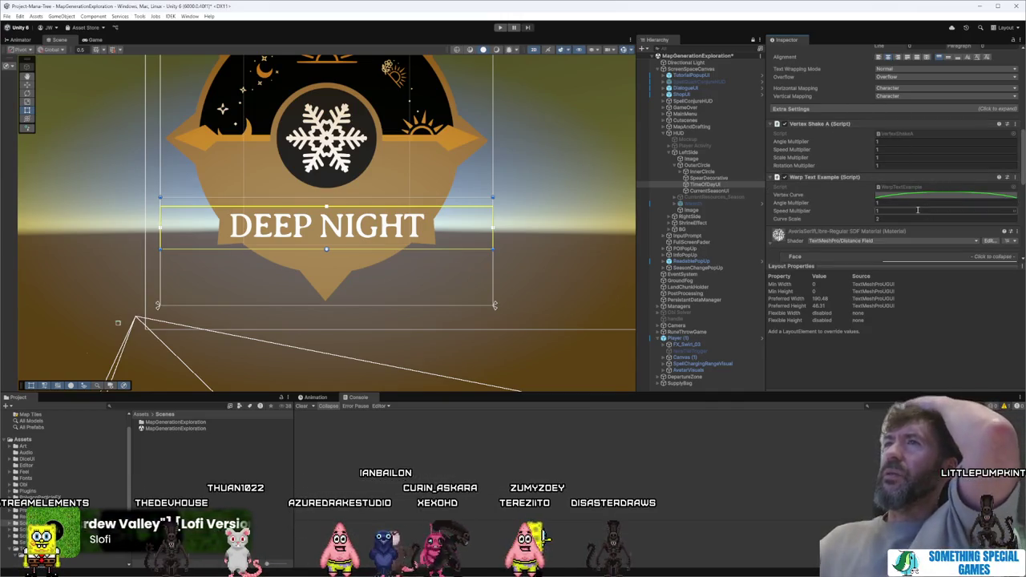
{"action": "key", "text": "ctrl+p"}
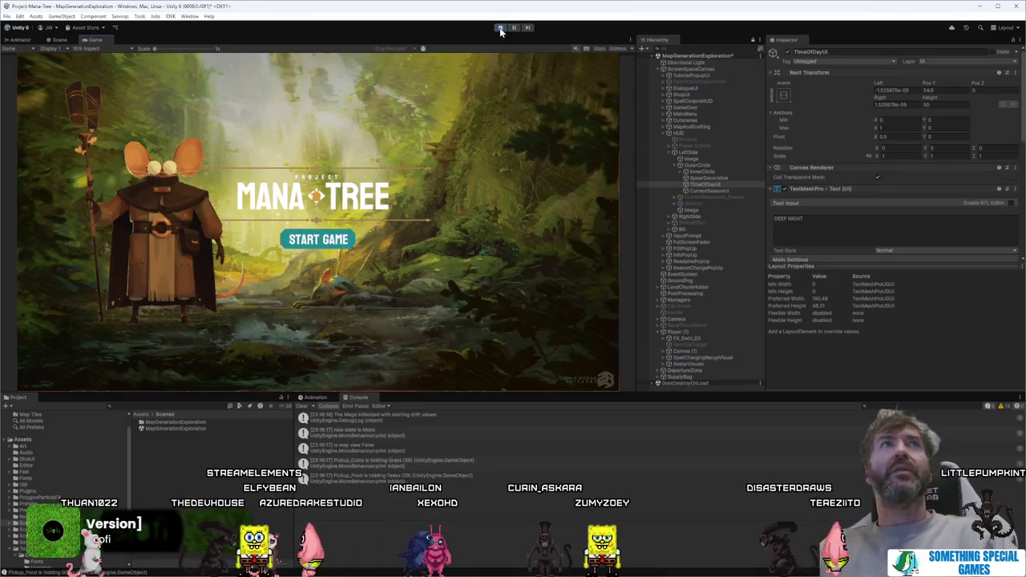
Step: Start the game from the title screen and open the Warp Text Vertex Curve editor
{"action": "left_click", "coordinate": [343, 244]}
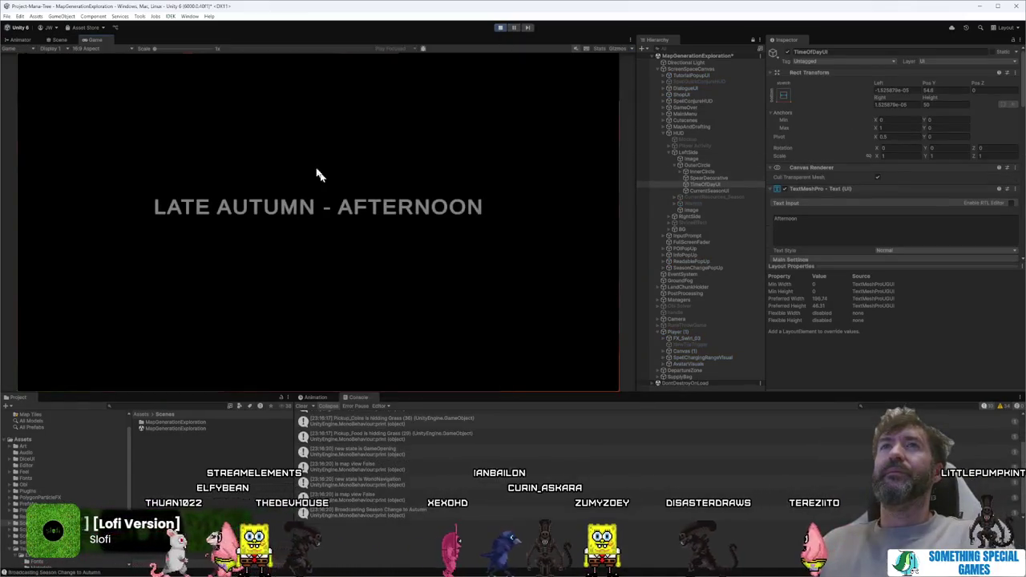
{"action": "scroll", "coordinate": [890, 220], "scroll_direction": "down", "scroll_amount": 10}
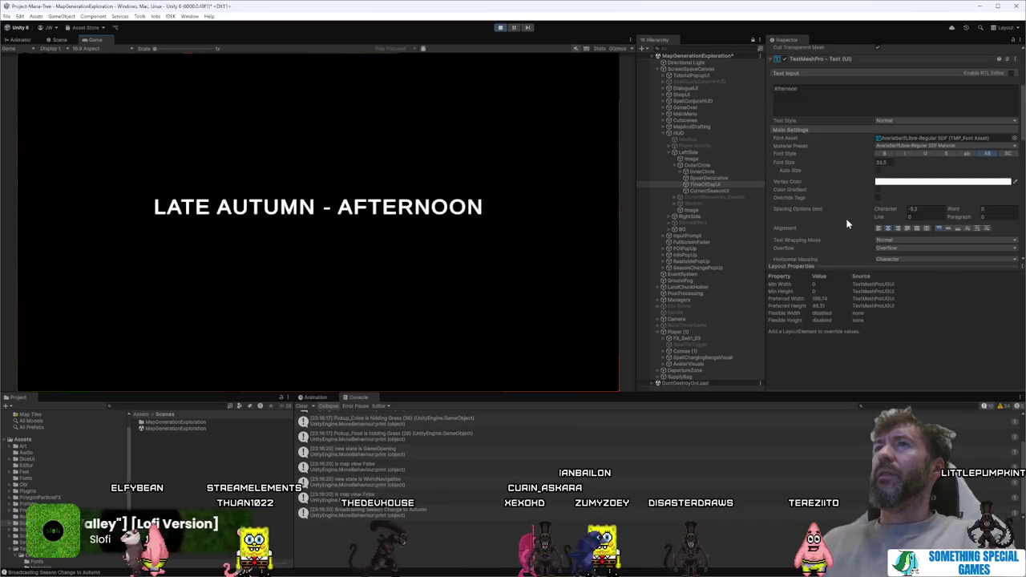
{"action": "left_click", "coordinate": [903, 223]}
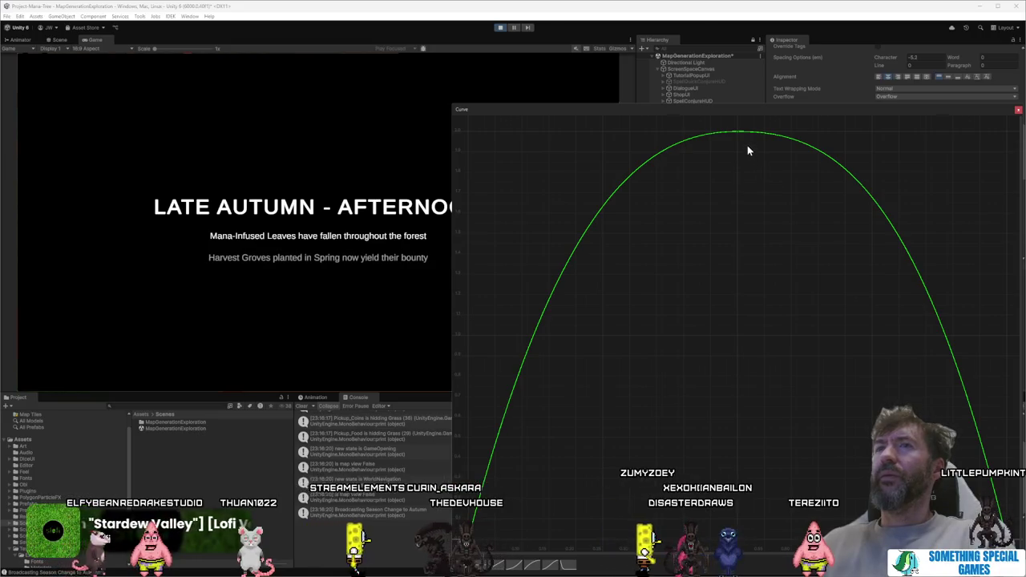
{"action": "left_click", "coordinate": [1018, 109]}
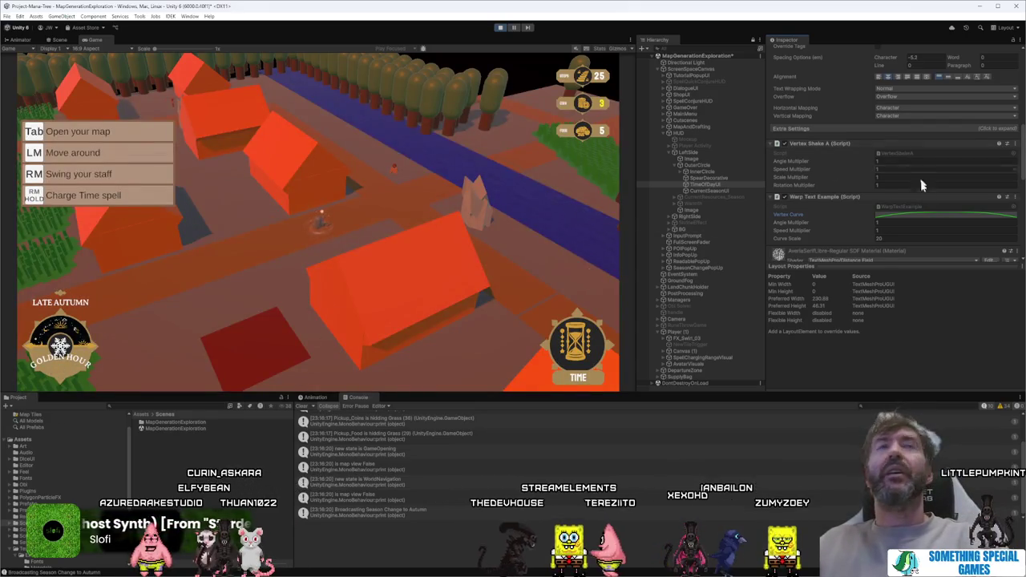
{"action": "left_click", "coordinate": [921, 215]}
Step: Drag the curve's peak down, raise the left key to about 1.356, and flatten its tangent
{"action": "left_click_drag", "start_coordinate": [741, 150], "coordinate": [743, 544]}
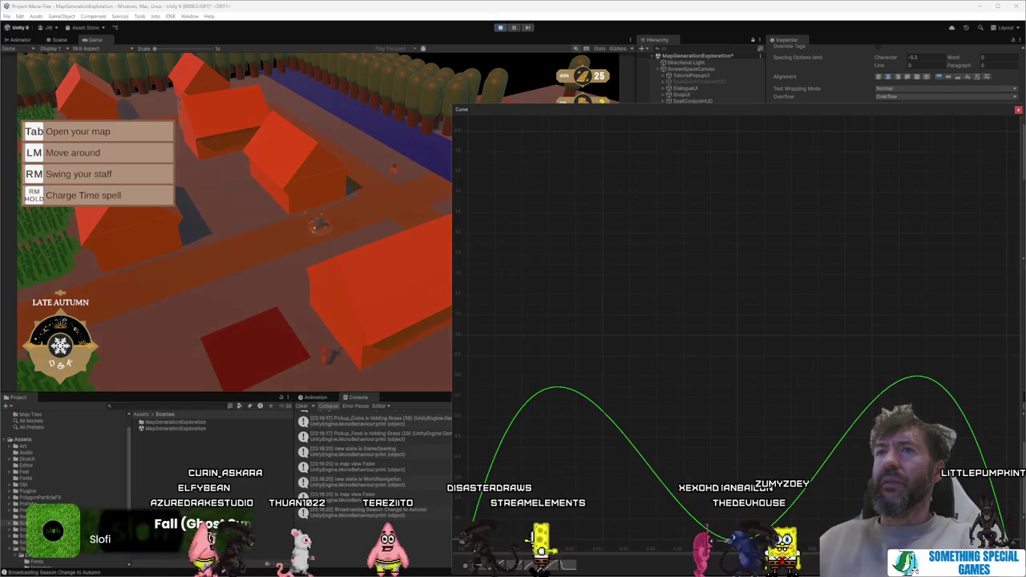
{"action": "mouse_move", "coordinate": [470, 544]}
{"action": "left_mouse_down"}
{"action": "mouse_move", "coordinate": [505, 113]}
{"action": "mouse_move", "coordinate": [491, 284]}
{"action": "left_mouse_up"}
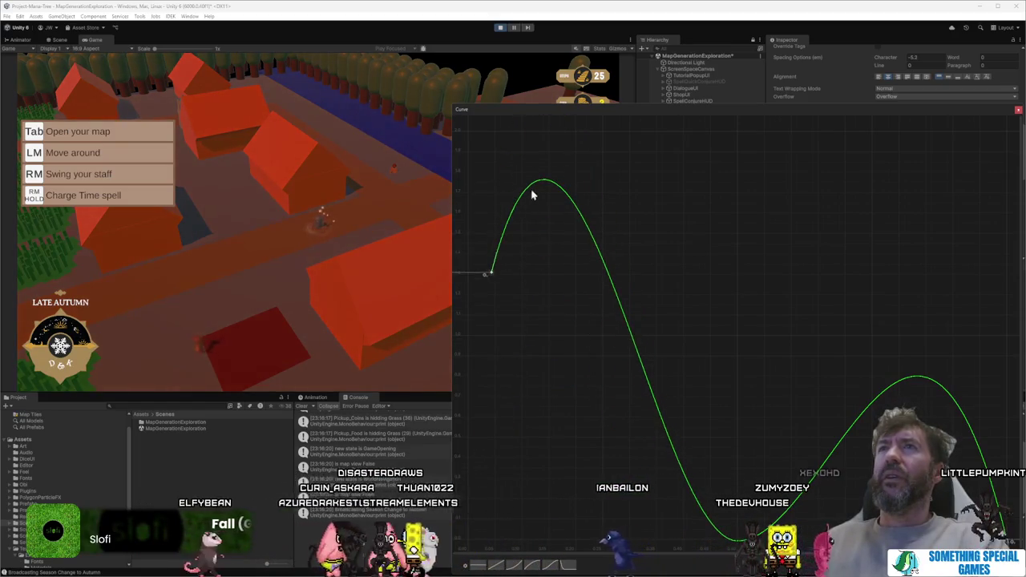
{"action": "right_click", "coordinate": [491, 274]}
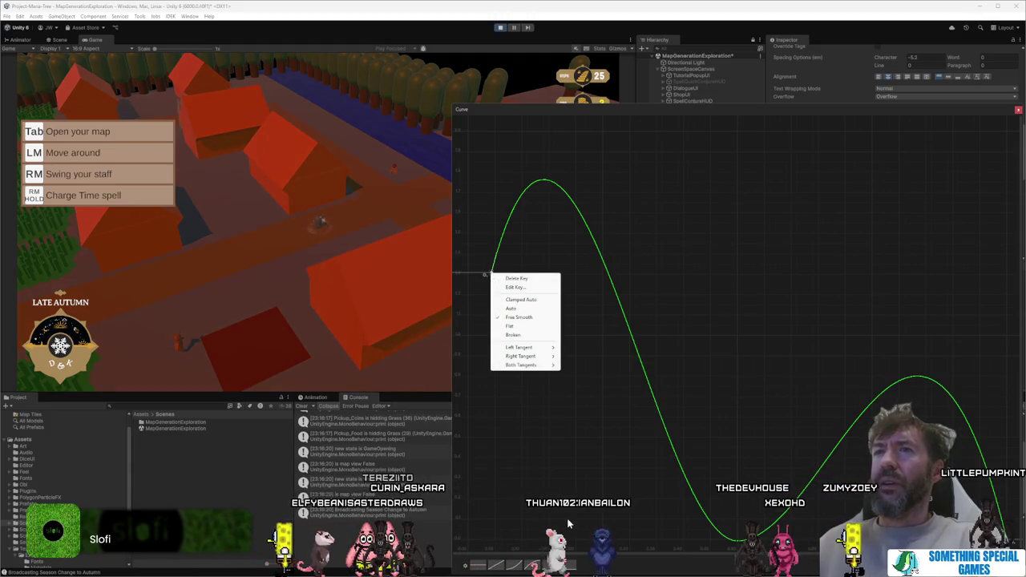
{"action": "left_click", "coordinate": [540, 286]}
{"action": "left_click", "coordinate": [512, 275]}
{"action": "mouse_move", "coordinate": [487, 277]}
{"action": "left_mouse_down"}
{"action": "mouse_move", "coordinate": [505, 294]}
{"action": "mouse_move", "coordinate": [500, 287]}
{"action": "left_mouse_up"}
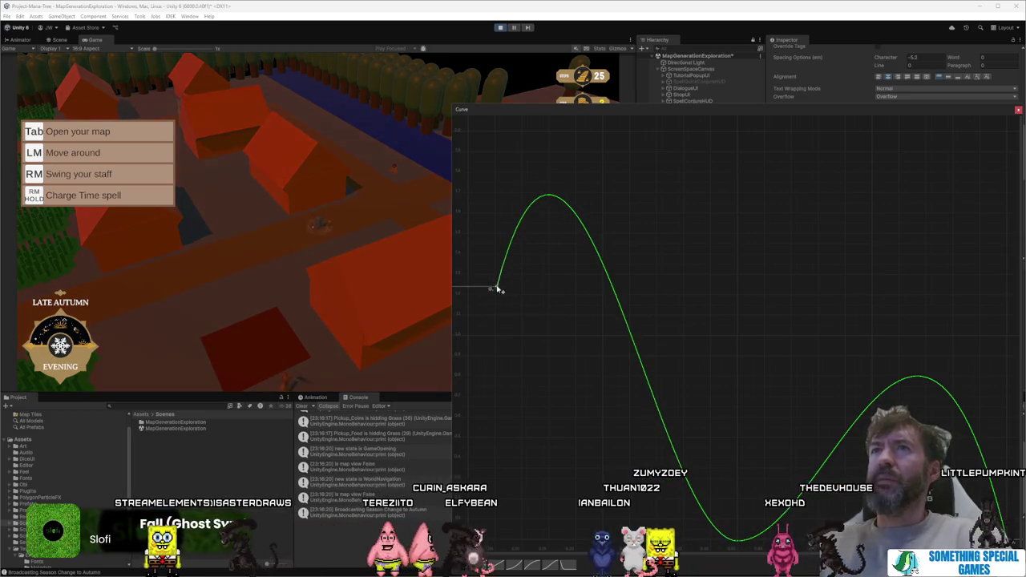
{"action": "right_click", "coordinate": [497, 289]}
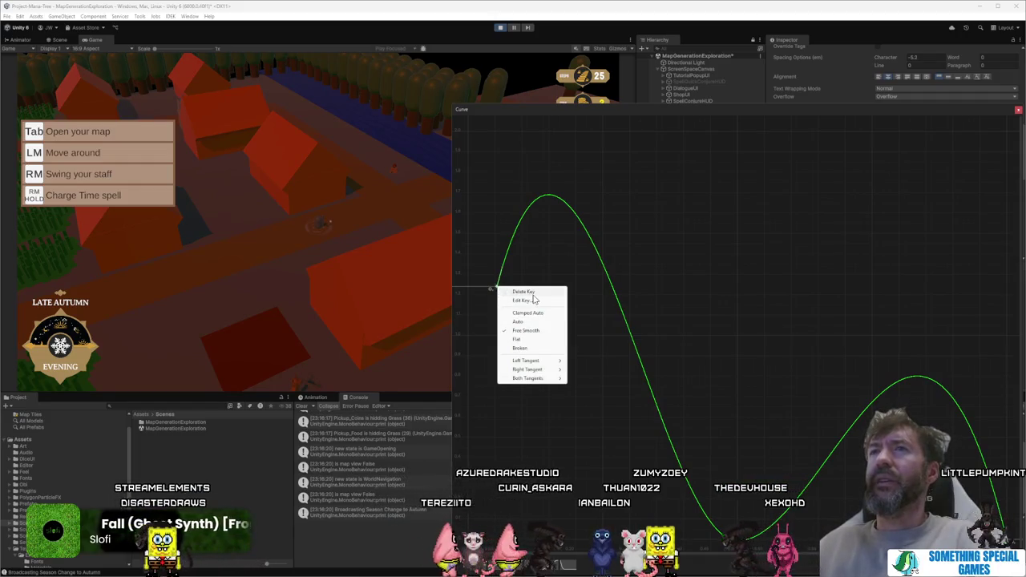
{"action": "left_click", "coordinate": [544, 340]}
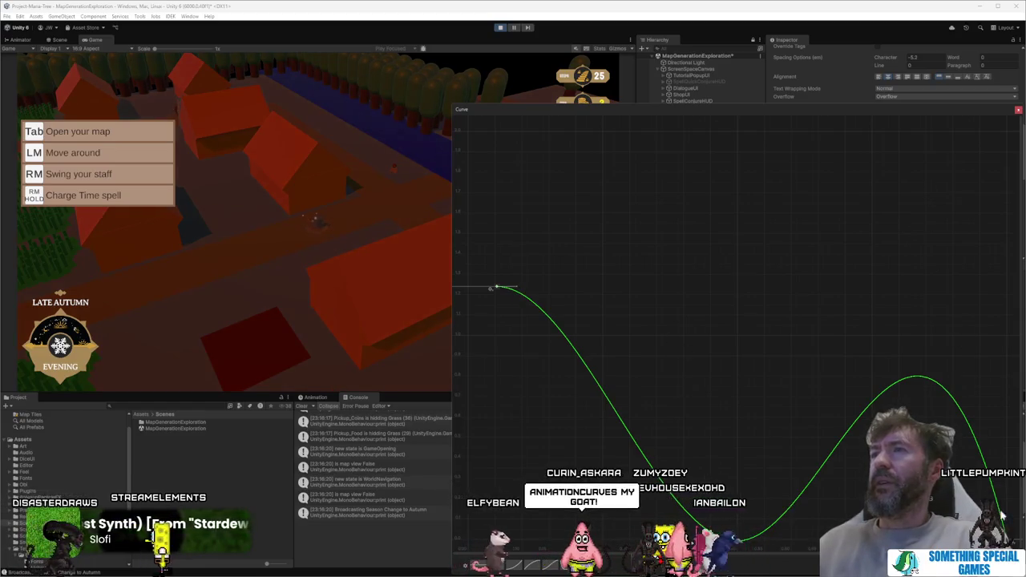
Step: Raise the right key with a flat tangent, level both ends at the top, and adjust the bottom
{"action": "left_click_drag", "start_coordinate": [994, 407], "coordinate": [988, 288]}
{"action": "right_click", "coordinate": [1008, 285]}
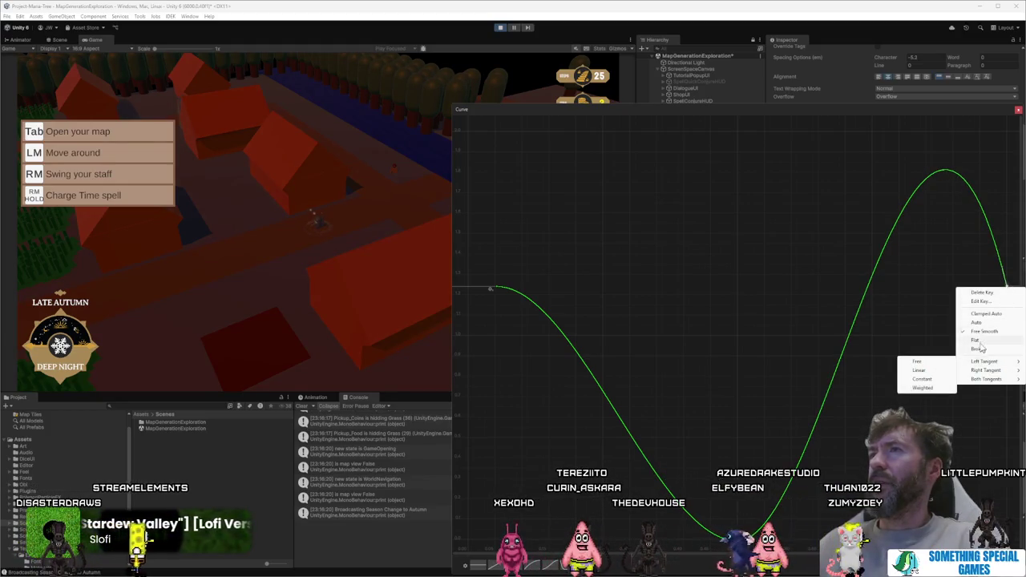
{"action": "left_click", "coordinate": [978, 342]}
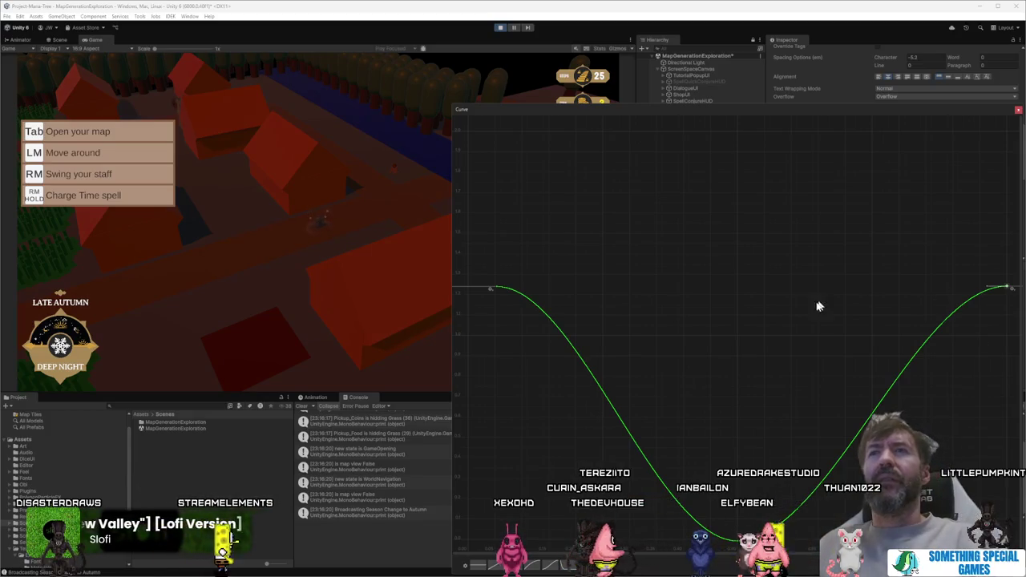
{"action": "left_click_drag", "start_coordinate": [1006, 244], "coordinate": [1002, 188]}
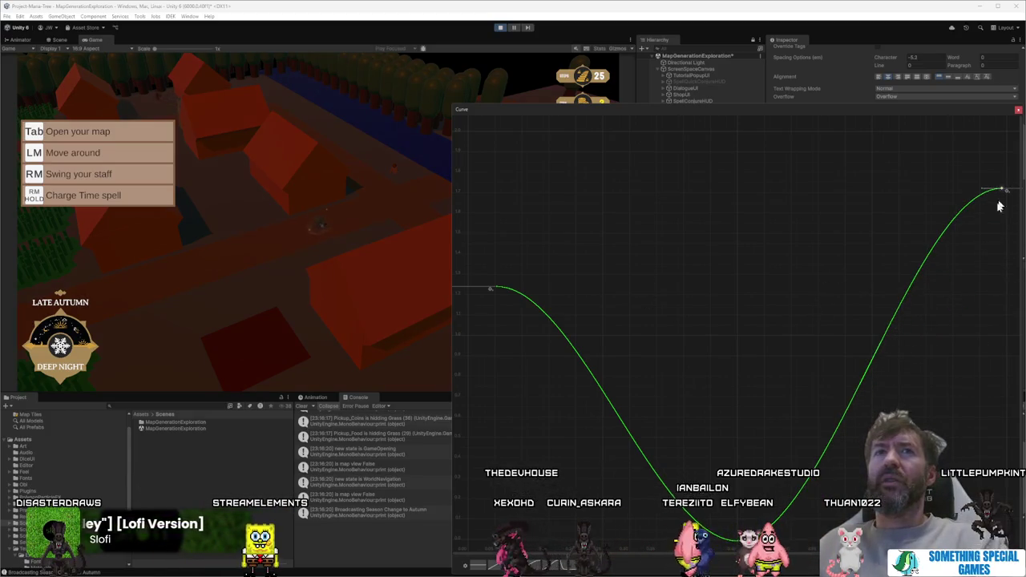
{"action": "mouse_move", "coordinate": [490, 287]}
{"action": "left_mouse_down"}
{"action": "mouse_move", "coordinate": [501, 288]}
{"action": "mouse_move", "coordinate": [501, 190]}
{"action": "left_mouse_up"}
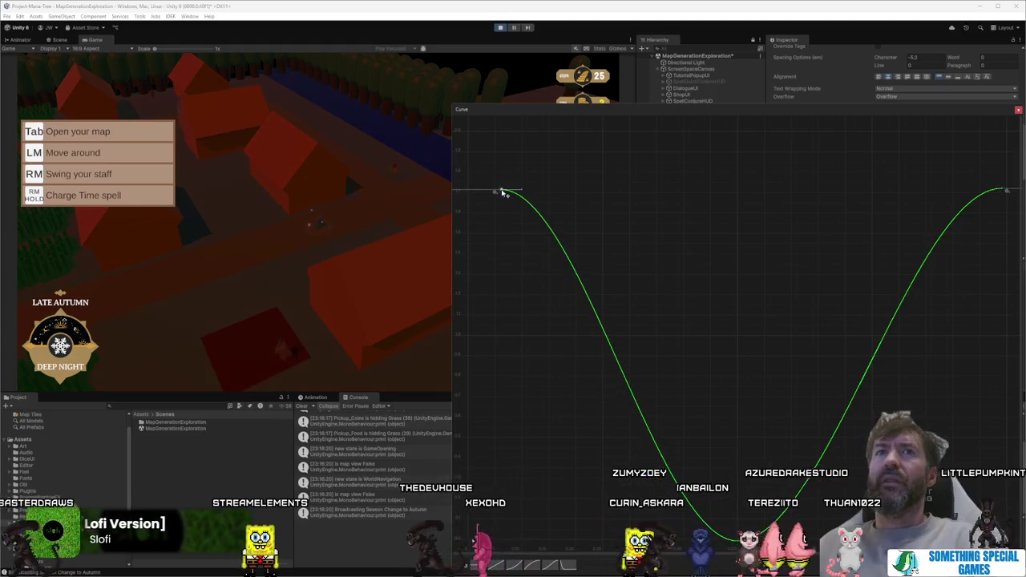
{"action": "mouse_move", "coordinate": [728, 529]}
{"action": "left_mouse_down"}
{"action": "mouse_move", "coordinate": [744, 156]}
{"action": "mouse_move", "coordinate": [745, 553]}
{"action": "mouse_move", "coordinate": [744, 536]}
{"action": "left_mouse_up"}
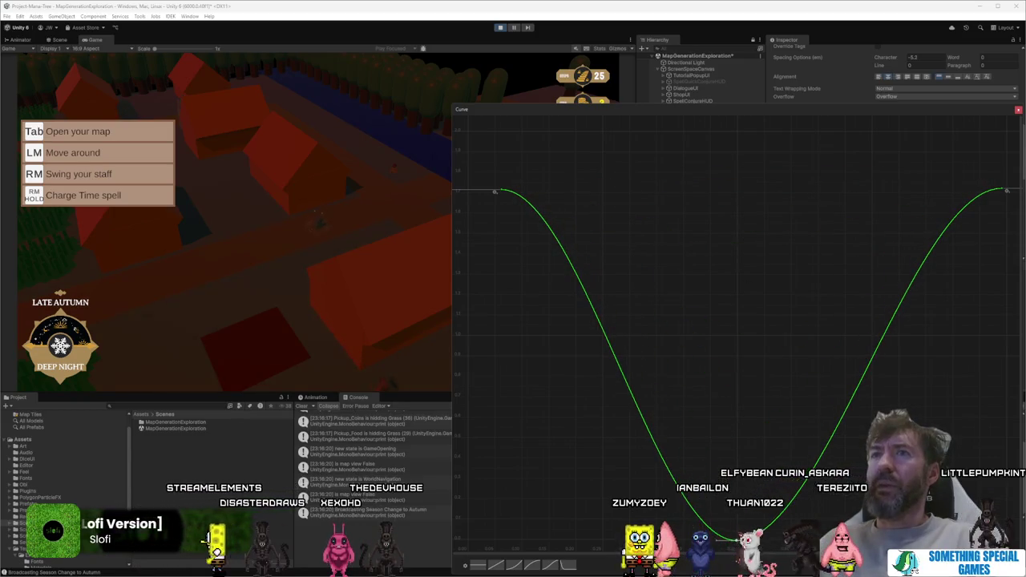
Step: Save the dip-shaped curve as a new preset and close the curve editor
{"action": "left_click_drag", "start_coordinate": [764, 112], "coordinate": [739, 71]}
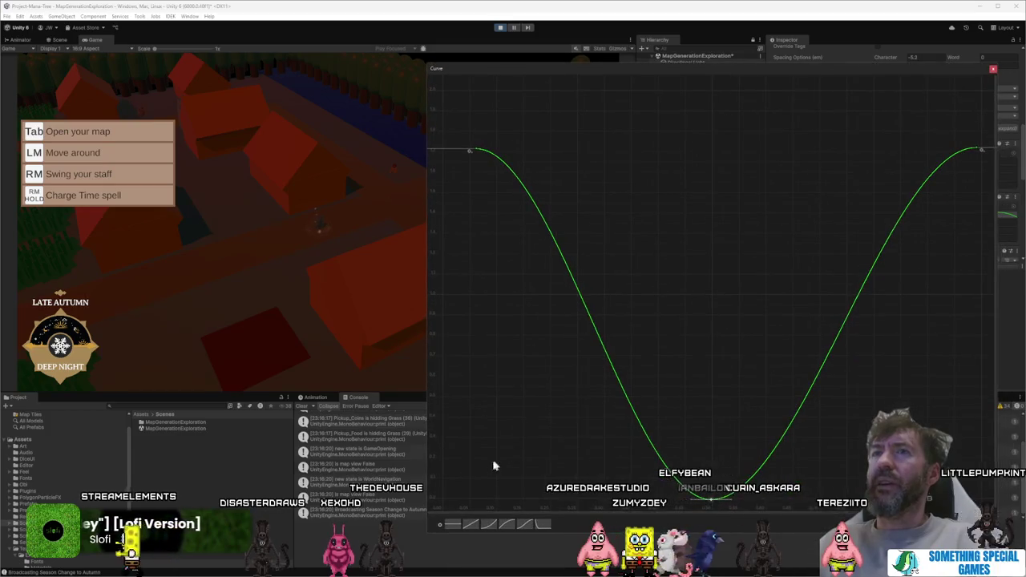
{"action": "left_click", "coordinate": [439, 527]}
{"action": "left_click", "coordinate": [472, 435]}
{"action": "left_click", "coordinate": [526, 394]}
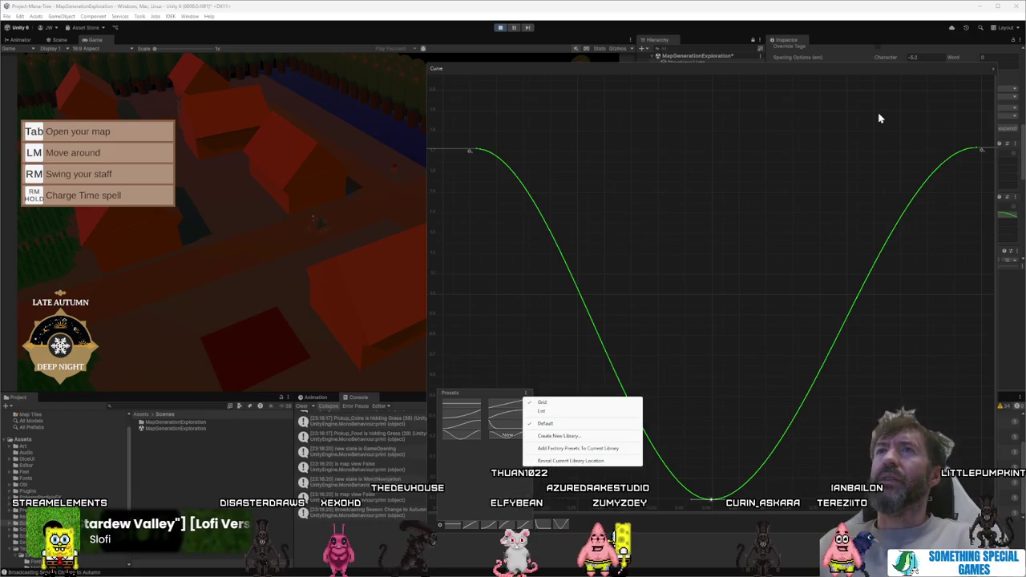
{"action": "left_click", "coordinate": [991, 71]}
{"action": "left_click", "coordinate": [992, 70]}
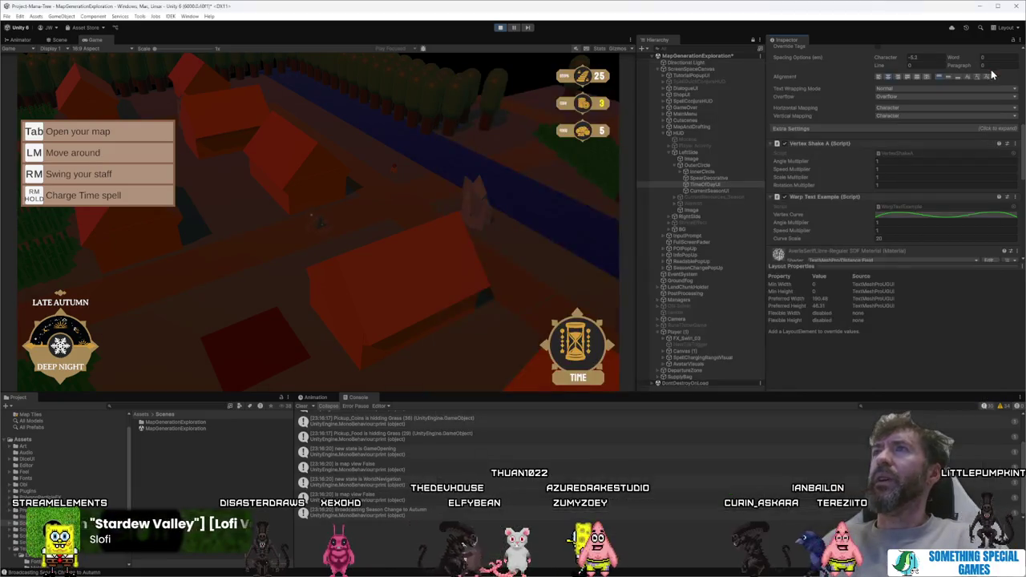
Step: Enable Warp Text Example with Angle Multiplier about -1.28, then stop Play mode
{"action": "left_click", "coordinate": [785, 197]}
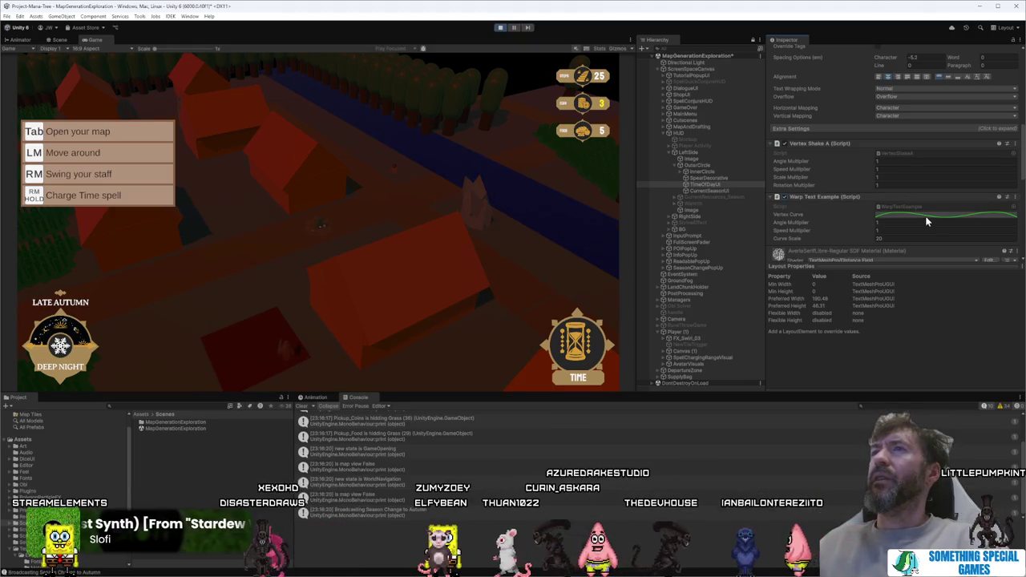
{"action": "left_click_drag", "start_coordinate": [849, 222], "coordinate": [825, 231]}
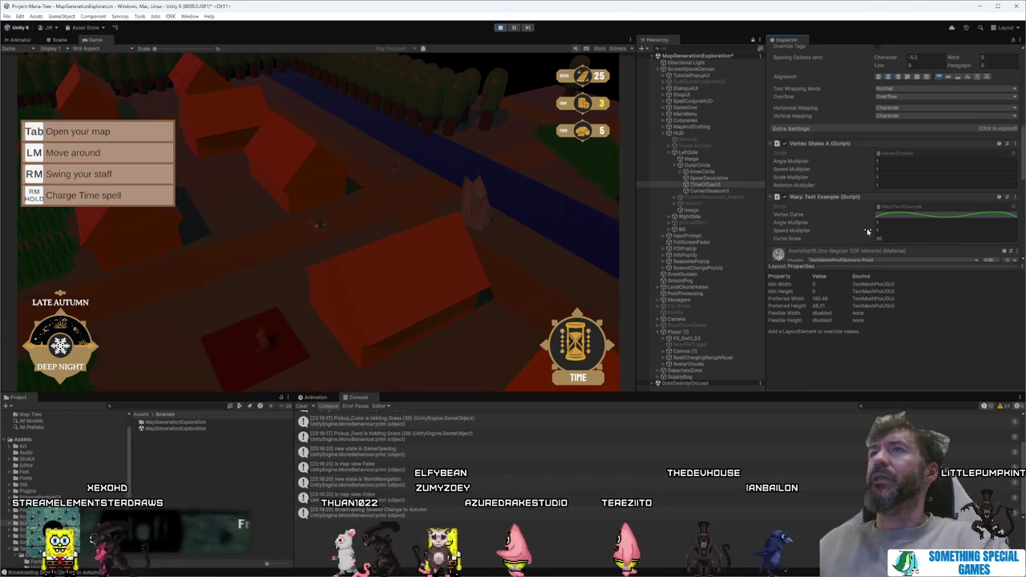
{"action": "left_click", "coordinate": [500, 28]}
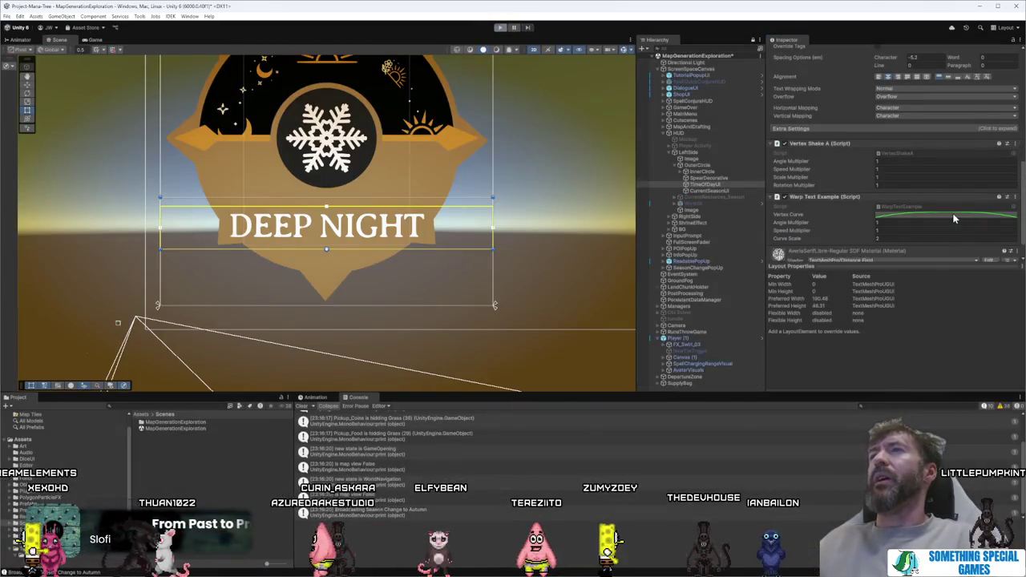
Step: Apply the saved dip curve preset to the Vertex Curve and start the game again
{"action": "left_click", "coordinate": [954, 218]}
{"action": "left_click", "coordinate": [589, 564]}
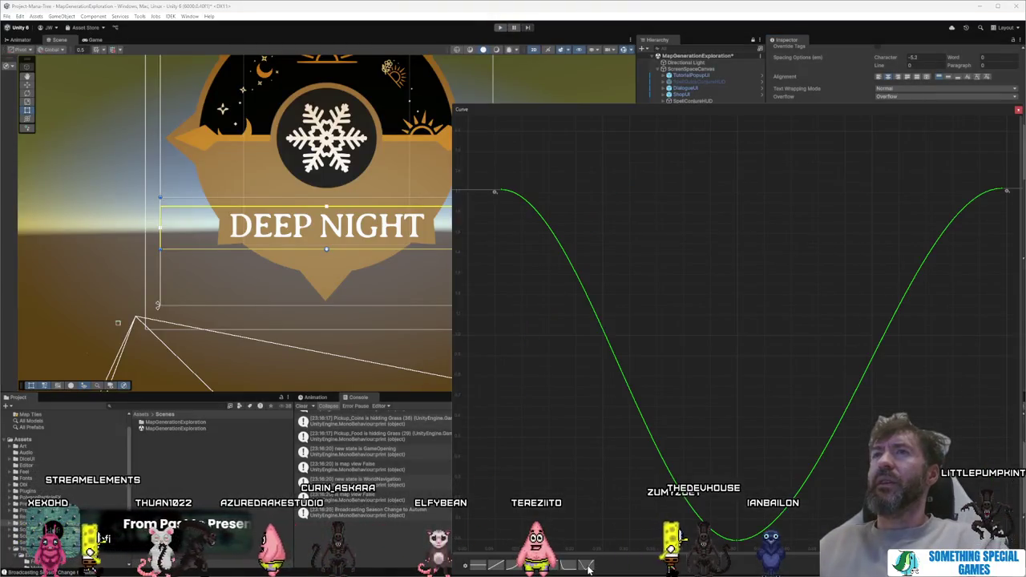
{"action": "scroll", "coordinate": [594, 278], "scroll_direction": "down", "scroll_amount": 2}
{"action": "scroll", "coordinate": [594, 276], "scroll_direction": "down", "scroll_amount": 2}
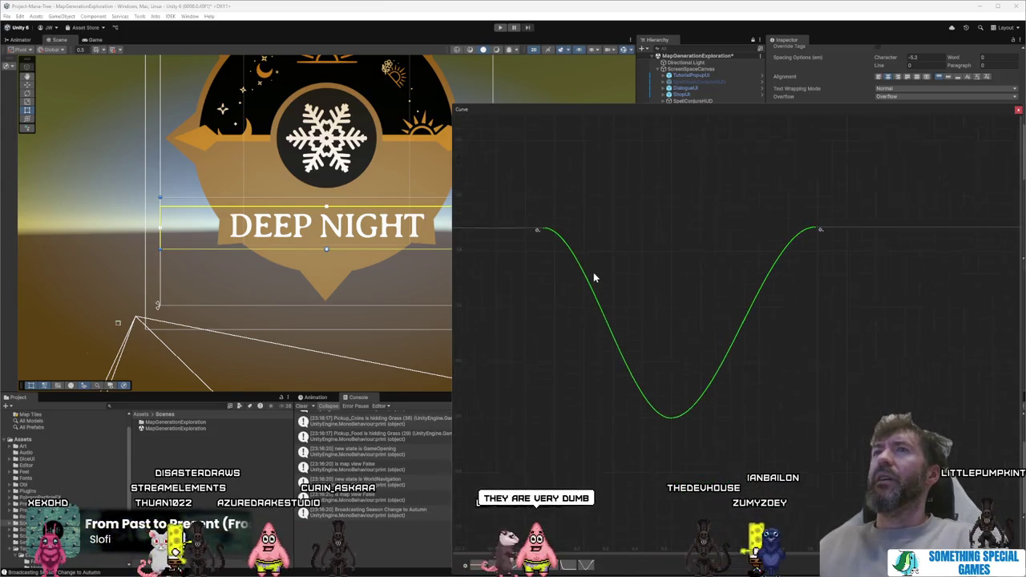
{"action": "left_click", "coordinate": [1018, 110]}
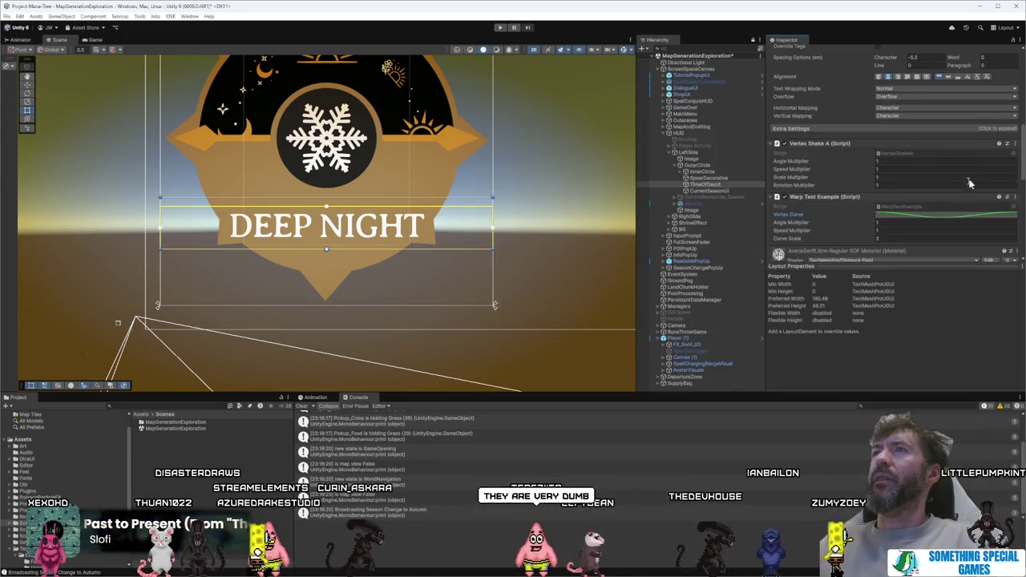
{"action": "left_click", "coordinate": [500, 29]}
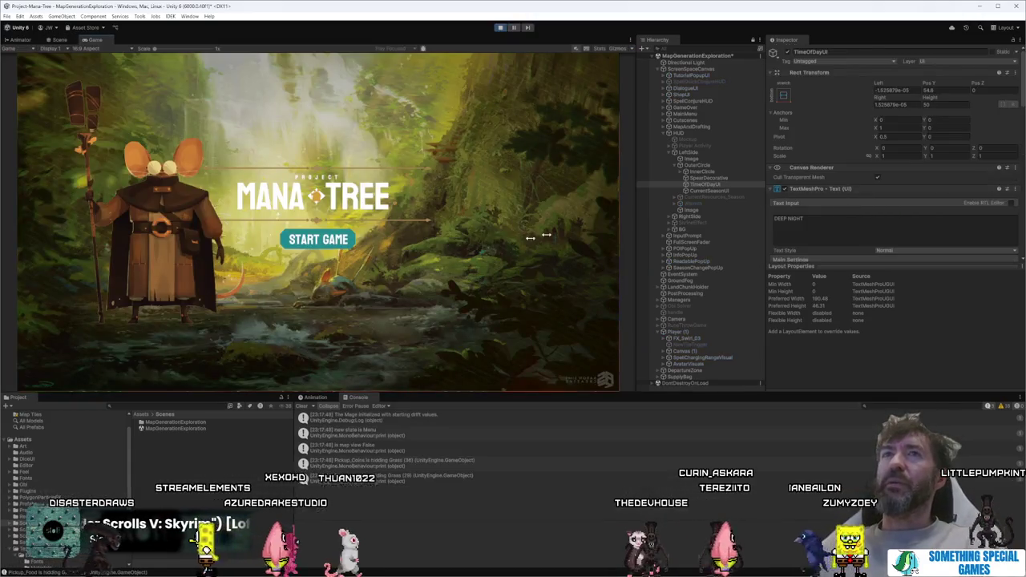
Step: Click past the title screen and intro story image into the game
{"action": "left_click", "coordinate": [316, 240]}
{"action": "left_click", "coordinate": [316, 240]}
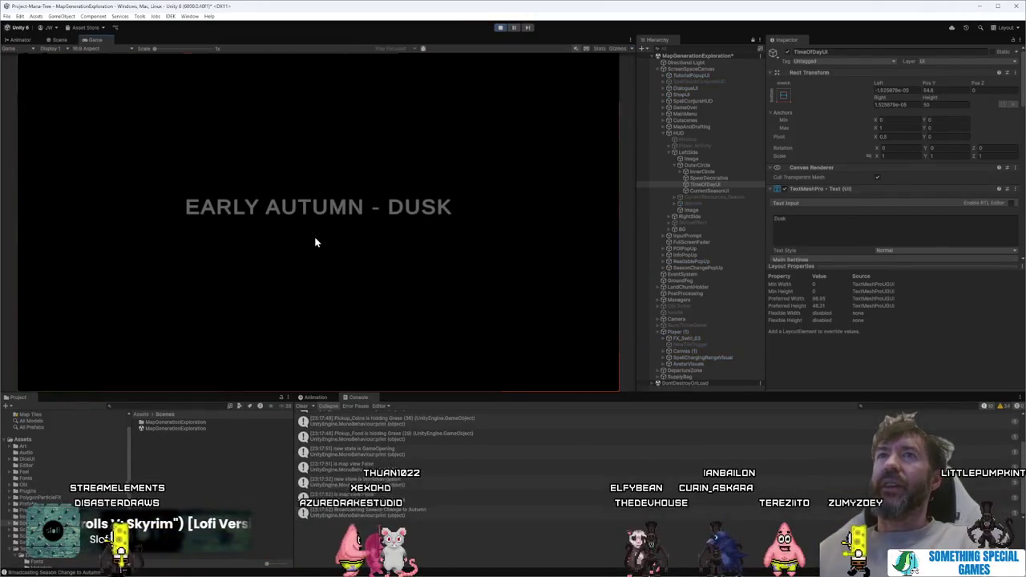
{"action": "scroll", "coordinate": [865, 248], "scroll_direction": "down", "scroll_amount": 5}
{"action": "scroll", "coordinate": [864, 248], "scroll_direction": "down", "scroll_amount": 5}
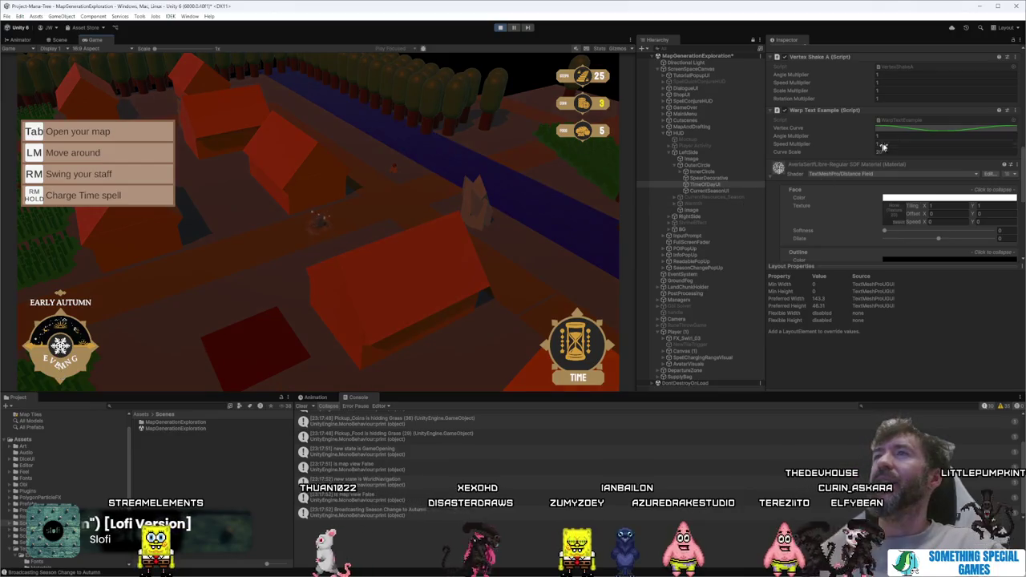
Step: Steepen both end tangents of the Vertex Curve into a U and centre the bottom key
{"action": "left_click", "coordinate": [897, 126]}
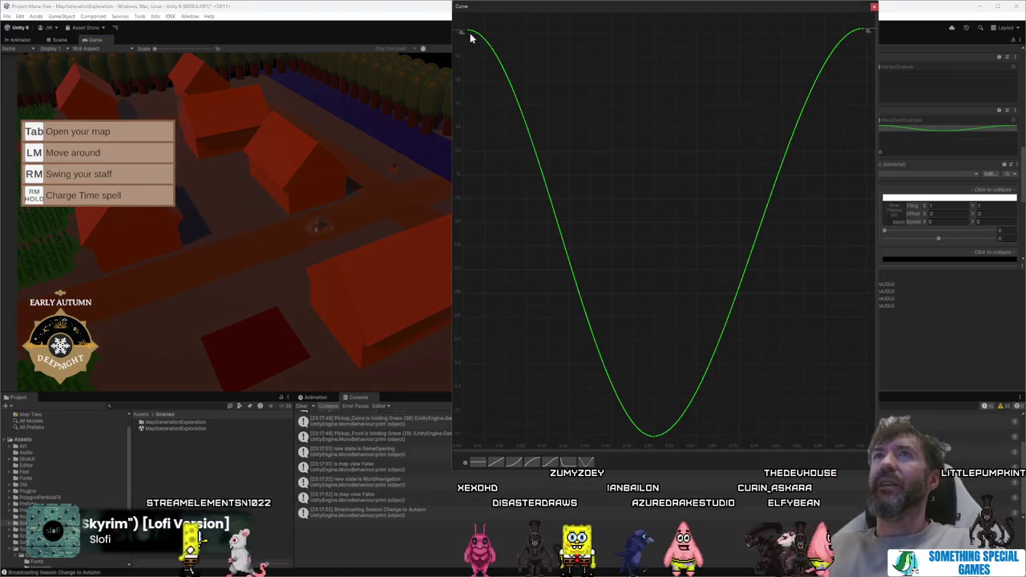
{"action": "left_click_drag", "start_coordinate": [488, 39], "coordinate": [475, 69]}
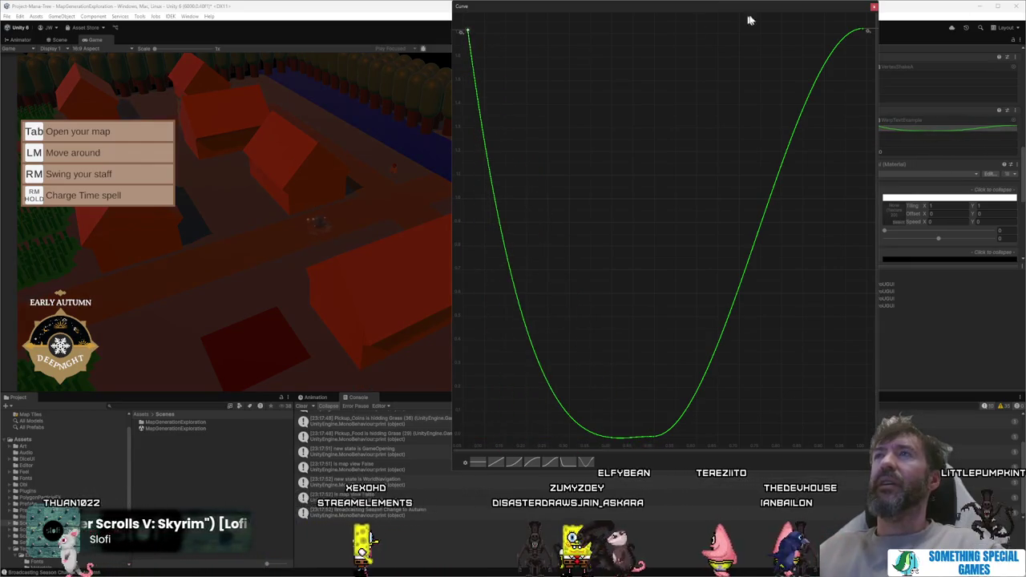
{"action": "left_click_drag", "start_coordinate": [857, 27], "coordinate": [859, 61]}
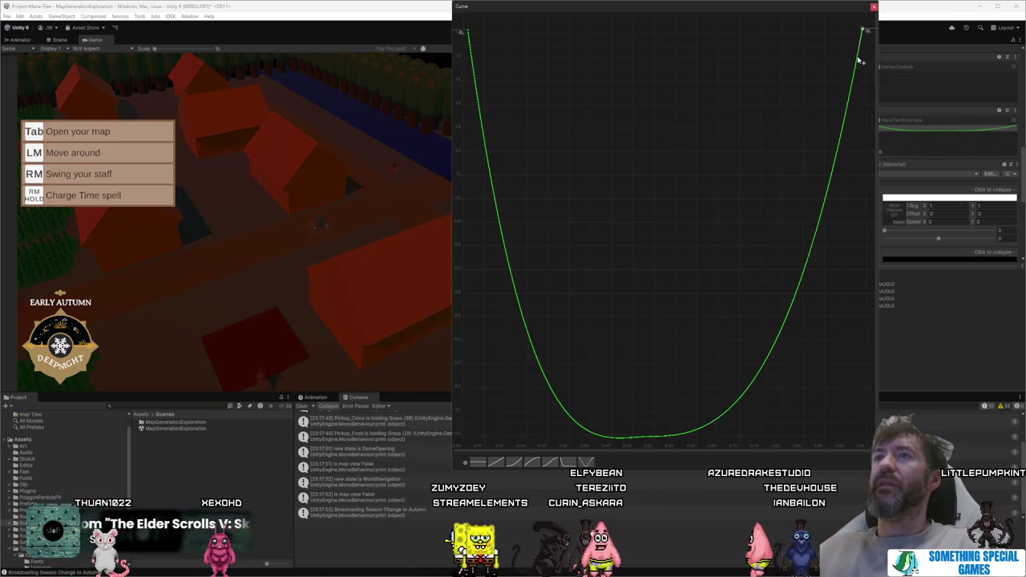
{"action": "right_click", "coordinate": [653, 439]}
{"action": "left_click", "coordinate": [655, 420]}
{"action": "left_click_drag", "start_coordinate": [654, 432], "coordinate": [637, 439]}
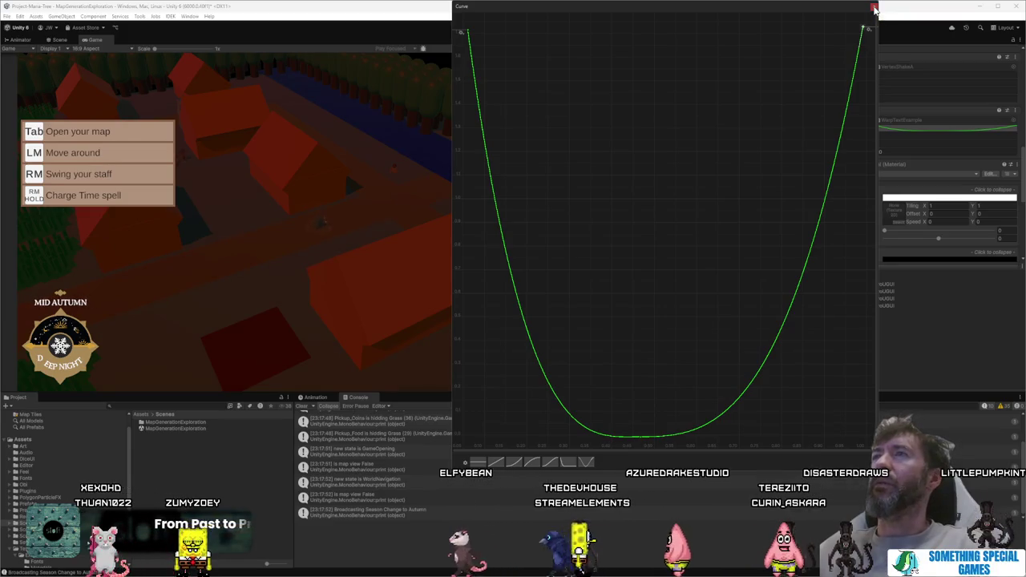
{"action": "left_click", "coordinate": [874, 8]}
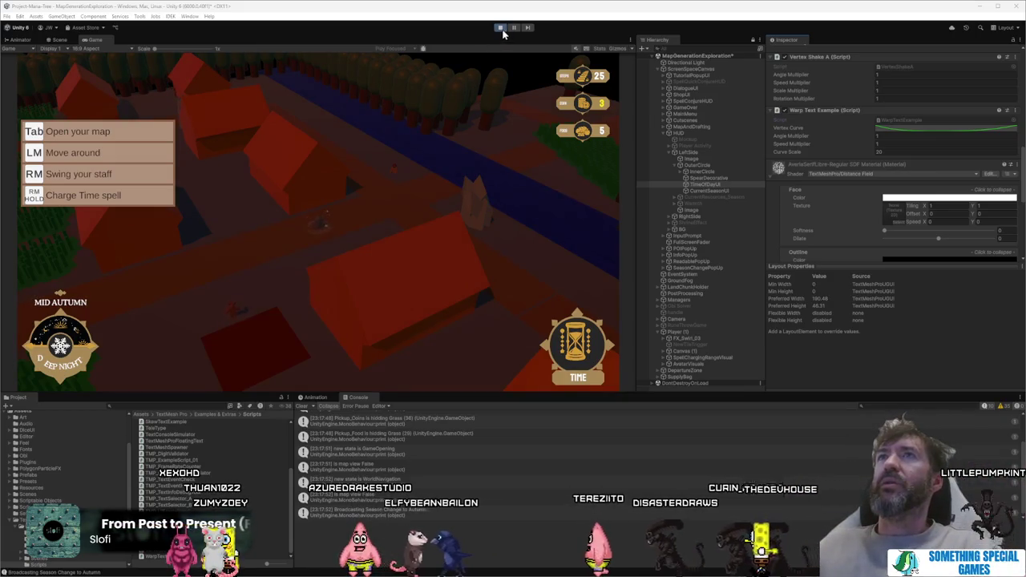
Step: Stop Play mode and double-click TimeOfDayUI in the Hierarchy to frame DEEP NIGHT
{"action": "key", "text": "ctrl+p"}
{"action": "mouse_move", "coordinate": [280, 574]}
{"action": "double_click", "coordinate": [705, 183]}
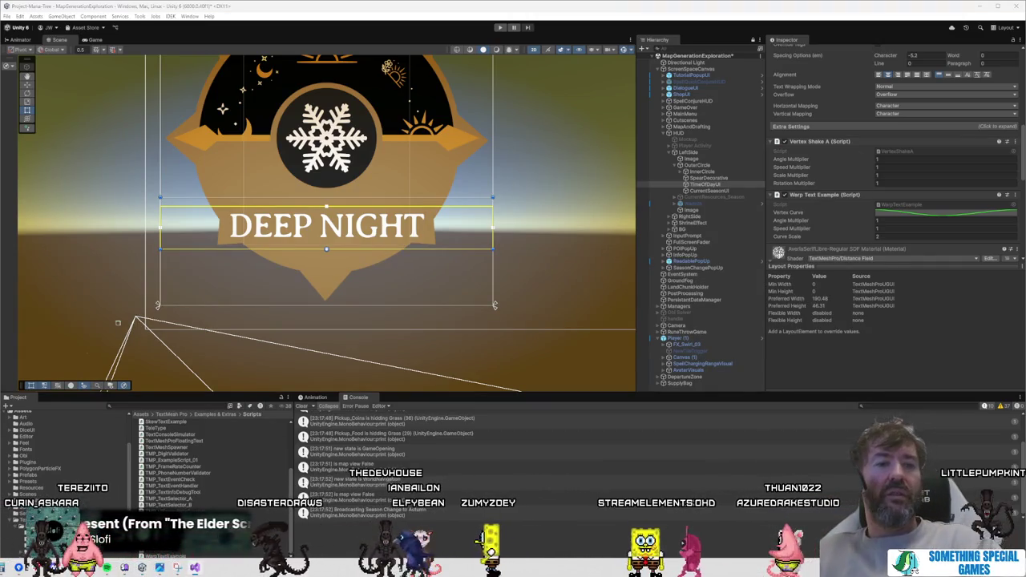
{"action": "key", "text": "alt+Tab"}
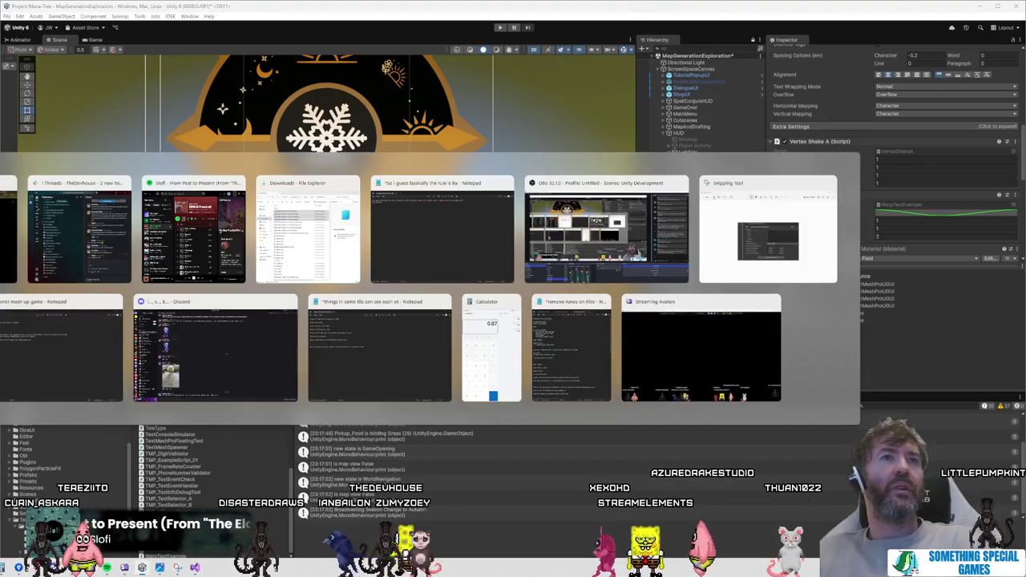